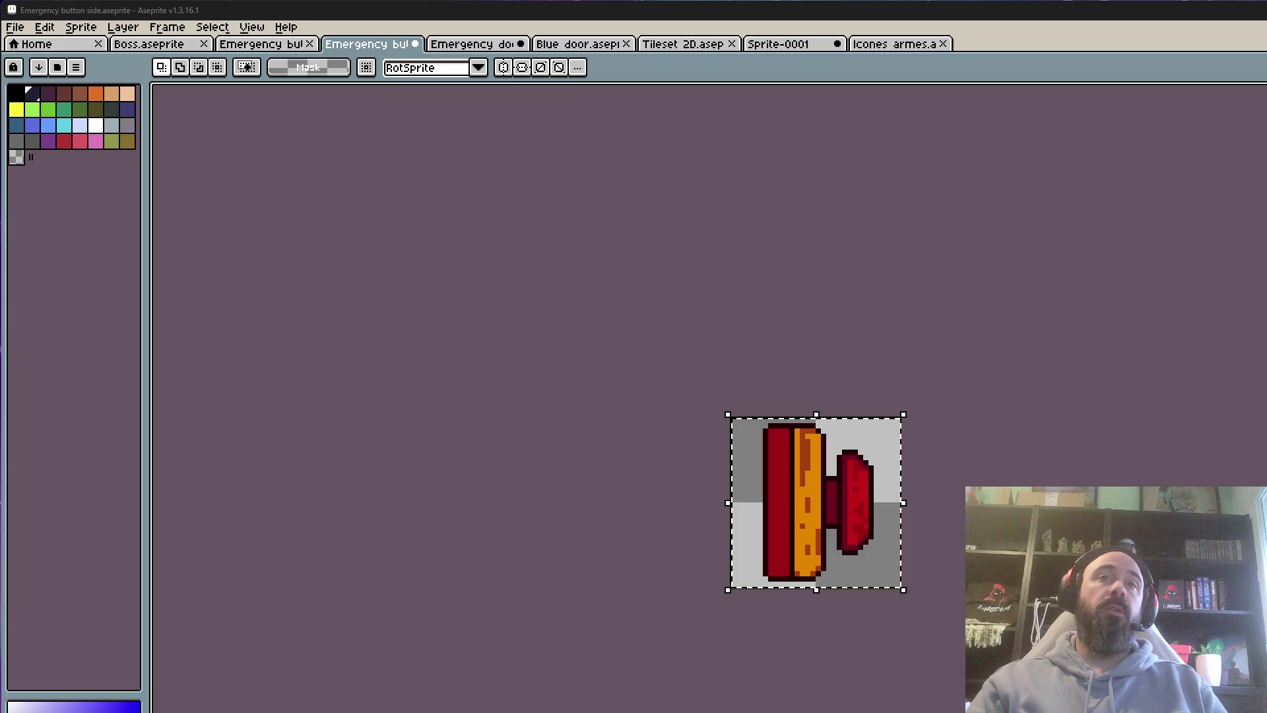
Deselect the side-view emergency button sprite and zoom in on it
{"action": "key", "text": "ctrl+d"}
{"action": "scroll", "coordinate": [831, 449], "scroll_direction": "up", "scroll_amount": 2}
{"action": "scroll", "coordinate": [771, 473], "scroll_direction": "down", "scroll_amount": 1}
{"action": "scroll", "coordinate": [776, 502], "scroll_direction": "down", "scroll_amount": 1}
{"action": "scroll", "coordinate": [777, 521], "scroll_direction": "up", "scroll_amount": 1}
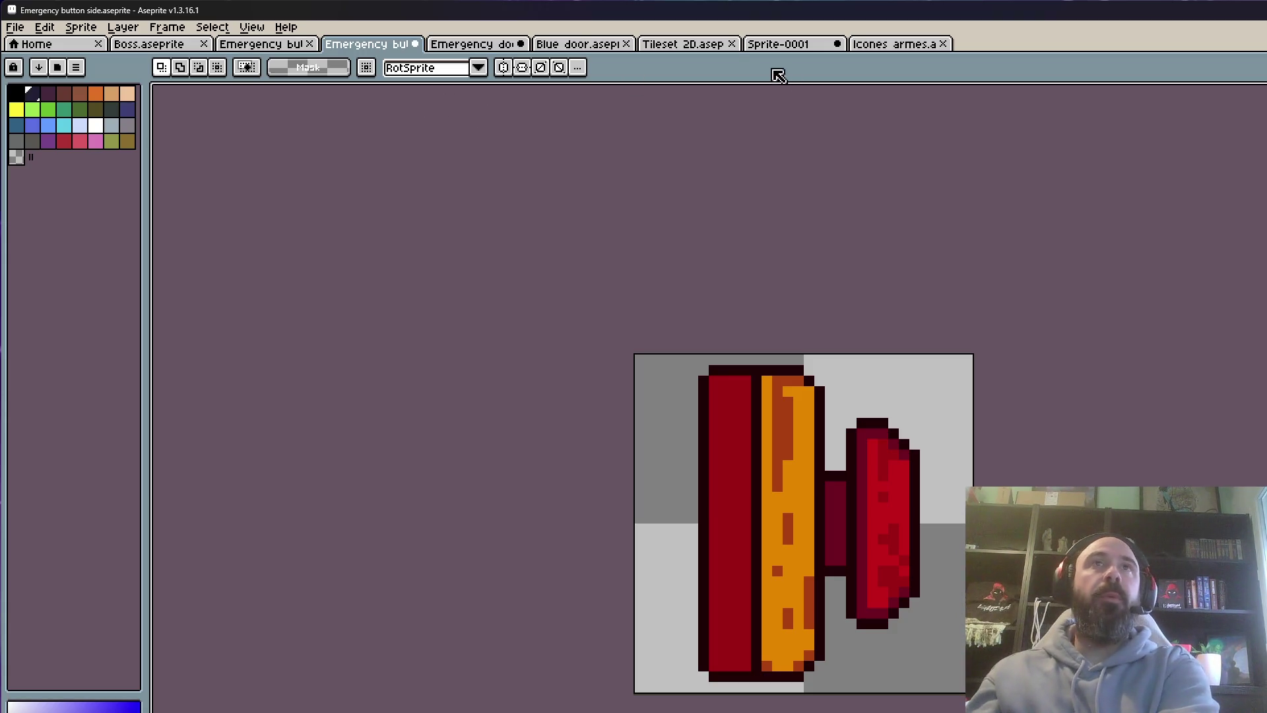
Inspect the Emergency Switch sign in Tileset 2D, then move on to Sprite-0001
{"action": "left_click", "coordinate": [710, 49]}
{"action": "scroll", "coordinate": [1013, 474], "scroll_direction": "up", "scroll_amount": 3}
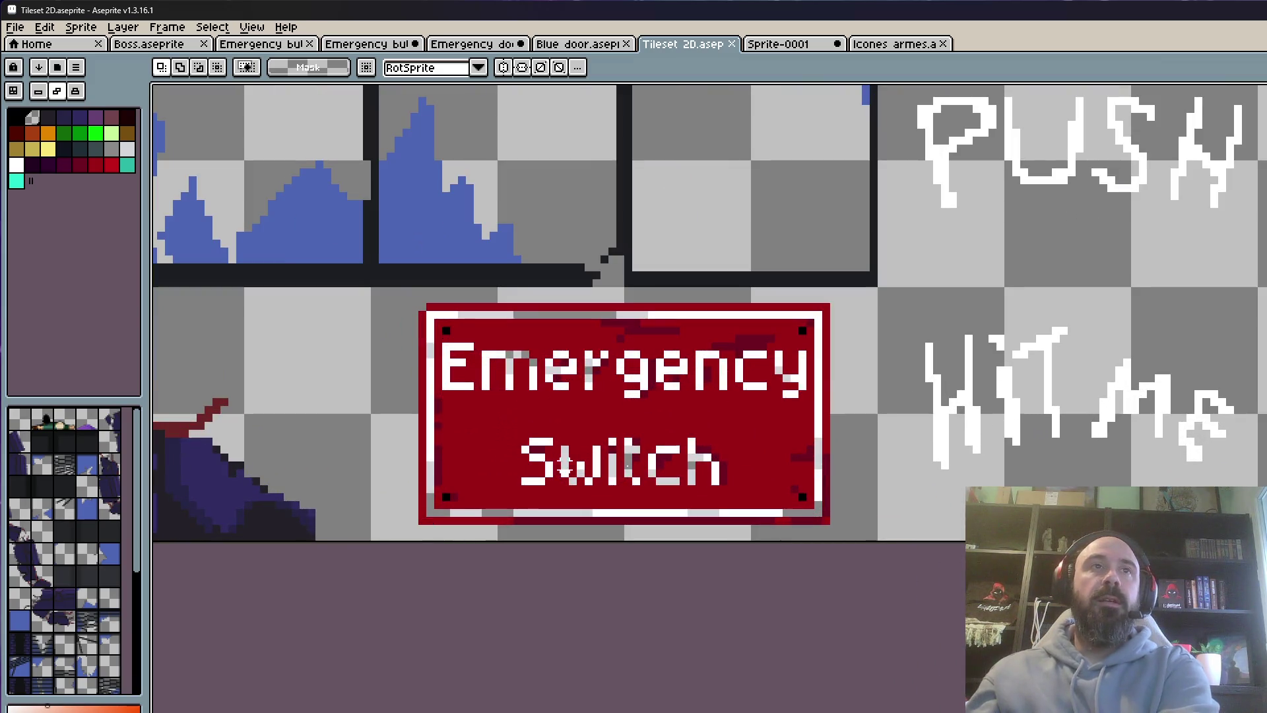
{"action": "scroll", "coordinate": [869, 464], "scroll_direction": "down", "scroll_amount": 1}
{"action": "scroll", "coordinate": [938, 429], "scroll_direction": "down", "scroll_amount": 1}
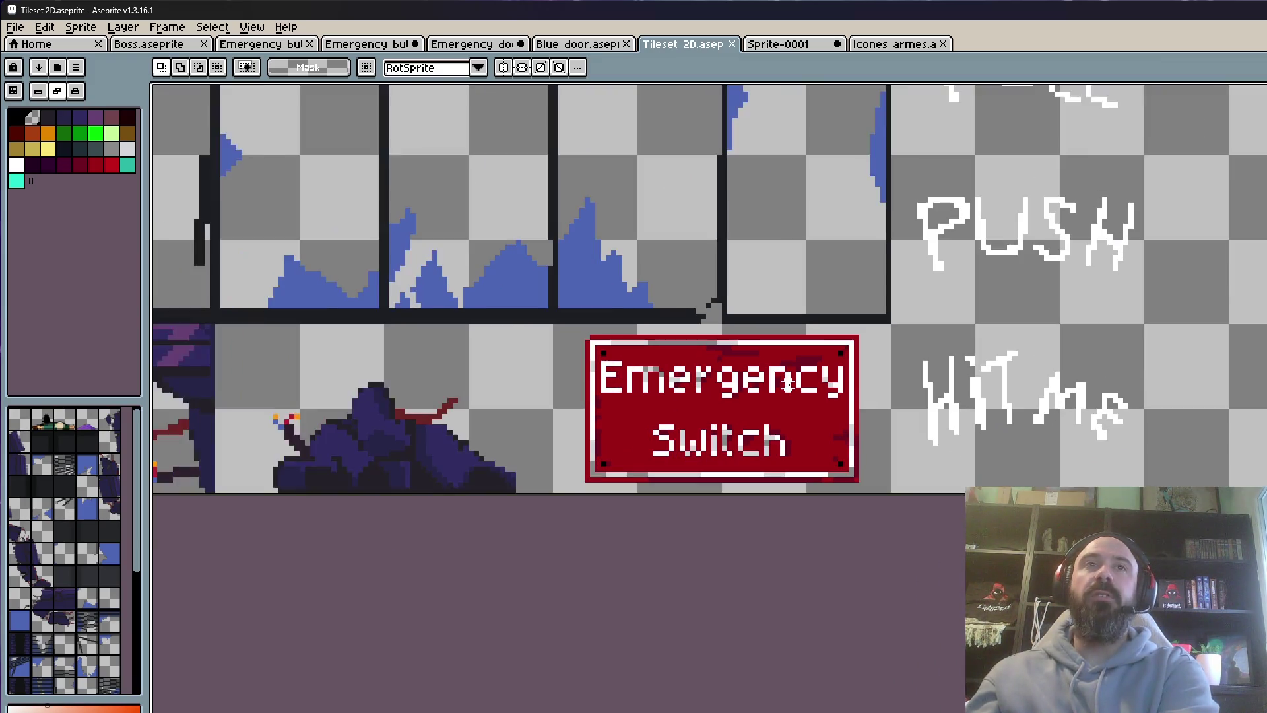
{"action": "scroll", "coordinate": [1017, 396], "scroll_direction": "up", "scroll_amount": 1}
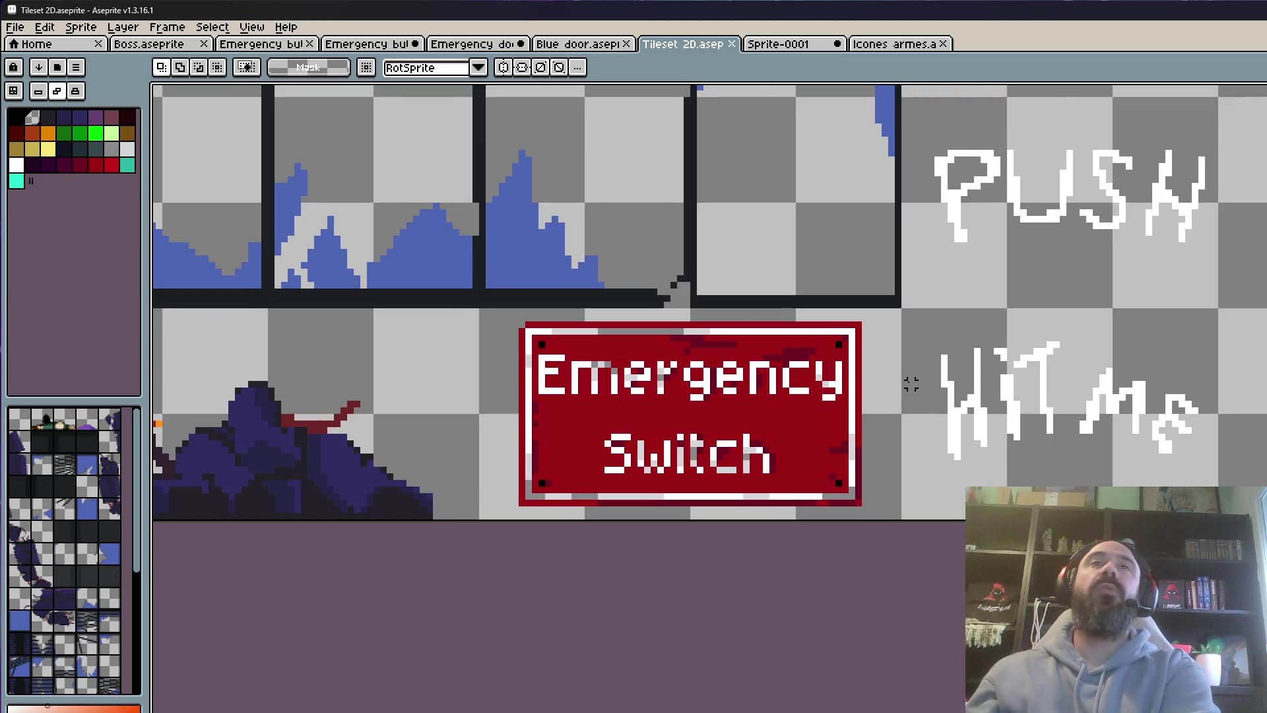
{"action": "scroll", "coordinate": [911, 383], "scroll_direction": "down", "scroll_amount": 6}
{"action": "scroll", "coordinate": [870, 427], "scroll_direction": "up", "scroll_amount": 3}
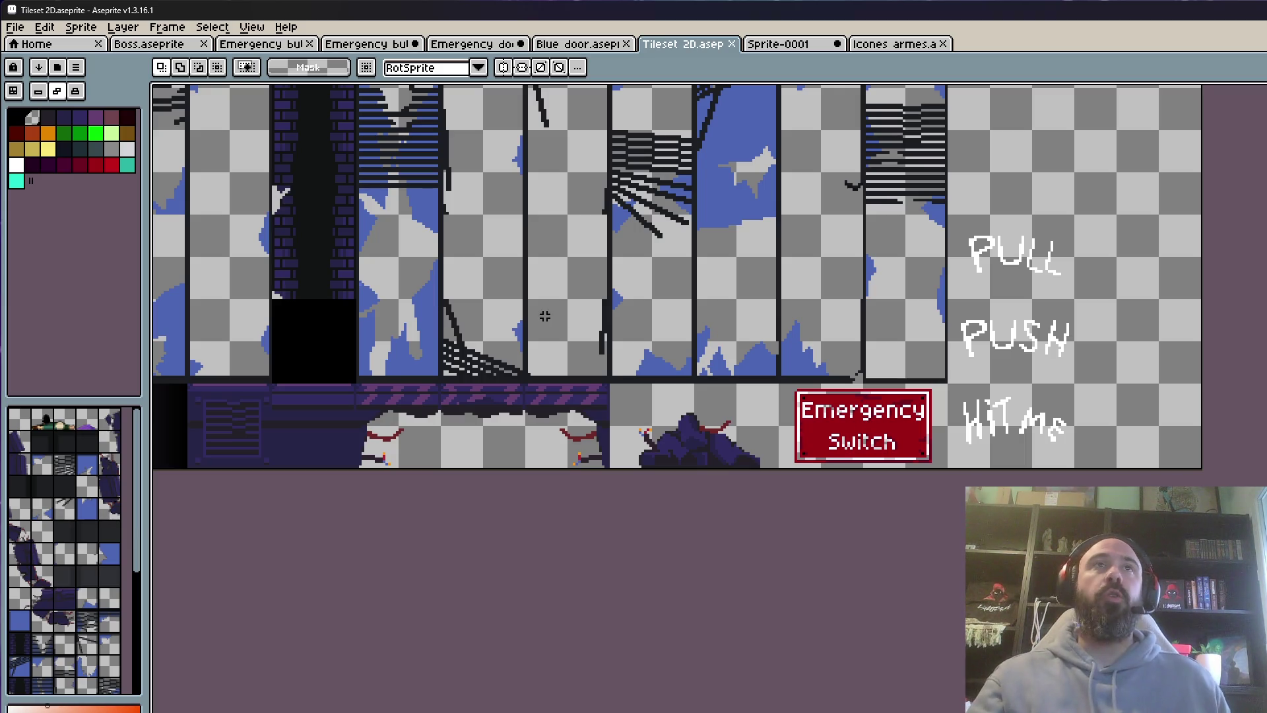
{"action": "left_click", "coordinate": [798, 48]}
Glance at the Icones armes and emergency button sprites, then return to Sprite-0001
{"action": "scroll", "coordinate": [691, 475], "scroll_direction": "up", "scroll_amount": 3}
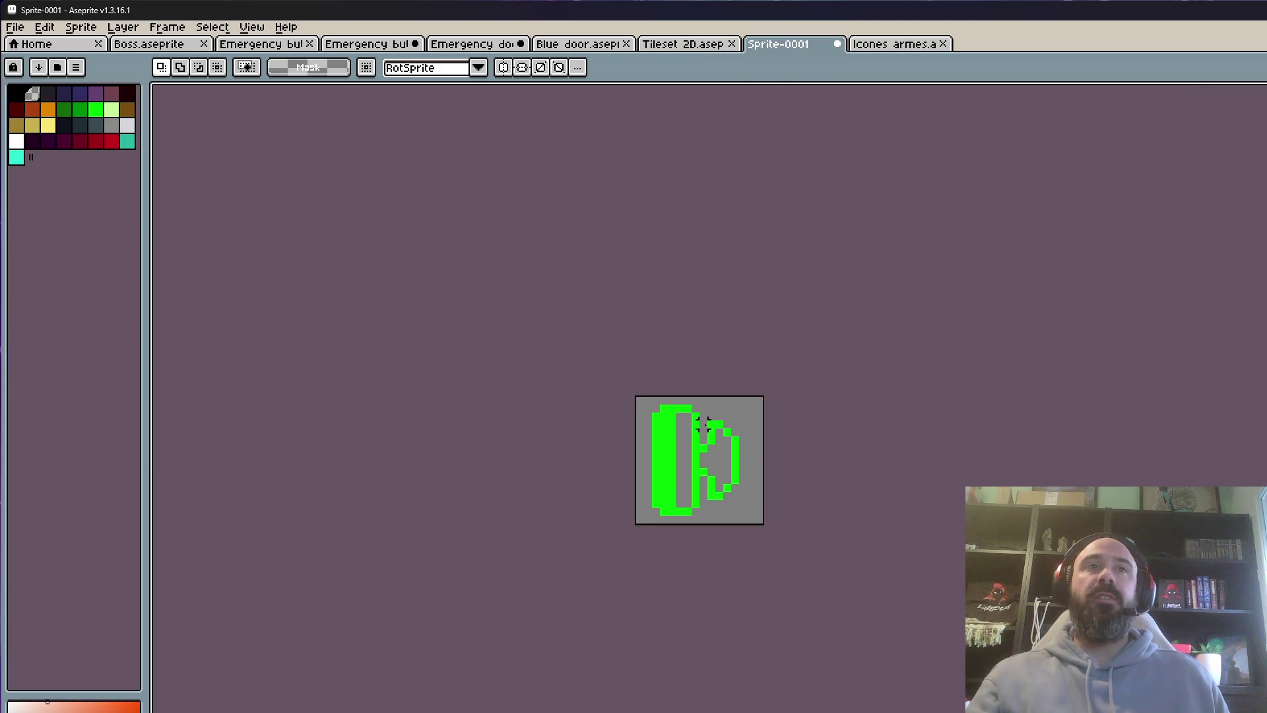
{"action": "scroll", "coordinate": [691, 475], "scroll_direction": "down", "scroll_amount": 2}
{"action": "scroll", "coordinate": [686, 479], "scroll_direction": "up", "scroll_amount": 1}
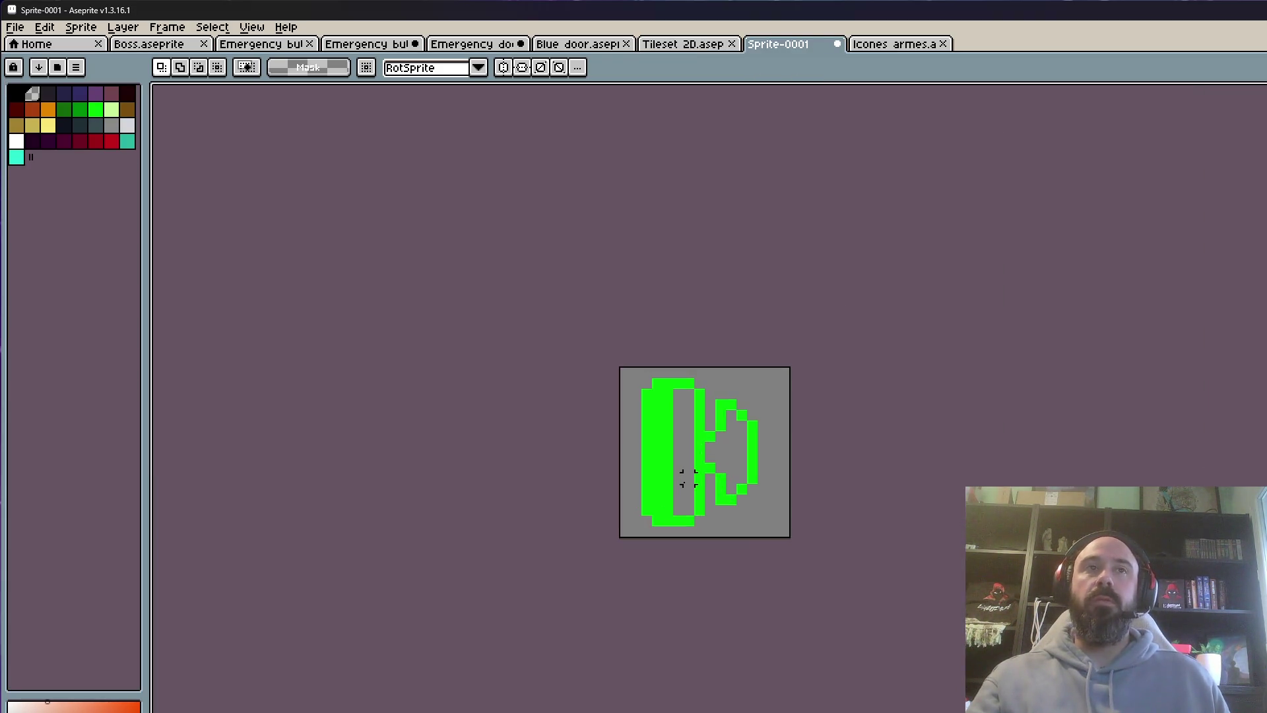
{"action": "left_click", "coordinate": [897, 53]}
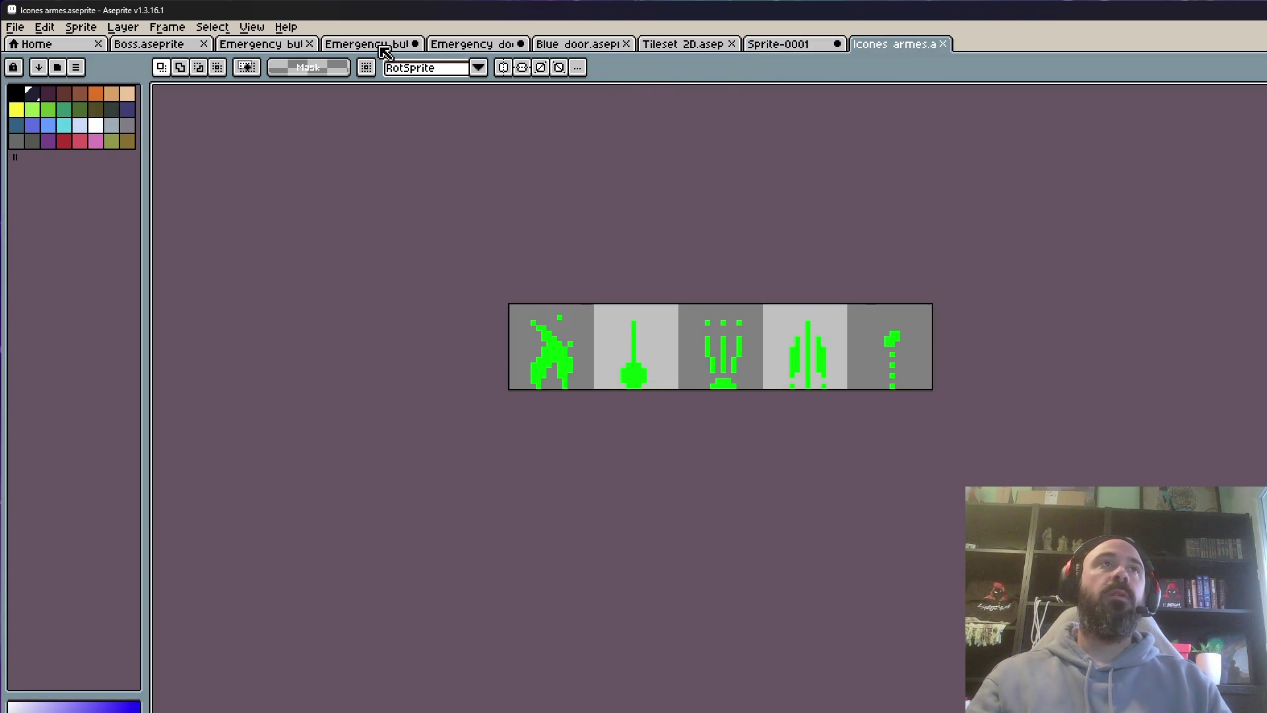
{"action": "left_click", "coordinate": [375, 46]}
{"action": "left_click", "coordinate": [777, 46]}
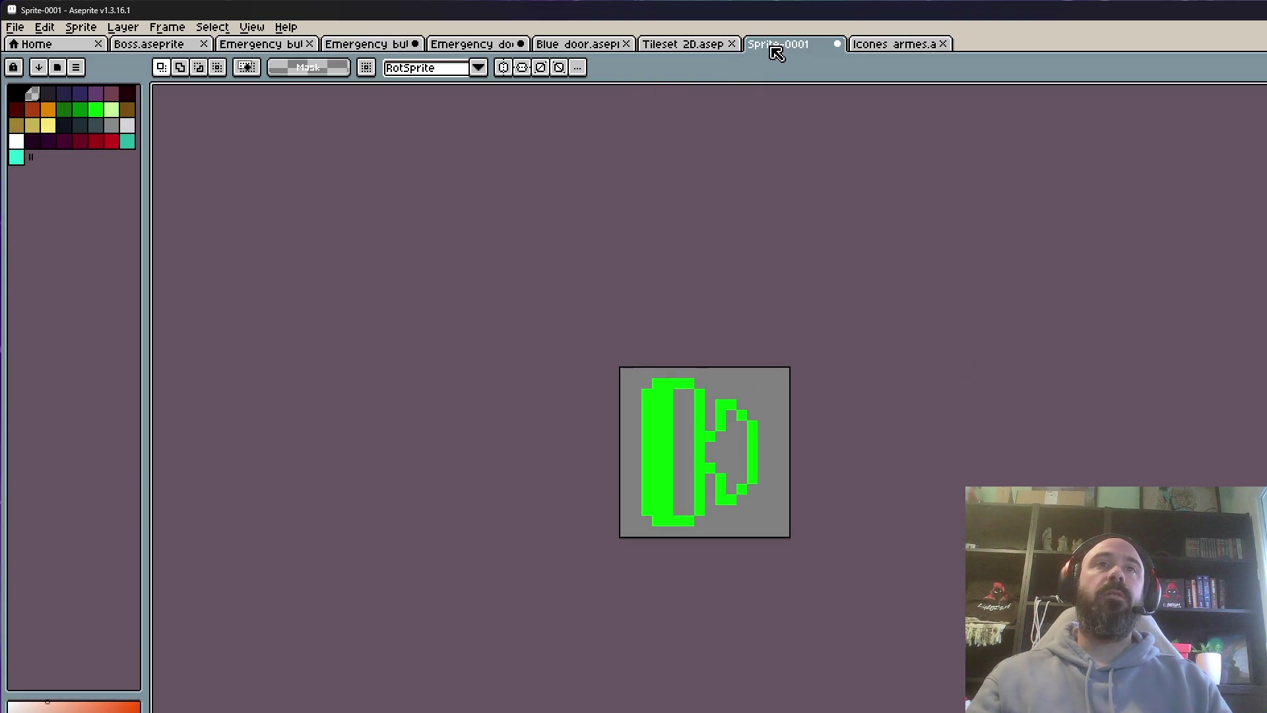
{"action": "scroll", "coordinate": [670, 433], "scroll_direction": "up", "scroll_amount": 3}
Sample the icon's green and fill its grey interior green with the pencil
{"action": "key", "text": "i"}
{"action": "left_click", "coordinate": [679, 431]}
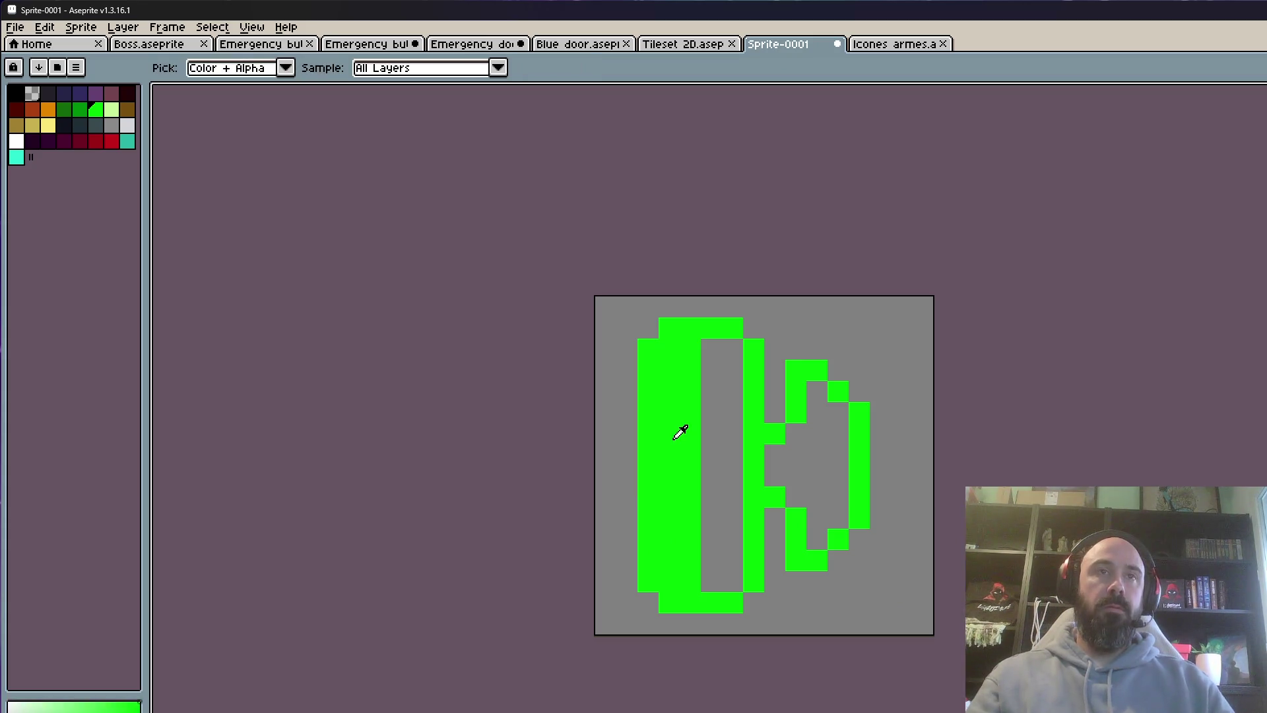
{"action": "scroll", "coordinate": [674, 439], "scroll_direction": "up", "scroll_amount": 1}
{"action": "key", "text": "b"}
{"action": "mouse_move", "coordinate": [738, 316]}
{"action": "left_mouse_down"}
{"action": "mouse_move", "coordinate": [727, 646]}
{"action": "mouse_move", "coordinate": [747, 604]}
{"action": "mouse_move", "coordinate": [757, 635]}
{"action": "left_mouse_up"}
{"action": "left_click", "coordinate": [761, 651]}
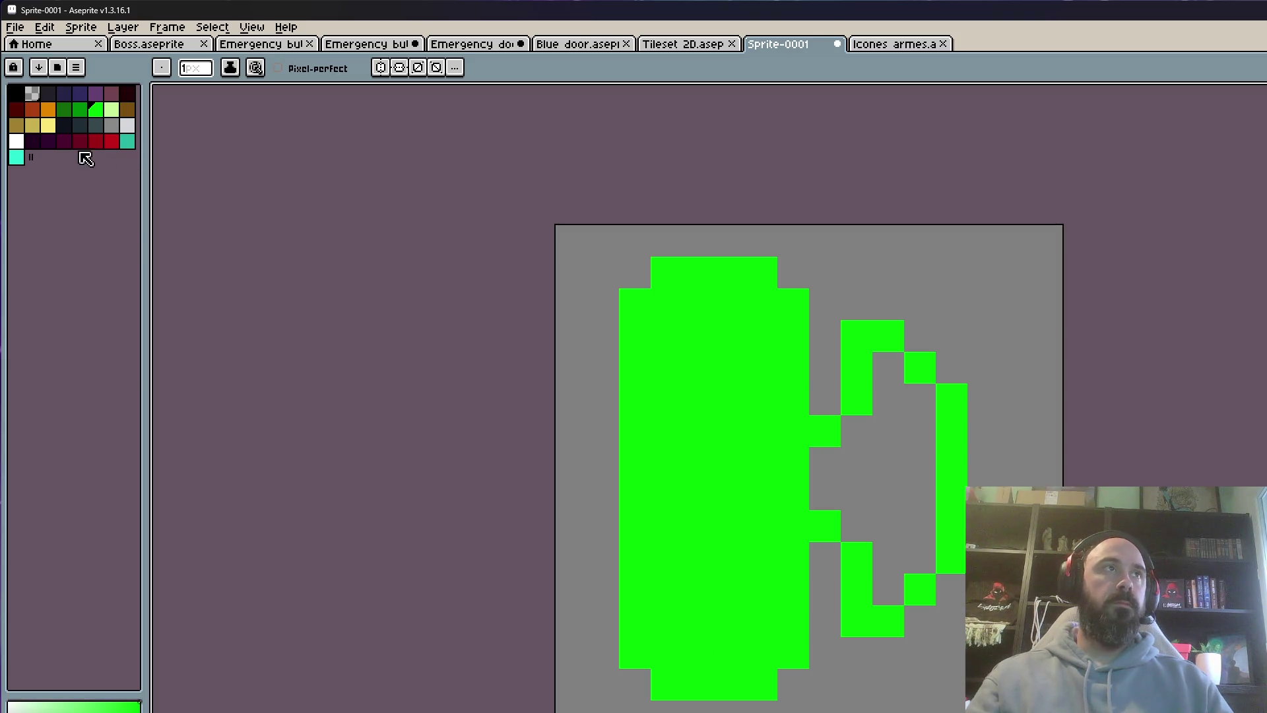
Cut a thin transparent gap down through the green shape
{"action": "left_click", "coordinate": [31, 94]}
{"action": "mouse_move", "coordinate": [699, 303]}
{"action": "left_mouse_down"}
{"action": "mouse_move", "coordinate": [668, 303]}
{"action": "mouse_move", "coordinate": [667, 651]}
{"action": "mouse_move", "coordinate": [698, 526]}
{"action": "mouse_move", "coordinate": [698, 304]}
{"action": "mouse_move", "coordinate": [730, 334]}
{"action": "mouse_move", "coordinate": [699, 621]}
{"action": "mouse_move", "coordinate": [727, 625]}
{"action": "left_mouse_up"}
{"action": "scroll", "coordinate": [730, 527], "scroll_direction": "down", "scroll_amount": 5}
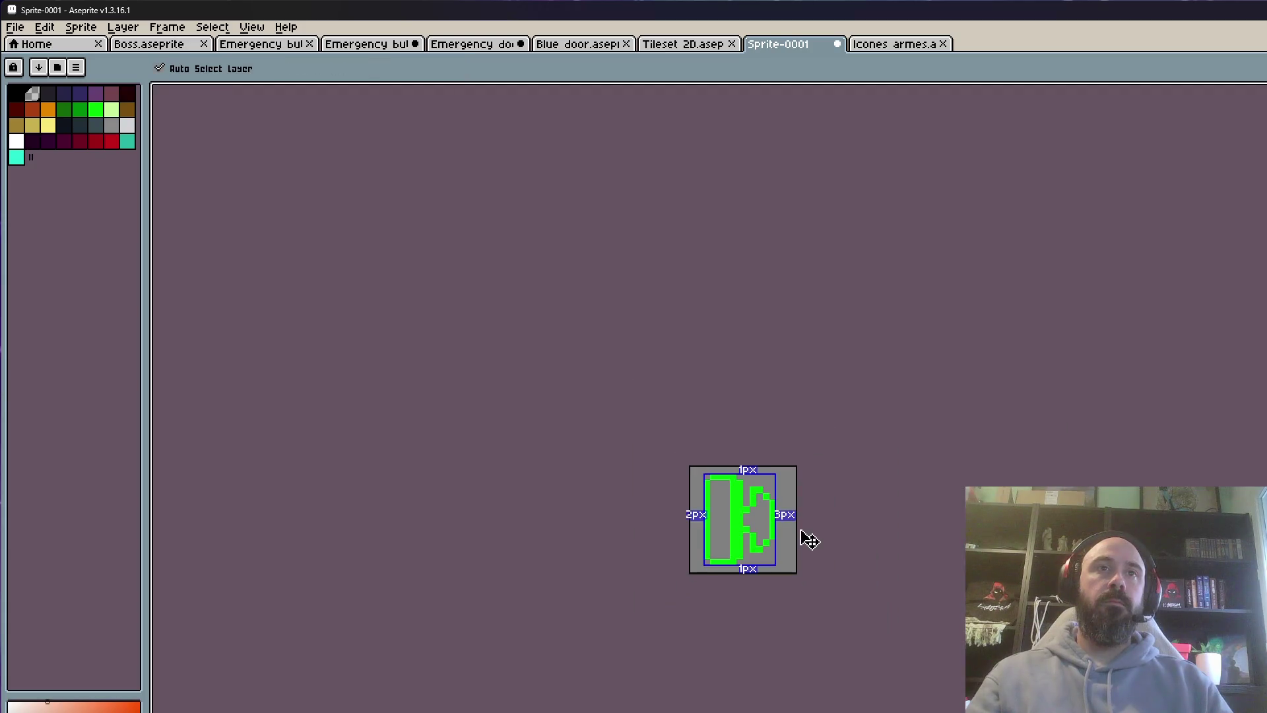
Check the Boss and Icones armes sprites before returning to Sprite-0001
{"action": "left_click", "coordinate": [173, 47]}
{"action": "left_click", "coordinate": [878, 48]}
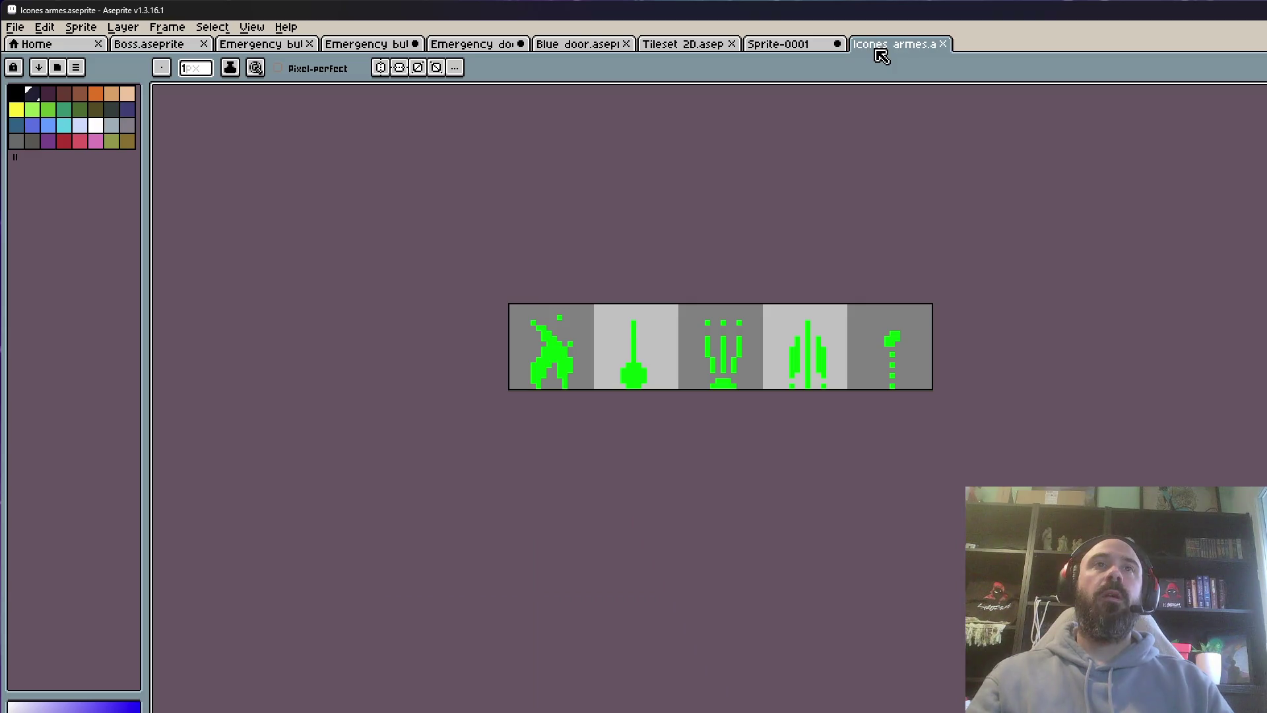
{"action": "left_click", "coordinate": [811, 44]}
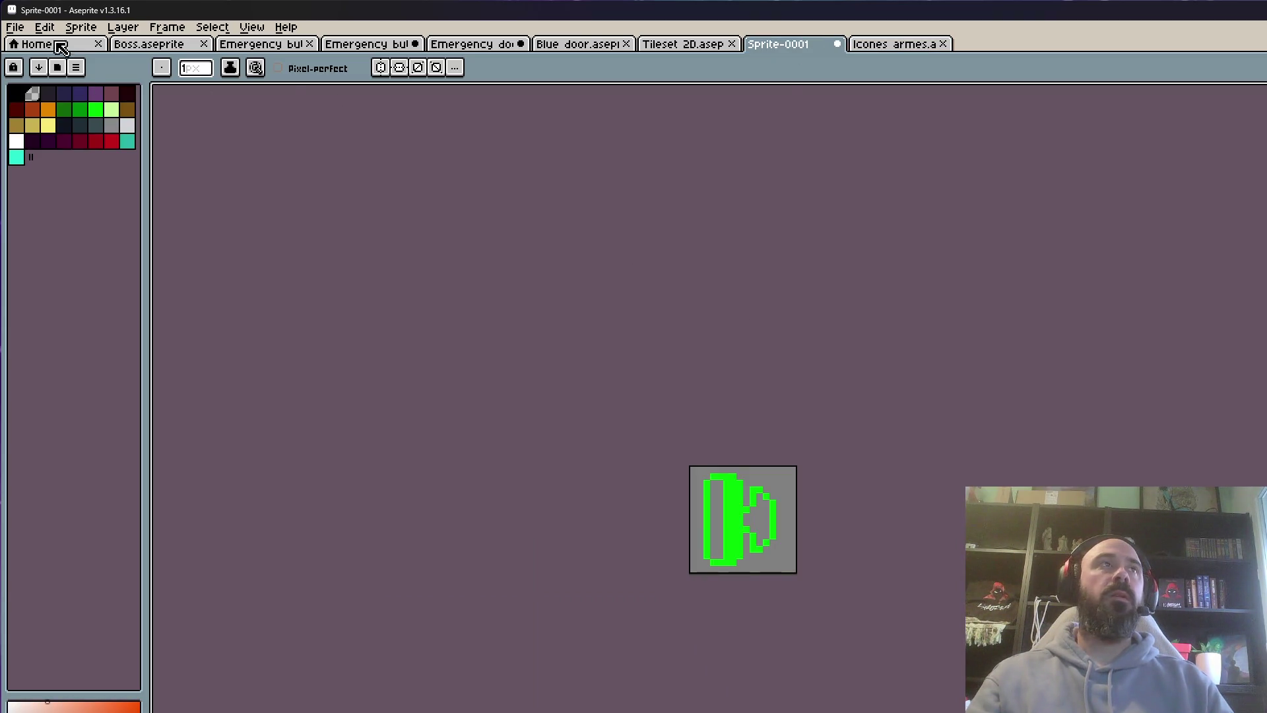
{"action": "left_click", "coordinate": [14, 27]}
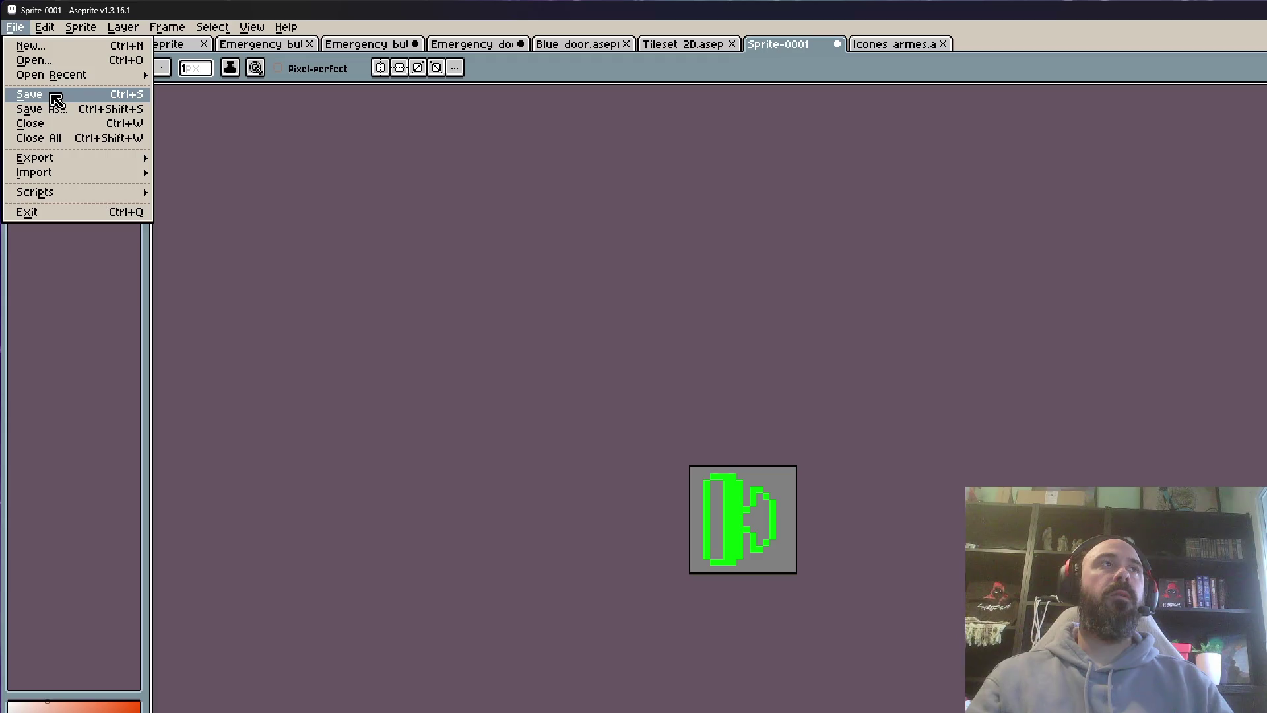
Save Sprite-0001 as 'Icone bouton AU.aseprite' in the Bureau folder
{"action": "left_click", "coordinate": [56, 99]}
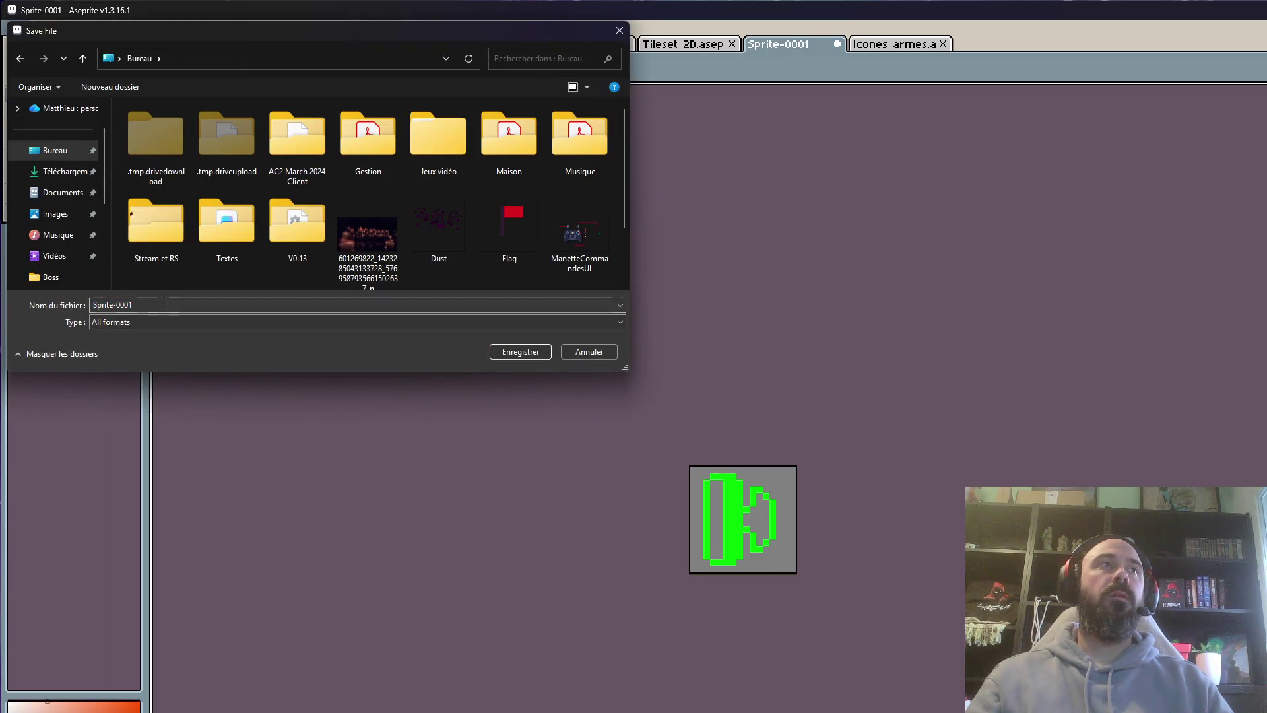
{"action": "key", "text": "BackSpace"}
{"action": "type", "text": "Icone bouton AU"}
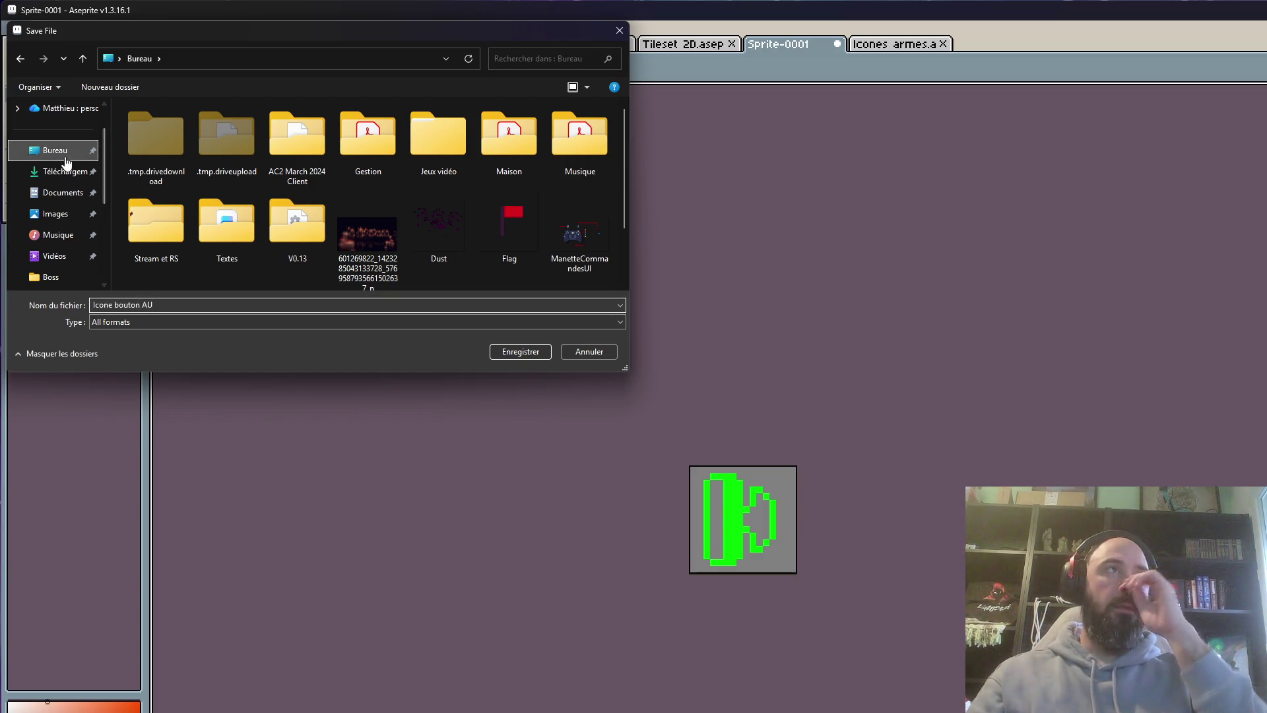
{"action": "left_click", "coordinate": [509, 352]}
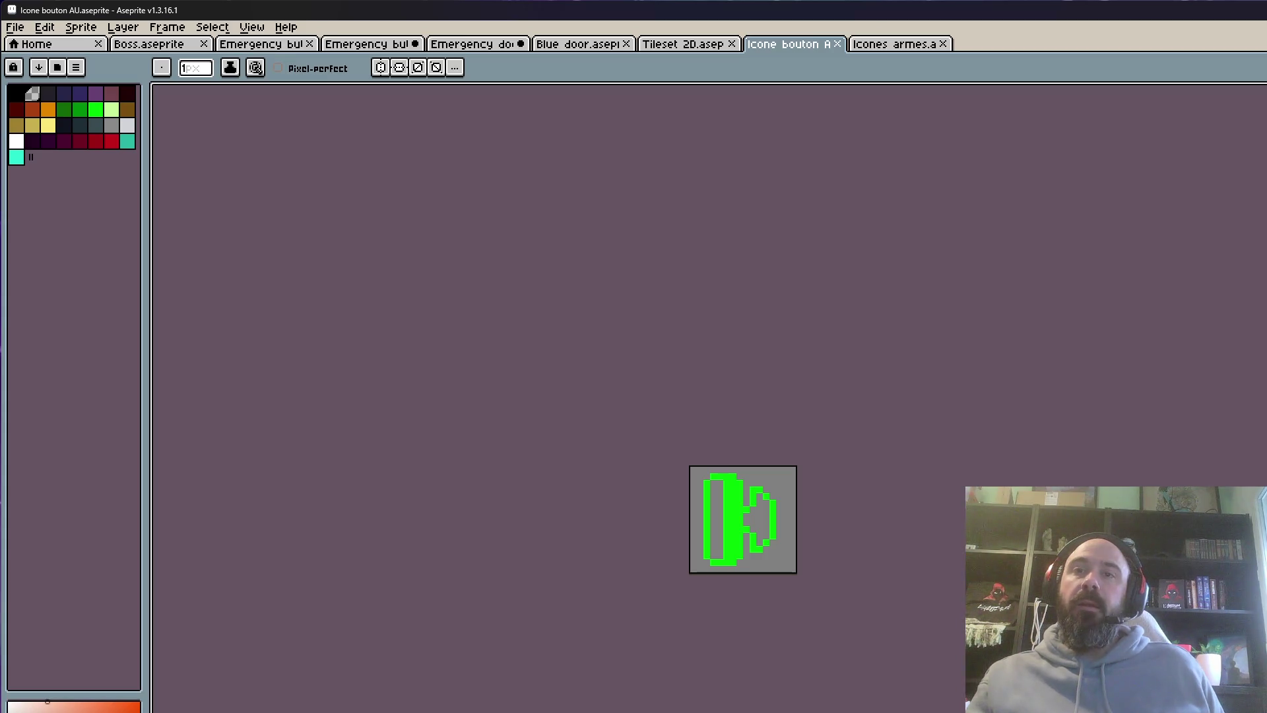
{"action": "key", "text": "alt+Tab"}
{"action": "key", "text": "alt+Tab"}
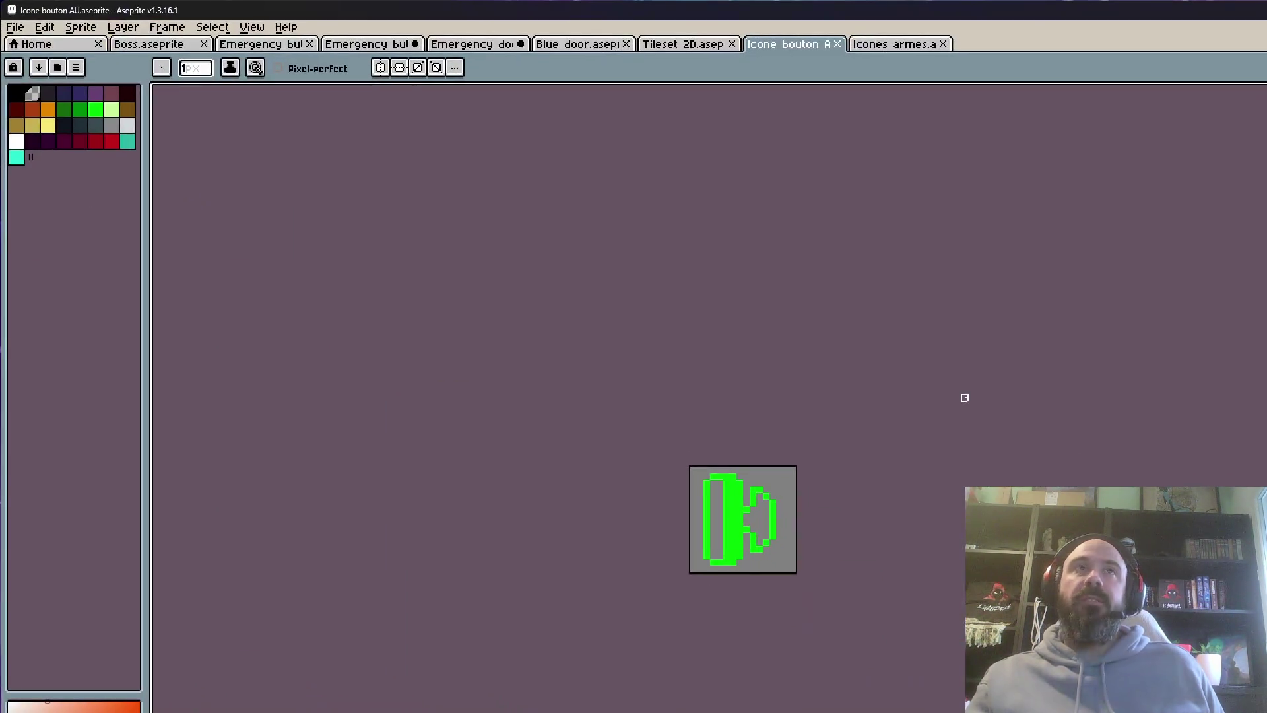
Study the Emergency Switch sign and PULL, PUSH, HIT ME labels in Tileset 2D, then view Blue door
{"action": "left_click", "coordinate": [888, 46]}
{"action": "left_click", "coordinate": [668, 43]}
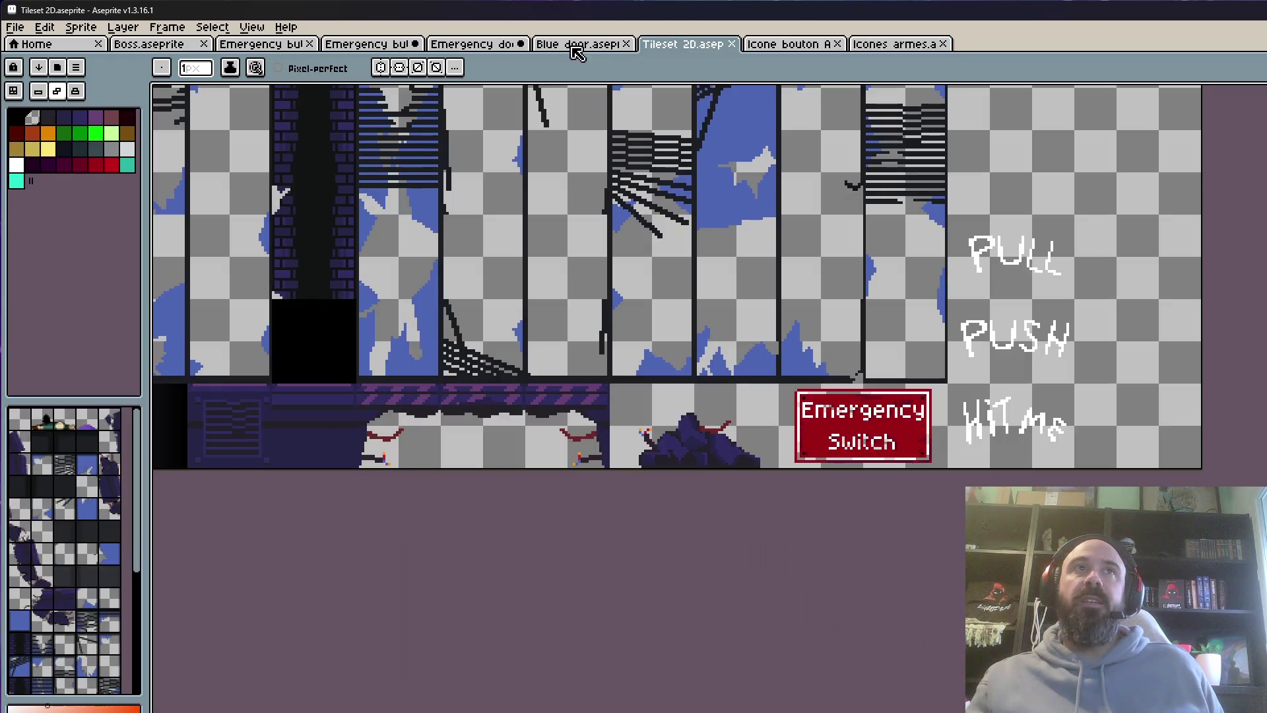
{"action": "scroll", "coordinate": [964, 344], "scroll_direction": "up", "scroll_amount": 3}
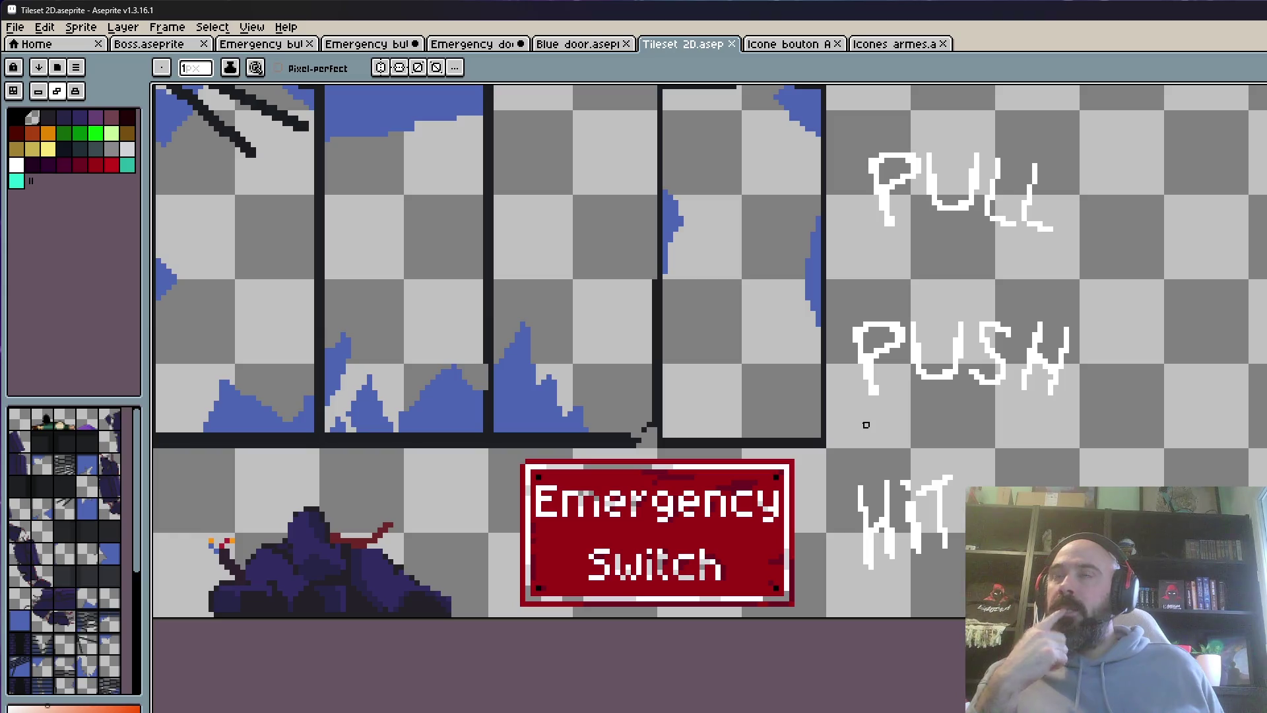
{"action": "scroll", "coordinate": [866, 424], "scroll_direction": "down", "scroll_amount": 3}
{"action": "scroll", "coordinate": [864, 423], "scroll_direction": "up", "scroll_amount": 2}
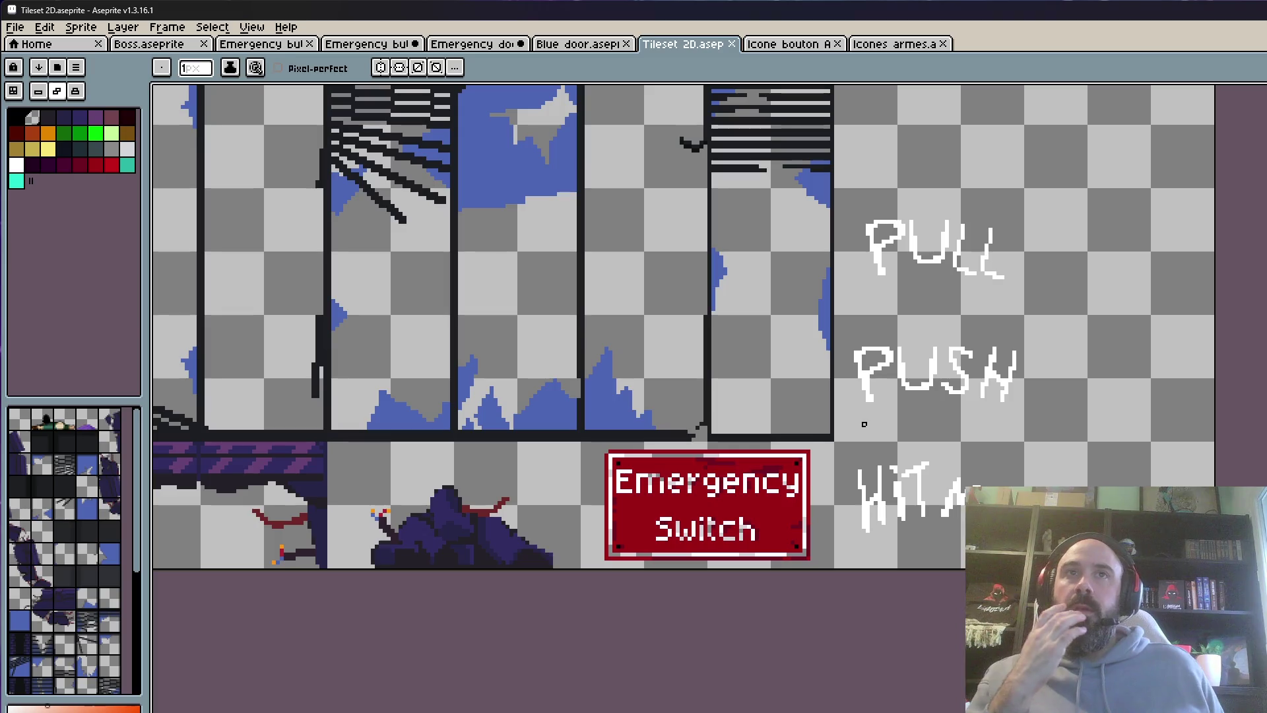
{"action": "scroll", "coordinate": [976, 447], "scroll_direction": "up", "scroll_amount": 1}
{"action": "scroll", "coordinate": [866, 476], "scroll_direction": "down", "scroll_amount": 4}
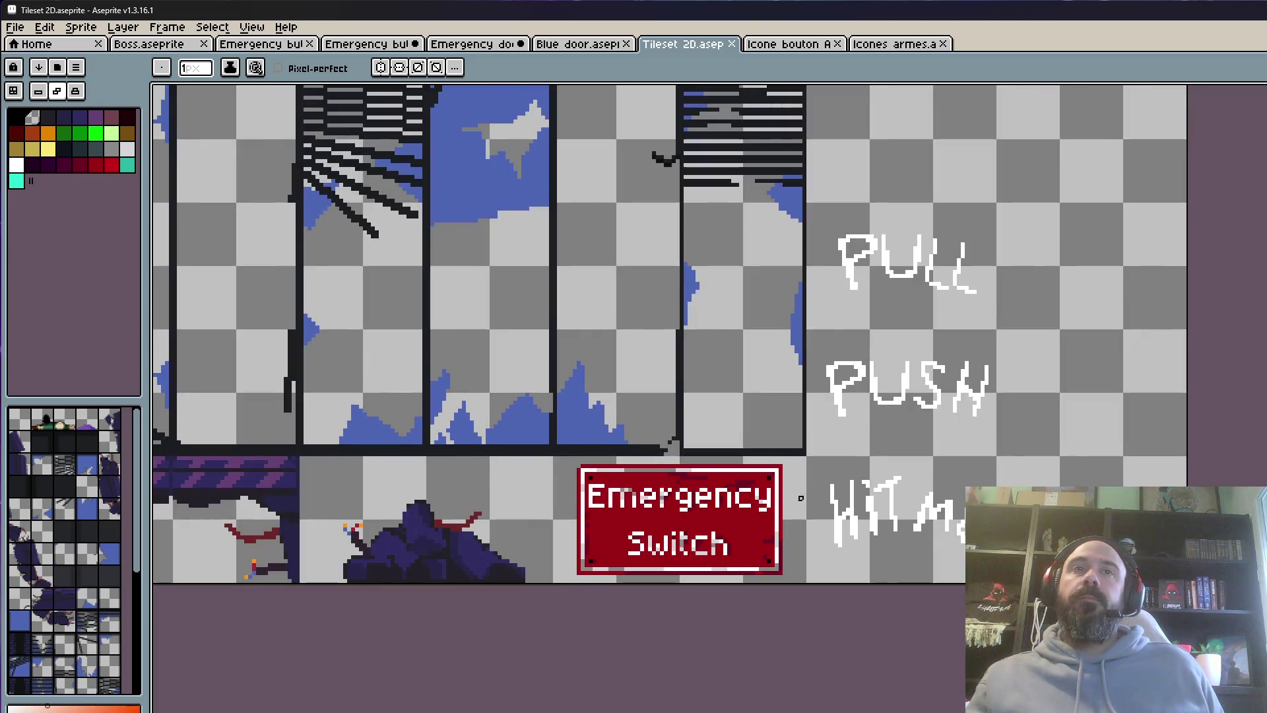
{"action": "scroll", "coordinate": [874, 474], "scroll_direction": "up", "scroll_amount": 4}
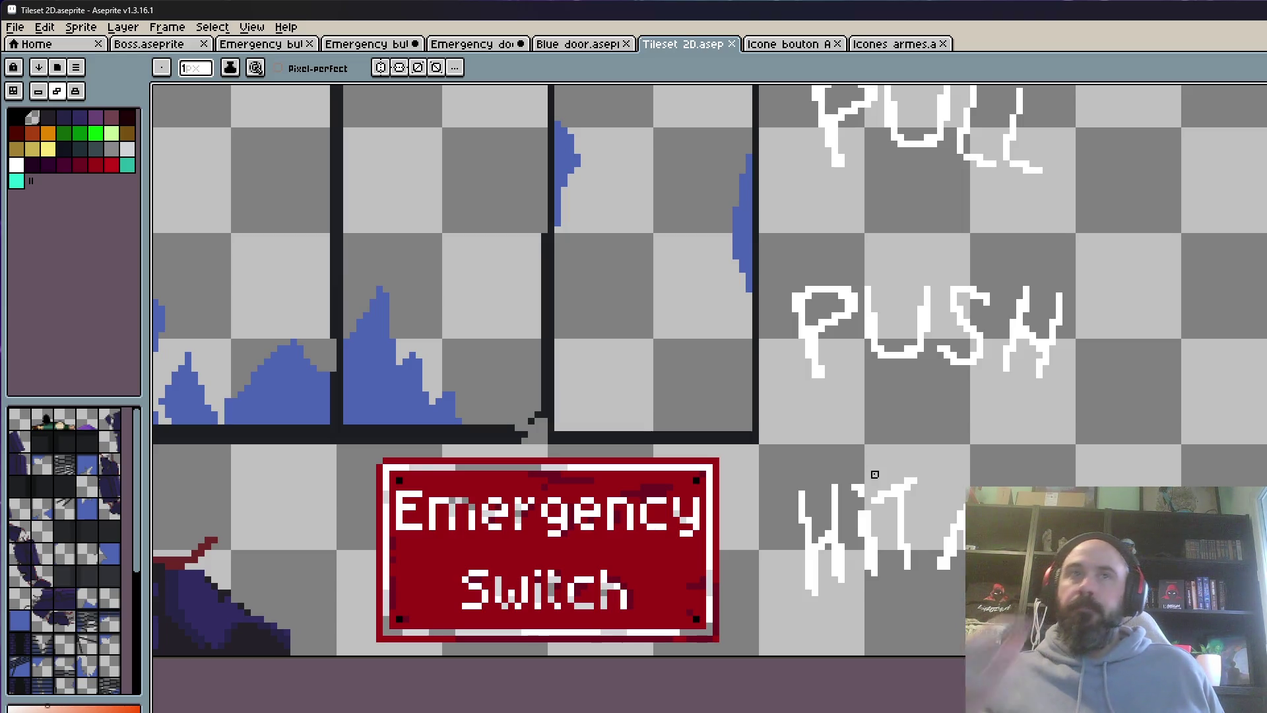
{"action": "scroll", "coordinate": [758, 368], "scroll_direction": "down", "scroll_amount": 3}
{"action": "scroll", "coordinate": [603, 363], "scroll_direction": "up", "scroll_amount": 1}
{"action": "scroll", "coordinate": [520, 291], "scroll_direction": "down", "scroll_amount": 1}
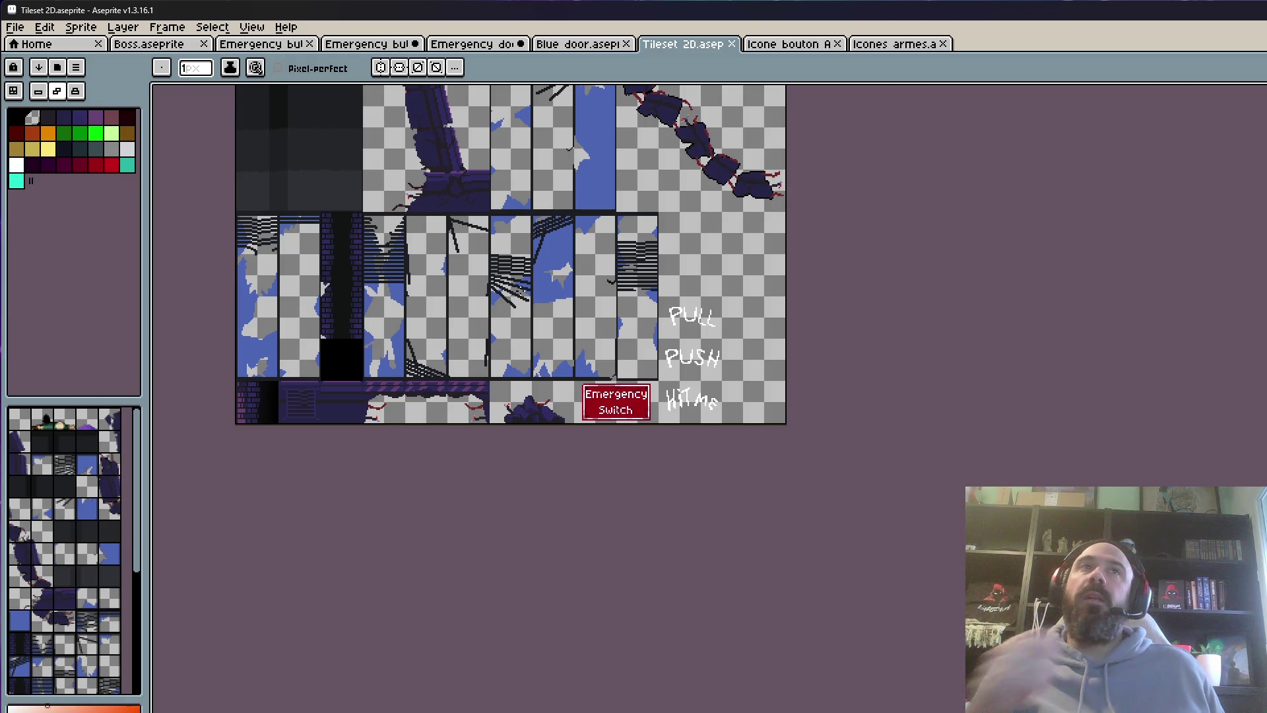
{"action": "left_click", "coordinate": [604, 45]}
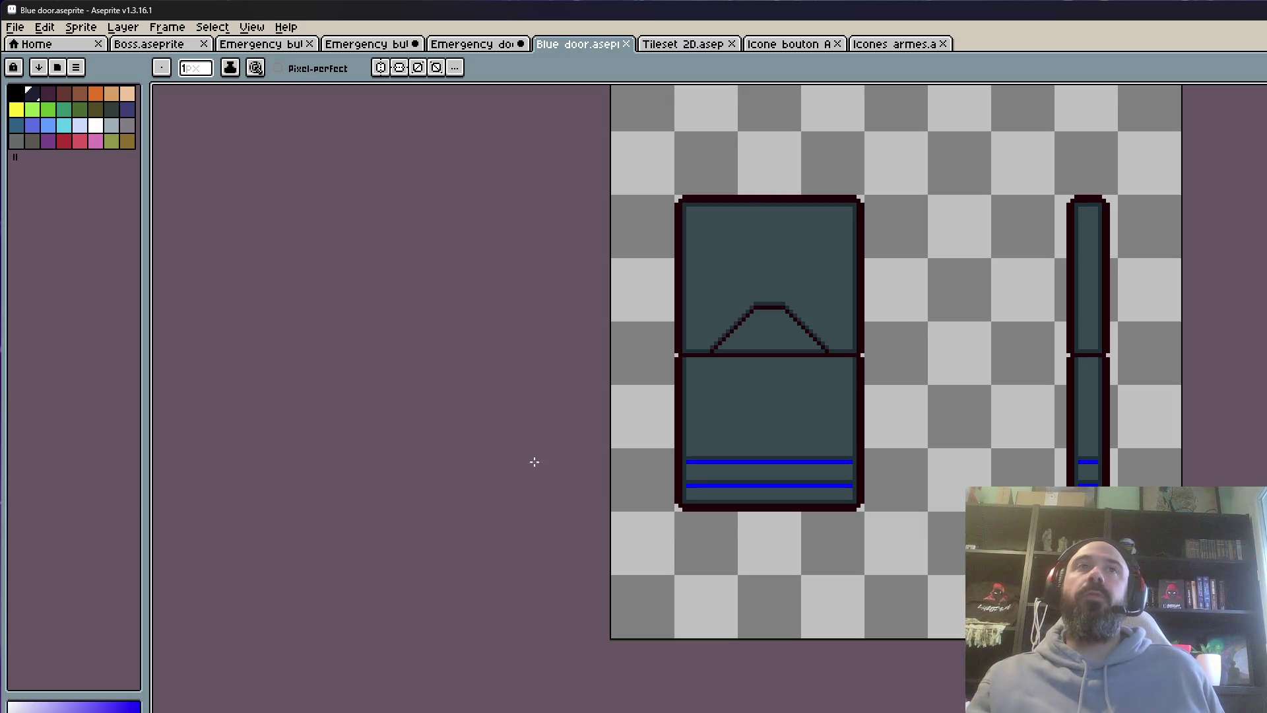
{"action": "scroll", "coordinate": [755, 405], "scroll_direction": "down", "scroll_amount": 1}
{"action": "scroll", "coordinate": [783, 436], "scroll_direction": "up", "scroll_amount": 1}
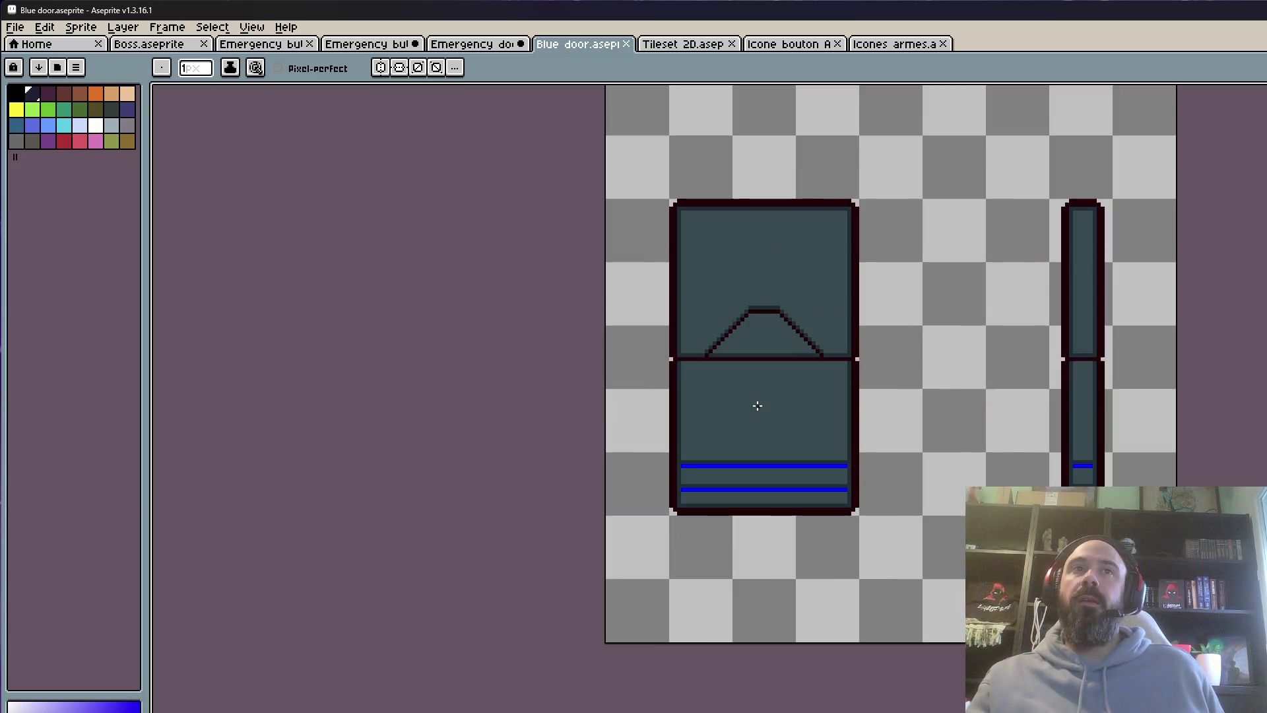
{"action": "scroll", "coordinate": [782, 445], "scroll_direction": "up", "scroll_amount": 1}
{"action": "scroll", "coordinate": [710, 437], "scroll_direction": "down", "scroll_amount": 1}
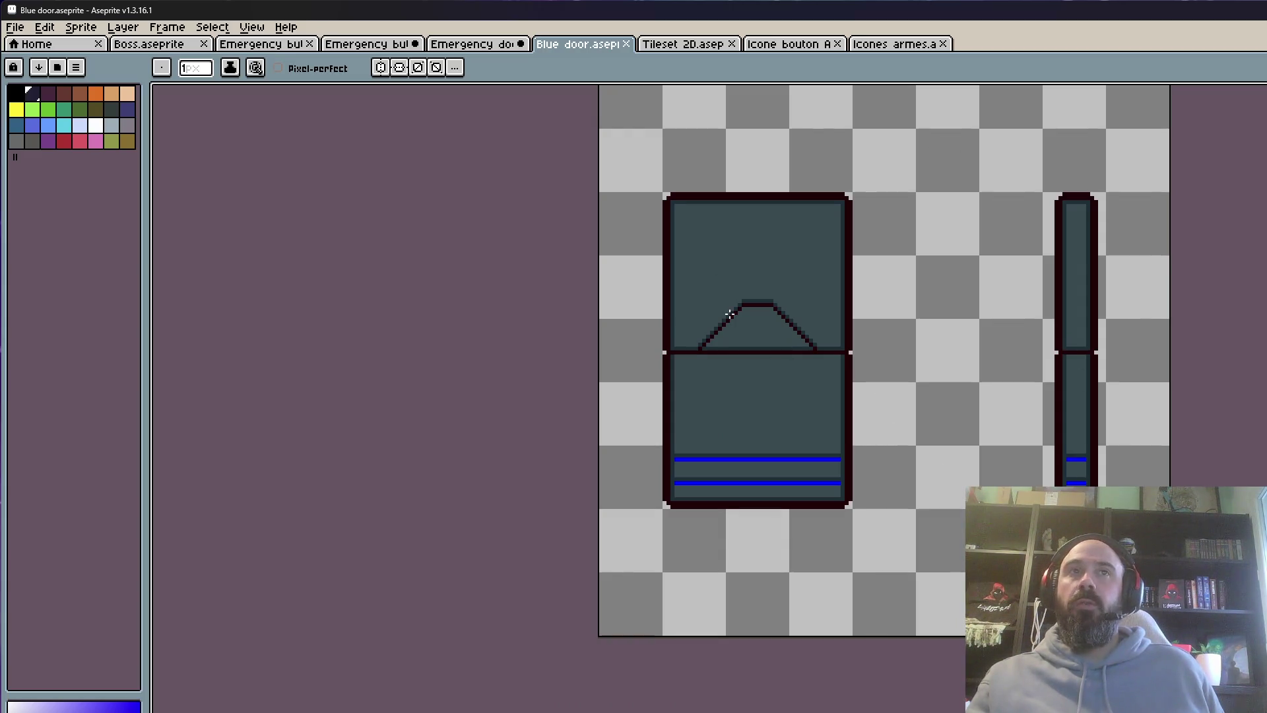
{"action": "left_click", "coordinate": [685, 43]}
{"action": "scroll", "coordinate": [643, 250], "scroll_direction": "up", "scroll_amount": 2}
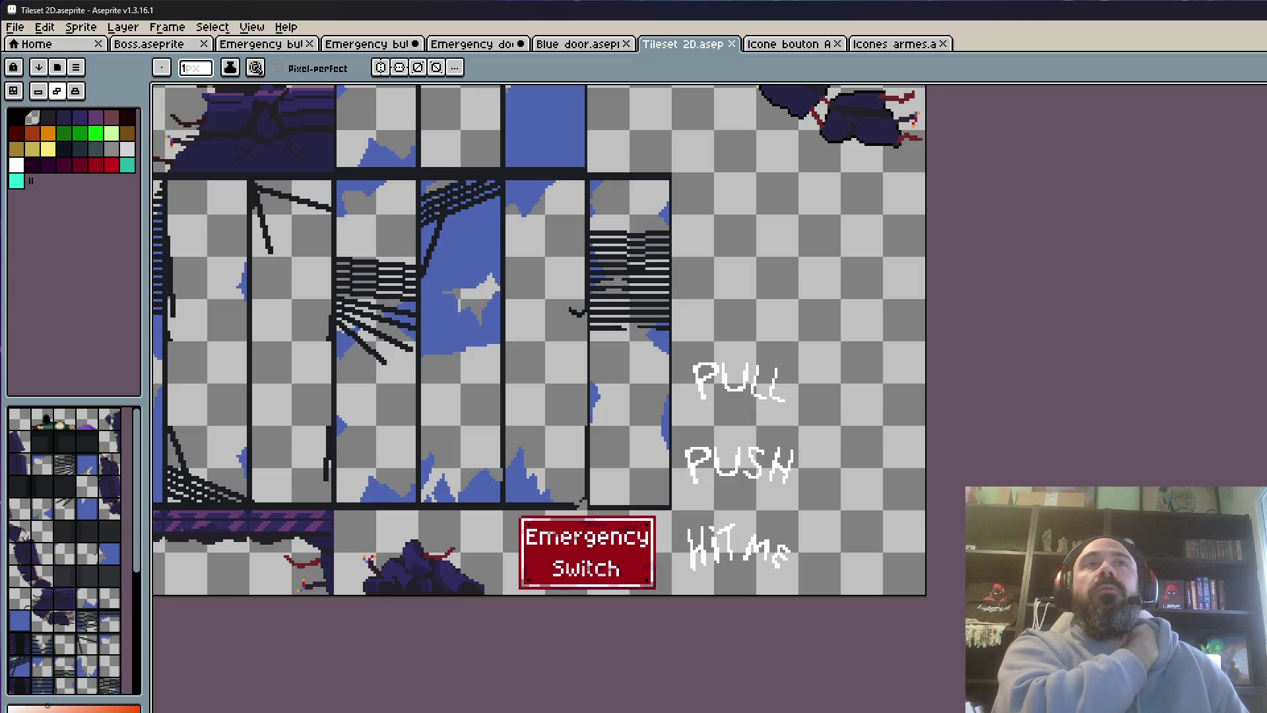
Switch to the Emergency button.aseprite document
{"action": "left_click", "coordinate": [269, 47]}
Zoom in, advance the Emergency button sprite one frame, and sample the stripe's white
{"action": "scroll", "coordinate": [813, 325], "scroll_direction": "up", "scroll_amount": 2}
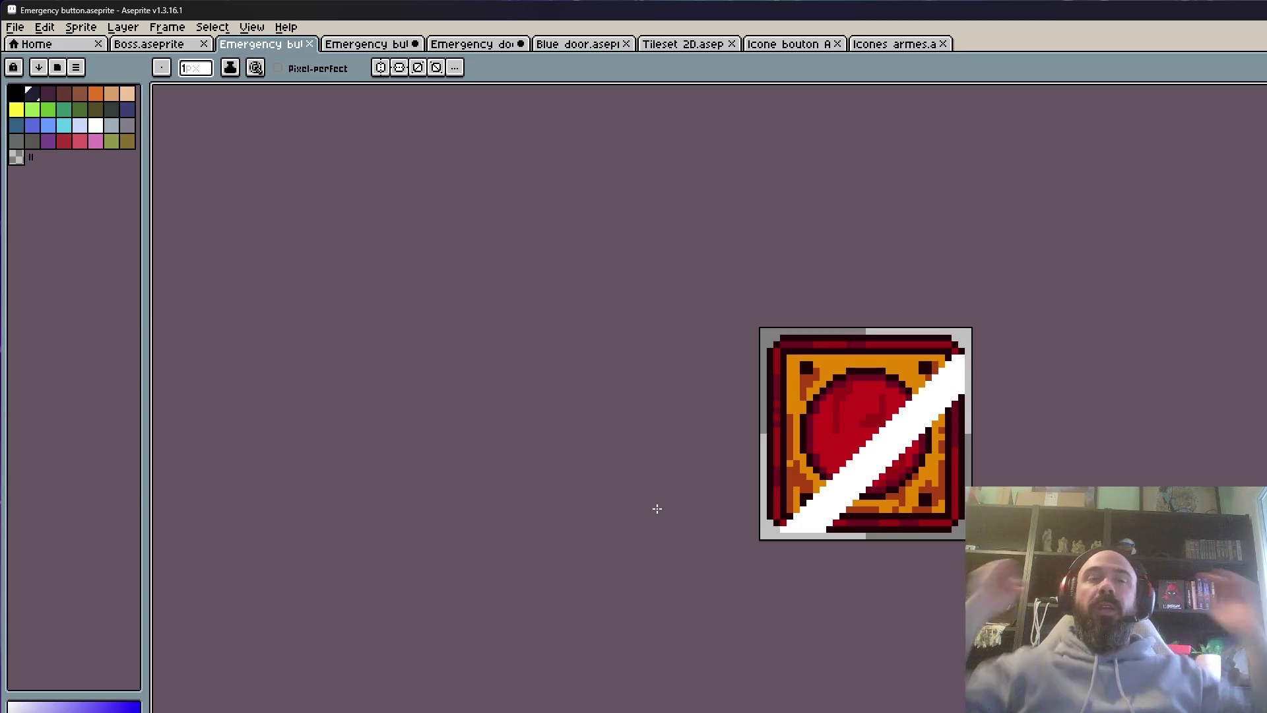
{"action": "key", "text": "Right"}
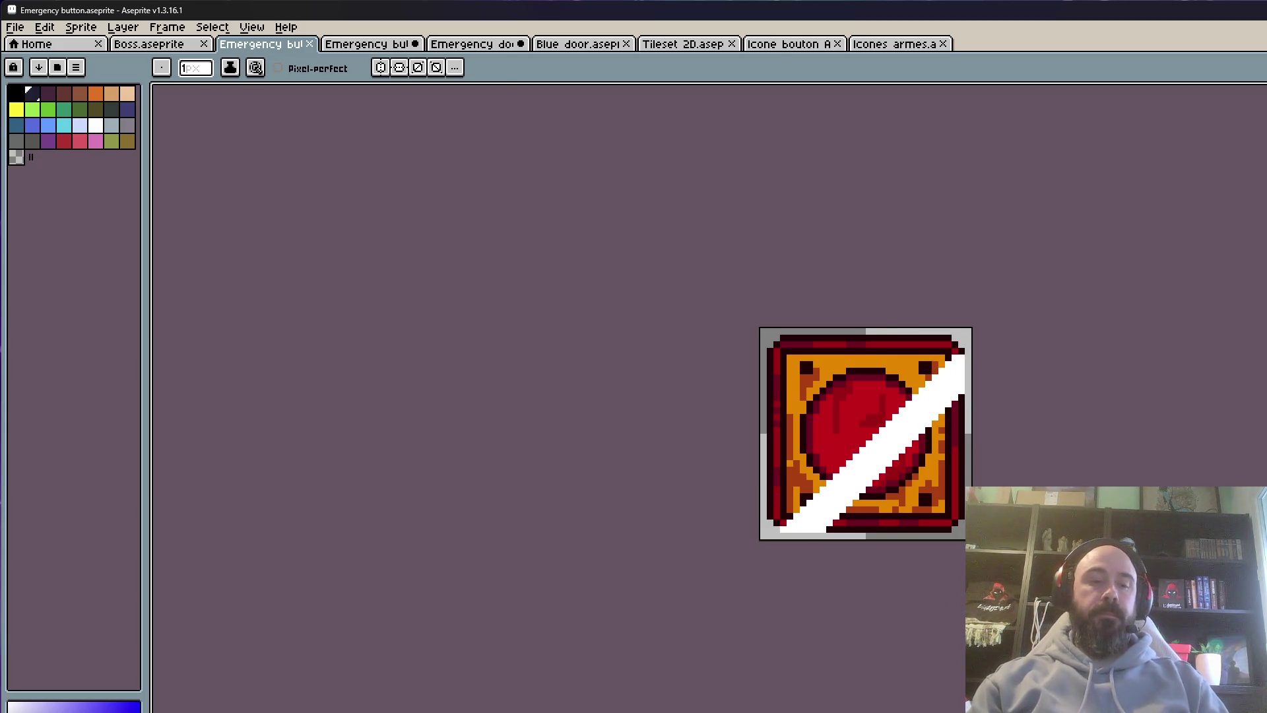
{"action": "scroll", "coordinate": [894, 444], "scroll_direction": "up", "scroll_amount": 1}
{"action": "left_click", "coordinate": [894, 444], "text": "alt"}
{"action": "scroll", "coordinate": [988, 328], "scroll_direction": "up", "scroll_amount": 1}
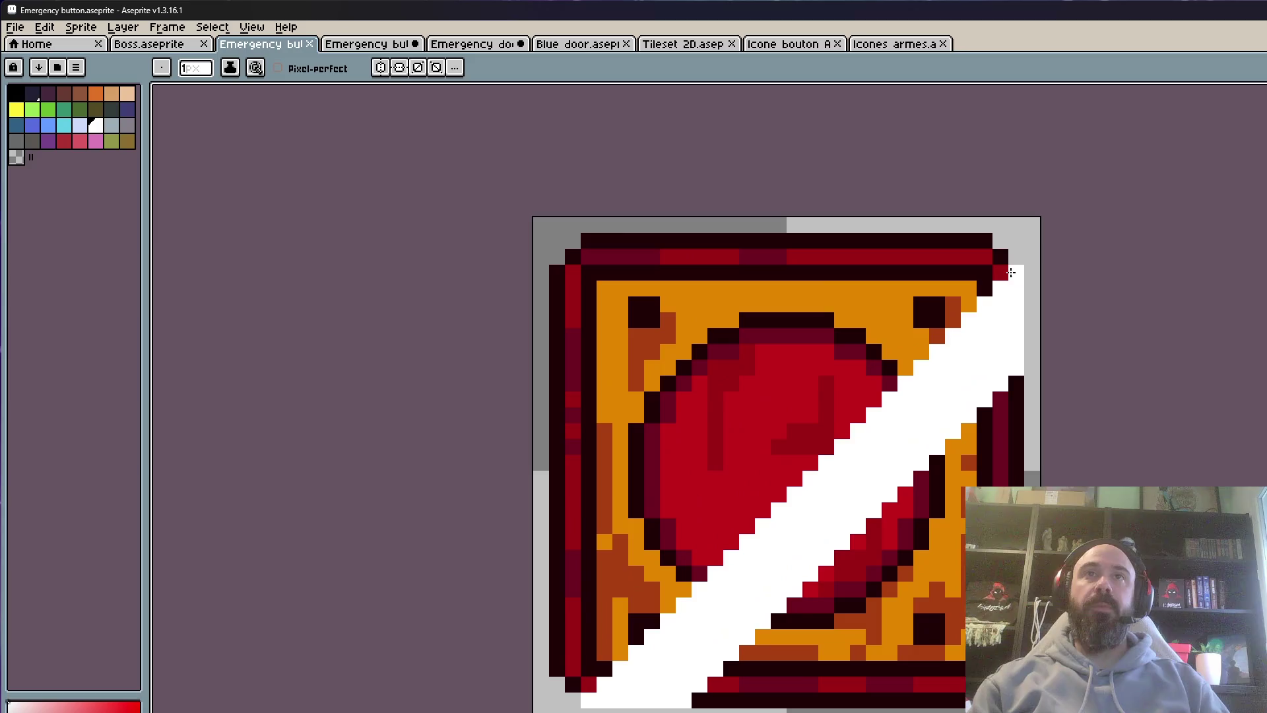
{"action": "scroll", "coordinate": [986, 326], "scroll_direction": "down", "scroll_amount": 6}
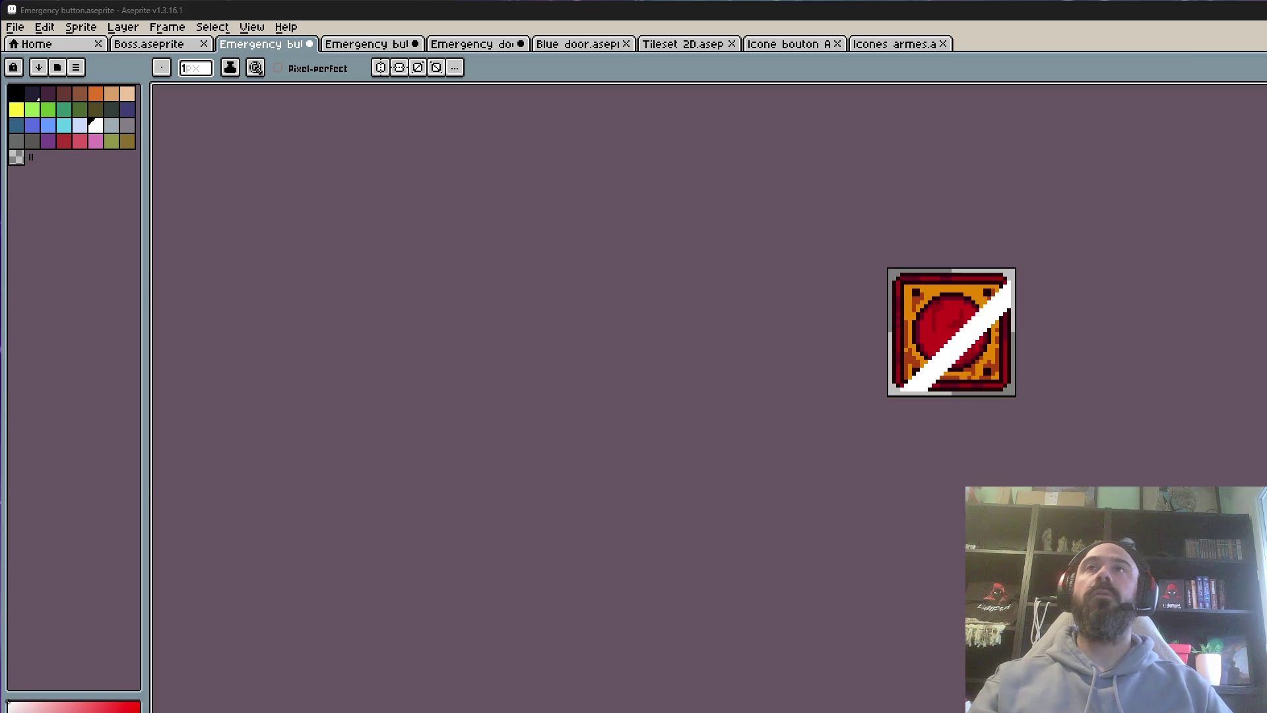
{"action": "scroll", "coordinate": [957, 317], "scroll_direction": "up", "scroll_amount": 1}
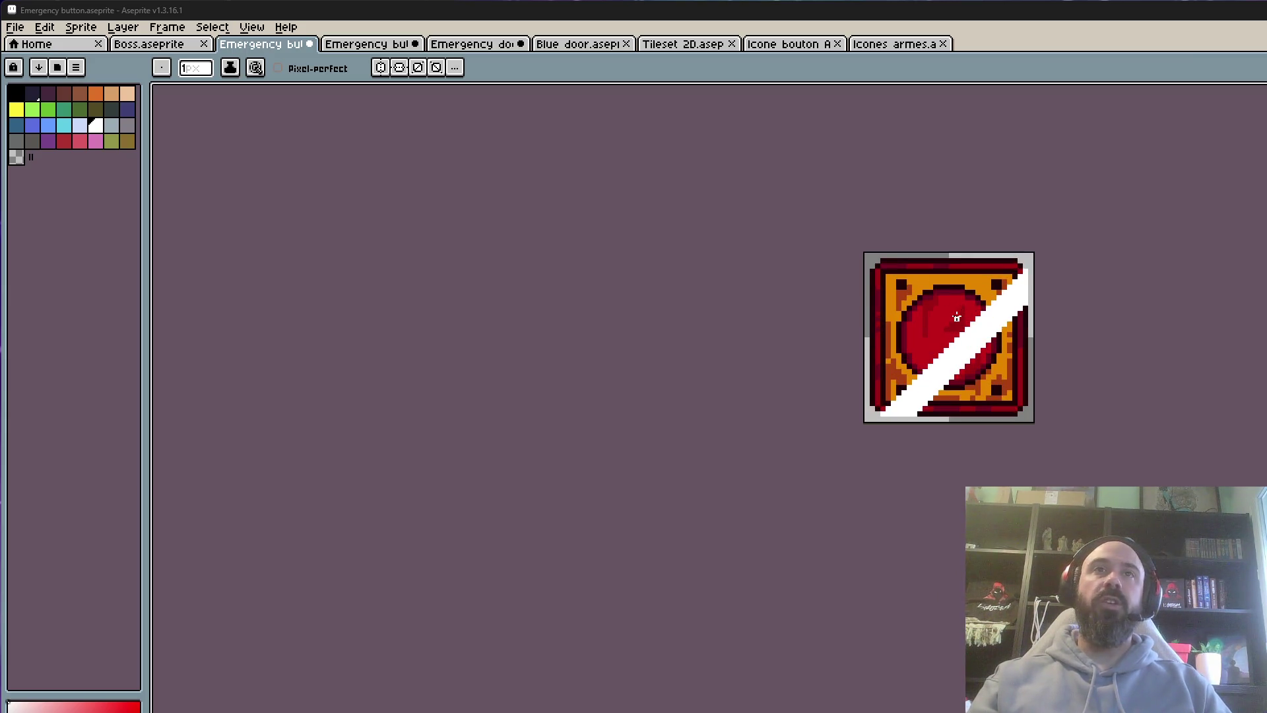
{"action": "left_click", "coordinate": [390, 51]}
Play the press animation and set frames 10–15 to a 20 ms duration
{"action": "scroll", "coordinate": [716, 330], "scroll_direction": "down", "scroll_amount": 1}
{"action": "scroll", "coordinate": [759, 422], "scroll_direction": "up", "scroll_amount": 1}
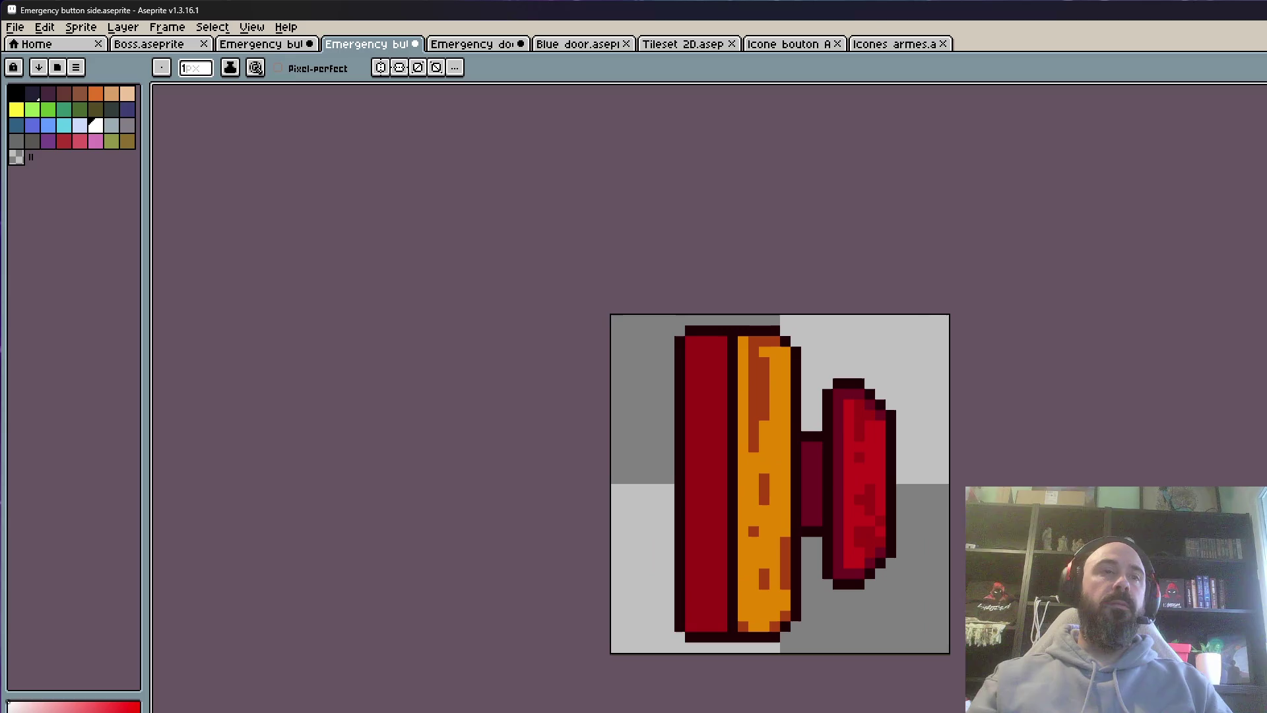
{"action": "key", "text": "Return"}
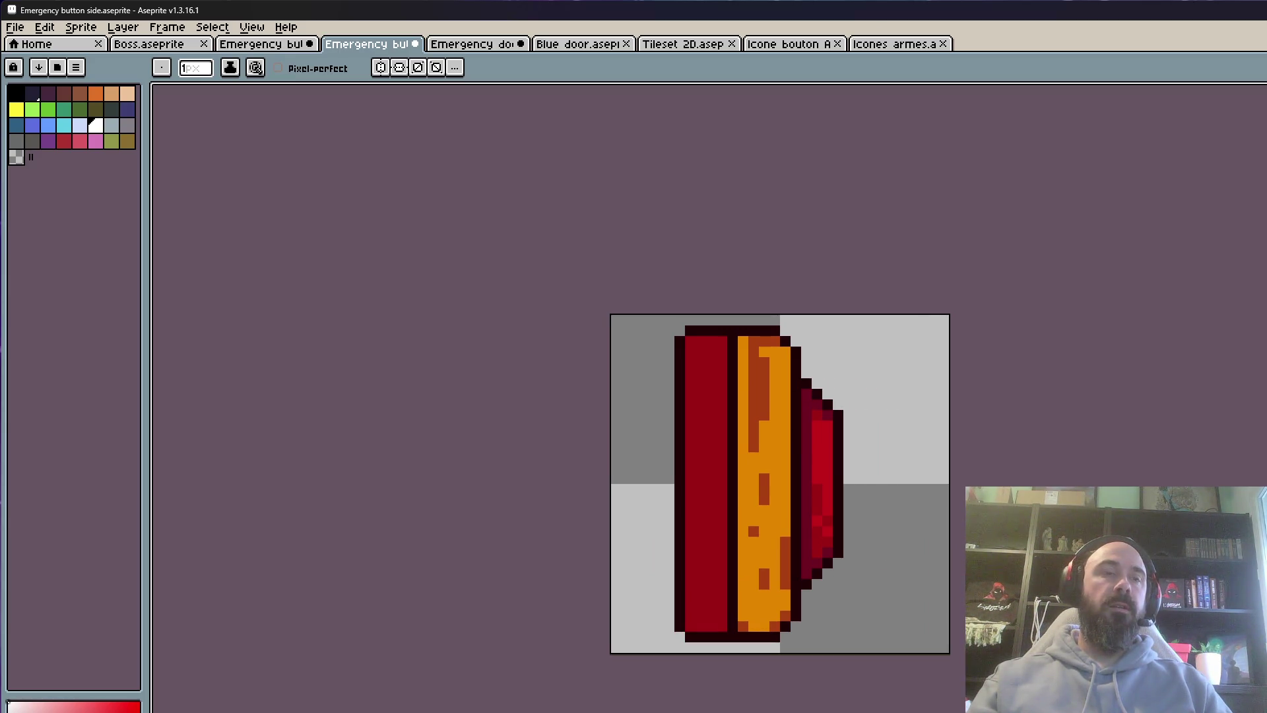
{"action": "scroll", "coordinate": [762, 390], "scroll_direction": "down", "scroll_amount": 1}
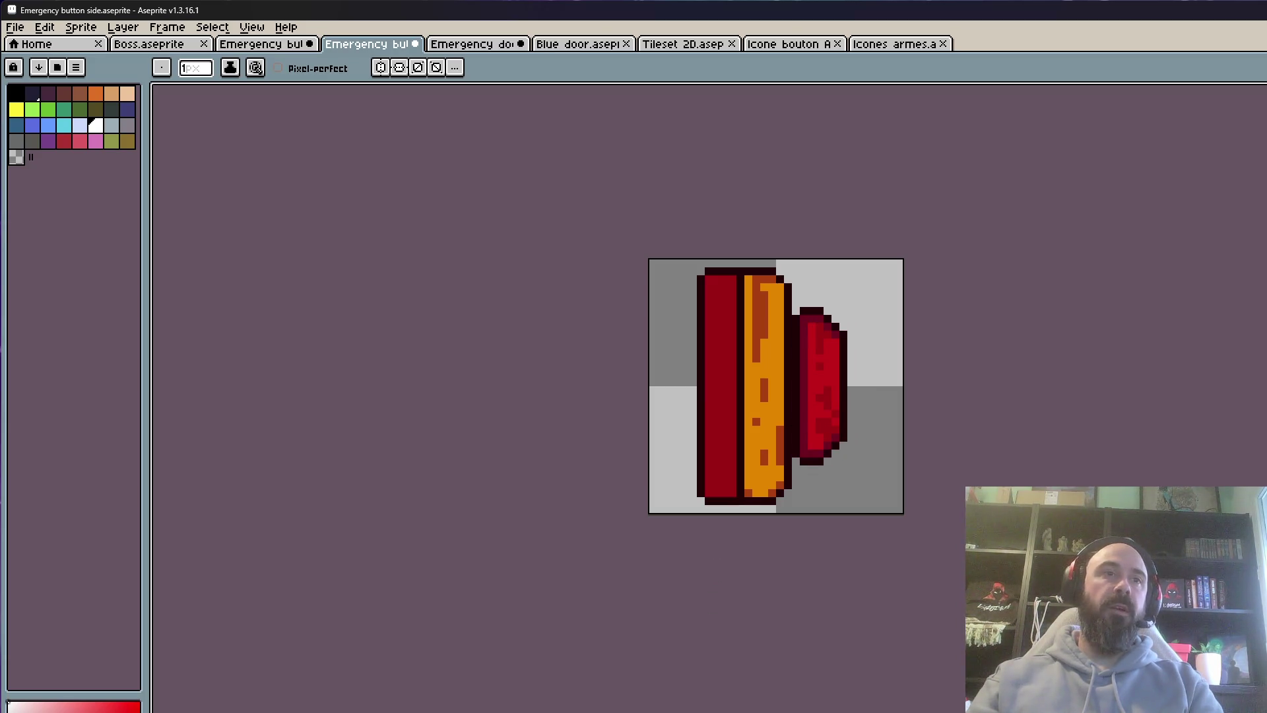
{"action": "key", "text": "shift+p"}
{"action": "type", "text": "20"}
{"action": "left_click", "coordinate": [776, 503]}
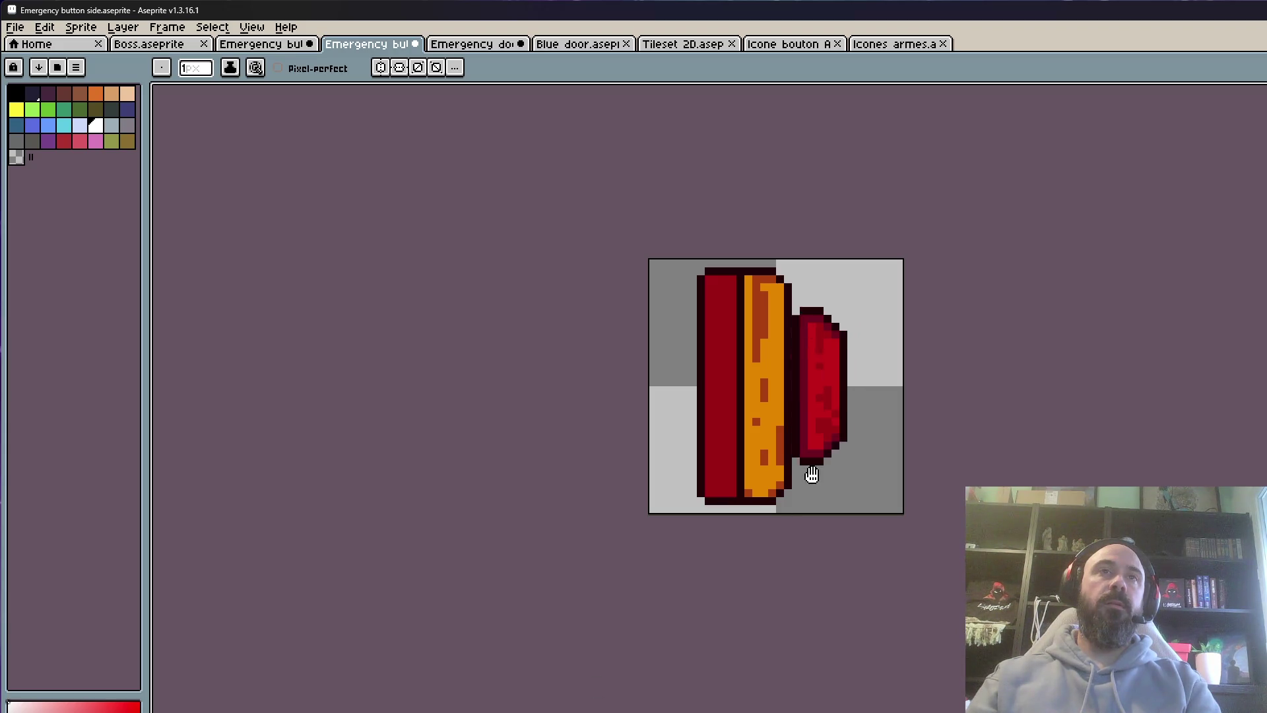
Replay the animation to check the faster timing, then step to the pressed frame
{"action": "scroll", "coordinate": [826, 422], "scroll_direction": "down", "scroll_amount": 1}
{"action": "scroll", "coordinate": [825, 423], "scroll_direction": "down", "scroll_amount": 1}
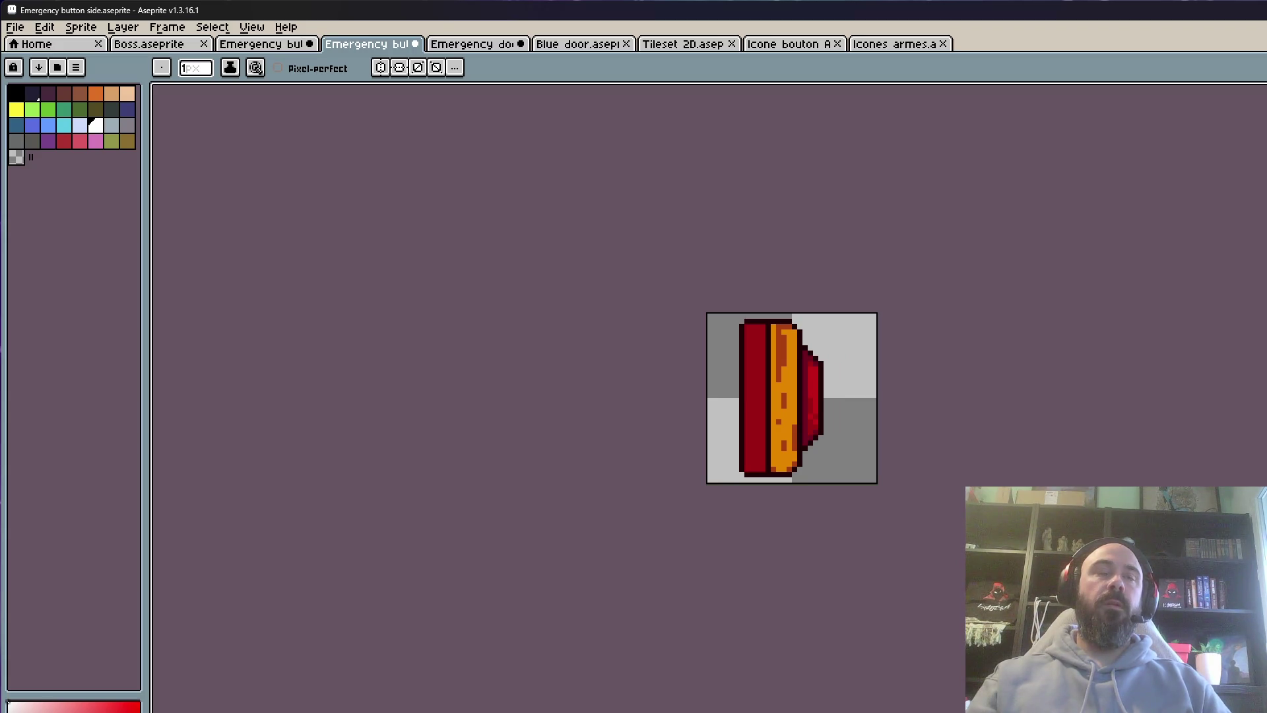
{"action": "scroll", "coordinate": [902, 341], "scroll_direction": "up", "scroll_amount": 1}
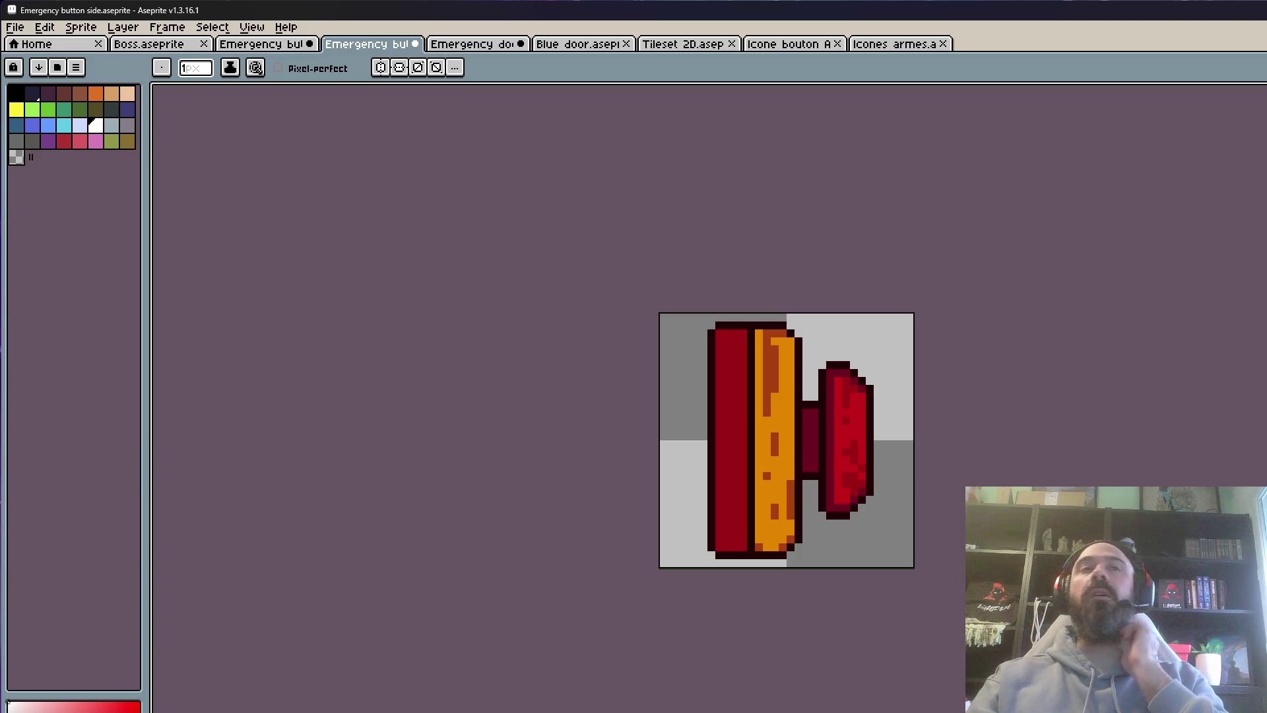
{"action": "scroll", "coordinate": [690, 582], "scroll_direction": "down", "scroll_amount": 1}
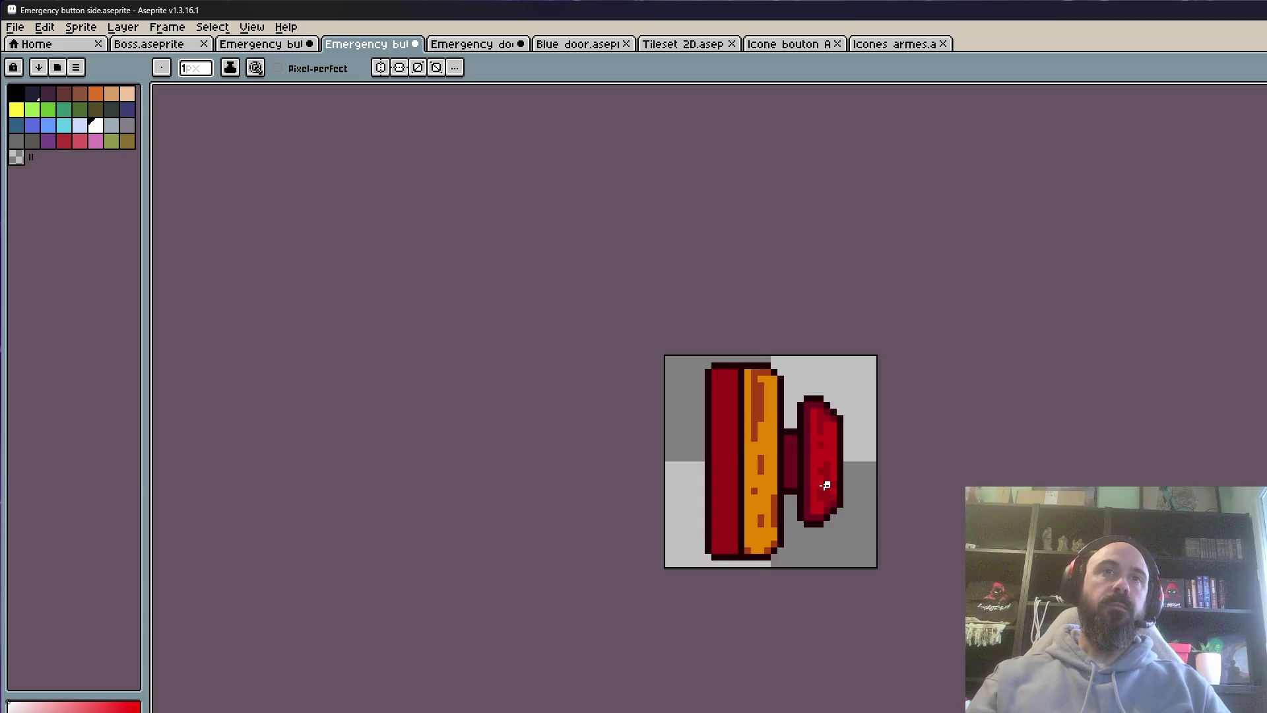
{"action": "scroll", "coordinate": [825, 486], "scroll_direction": "up", "scroll_amount": 1}
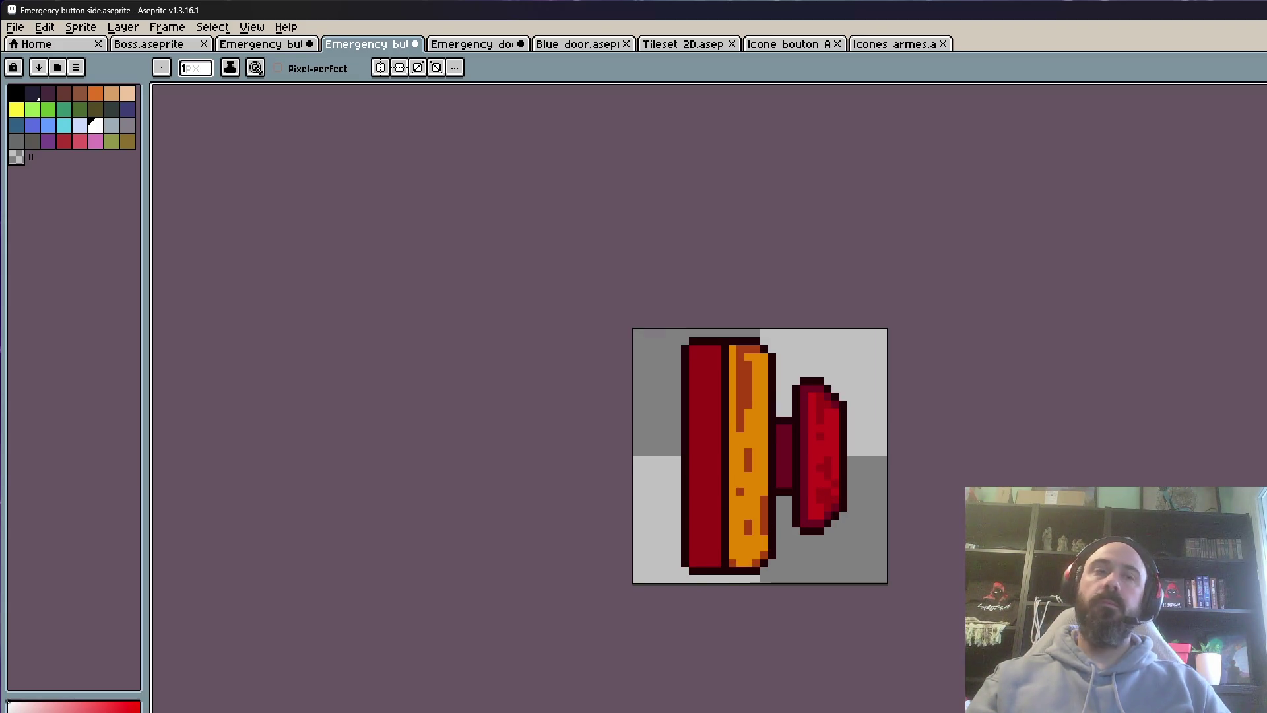
{"action": "key", "text": "Return"}
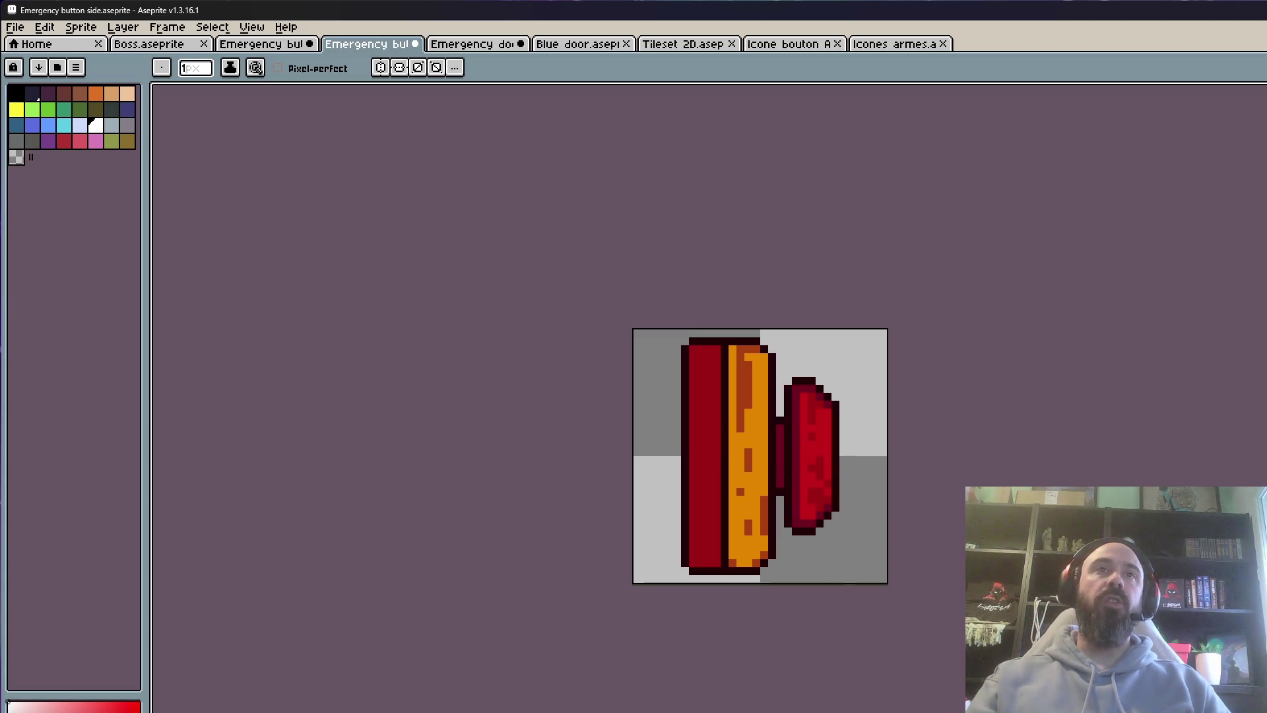
{"action": "scroll", "coordinate": [793, 455], "scroll_direction": "up", "scroll_amount": 1}
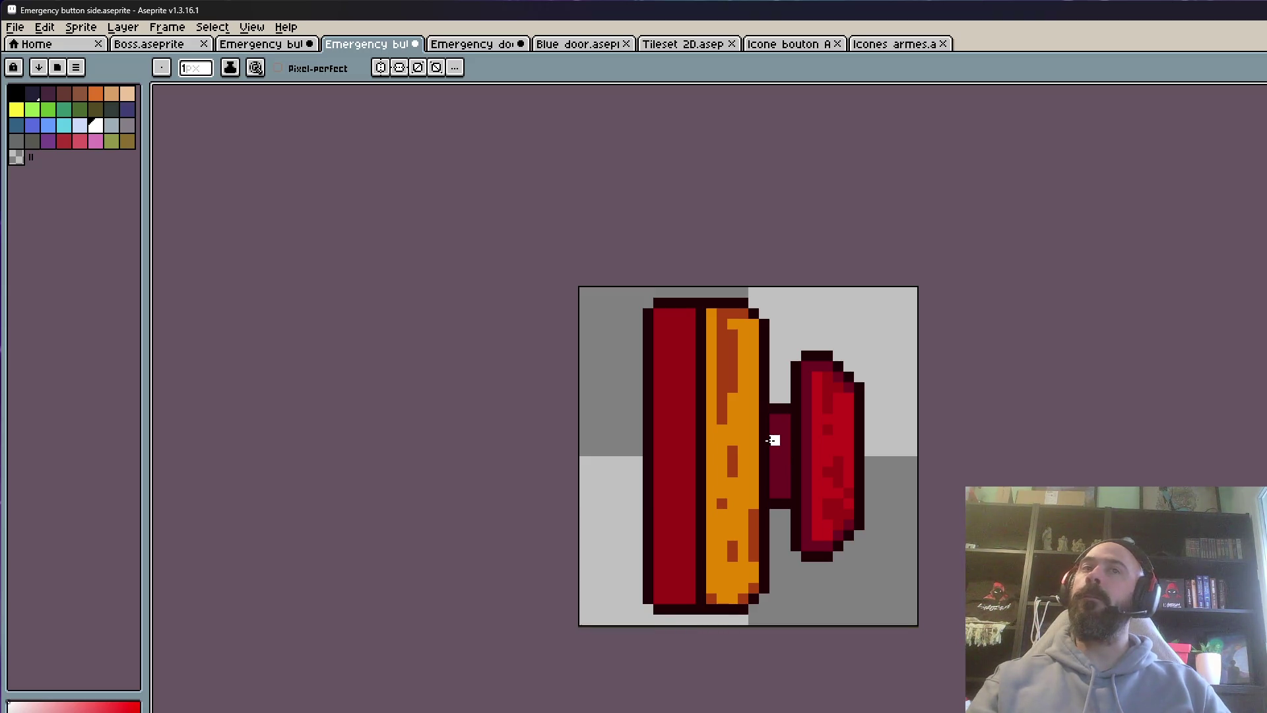
{"action": "scroll", "coordinate": [868, 419], "scroll_direction": "down", "scroll_amount": 1}
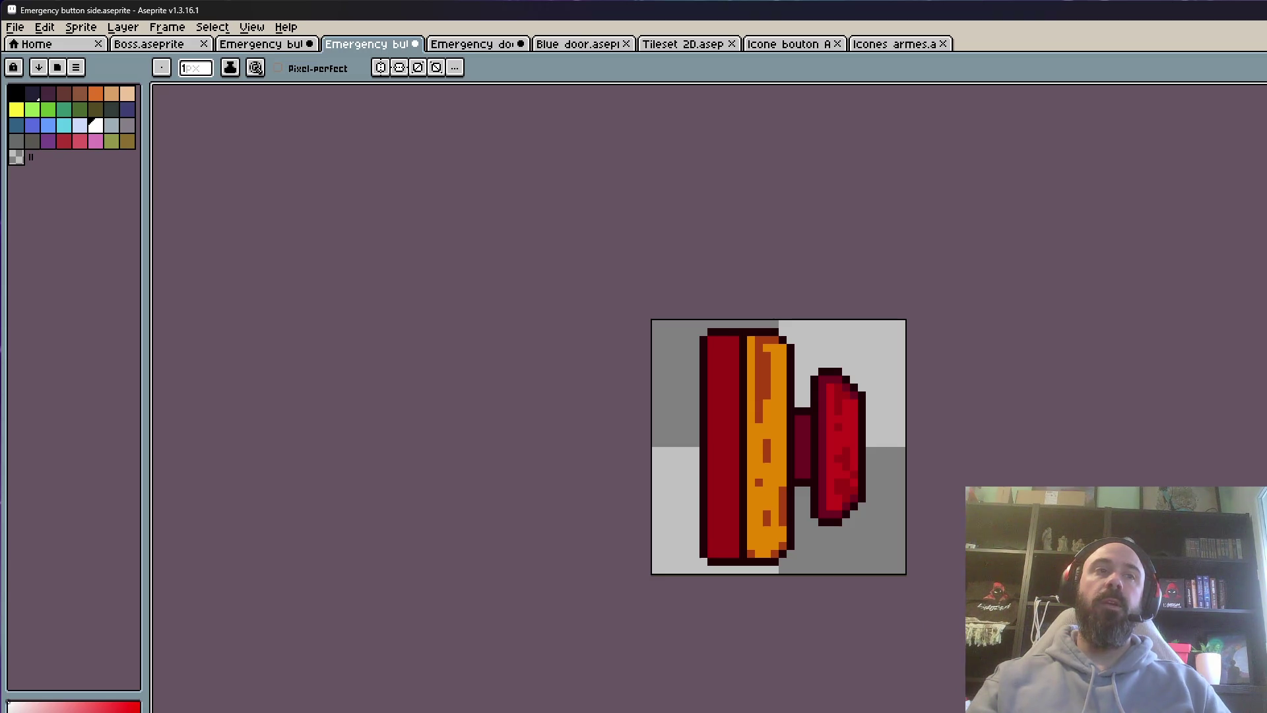
{"action": "key", "text": "Right"}
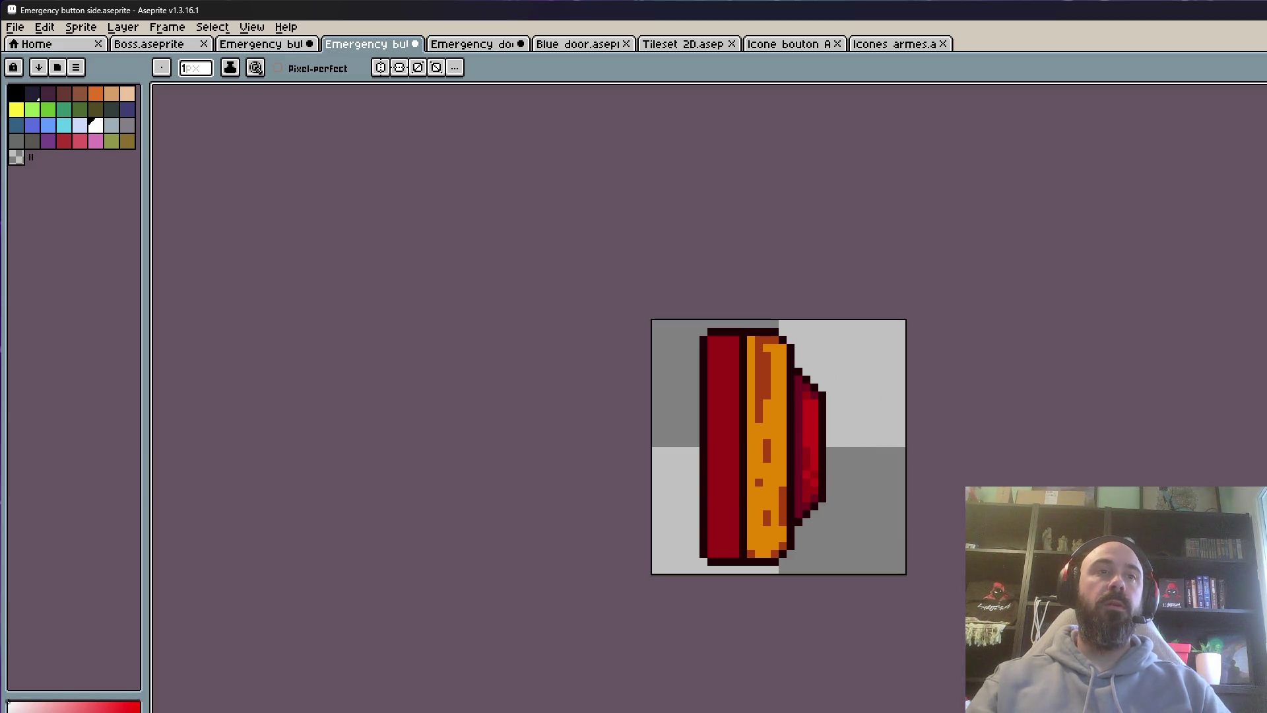
{"action": "scroll", "coordinate": [749, 497], "scroll_direction": "down", "scroll_amount": 1}
{"action": "scroll", "coordinate": [749, 497], "scroll_direction": "up", "scroll_amount": 1}
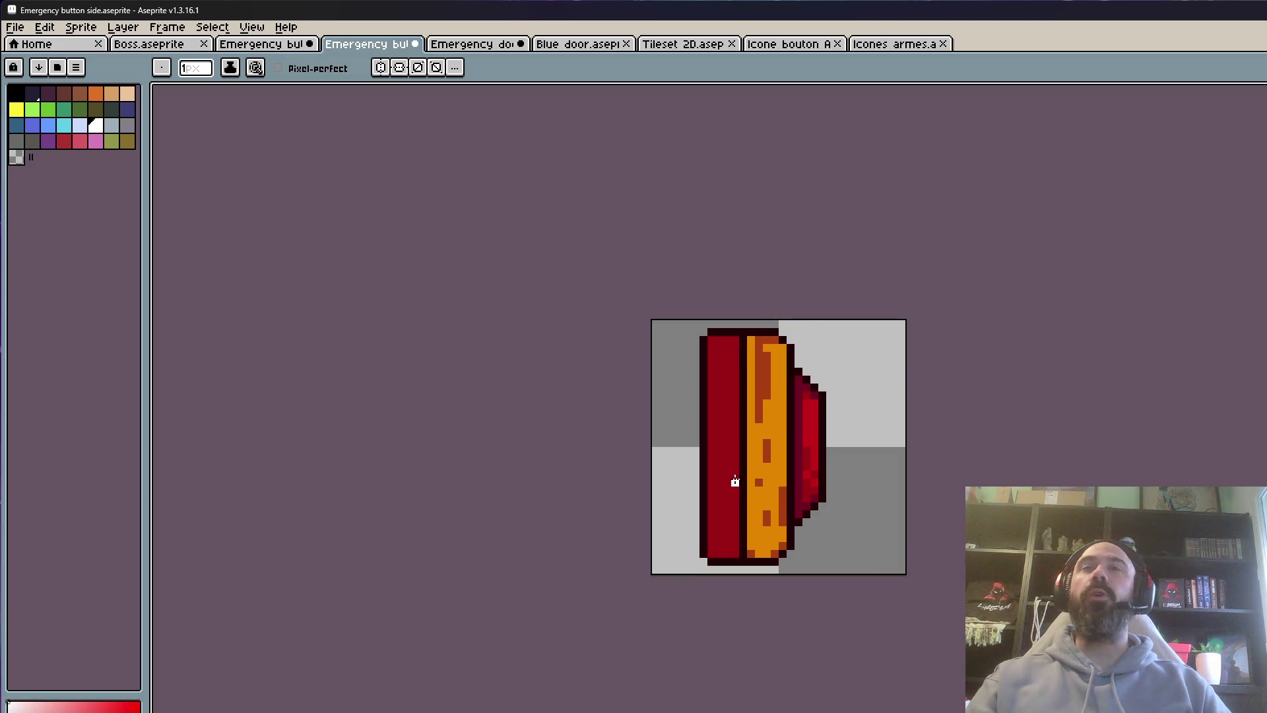
{"action": "scroll", "coordinate": [735, 482], "scroll_direction": "up", "scroll_amount": 1}
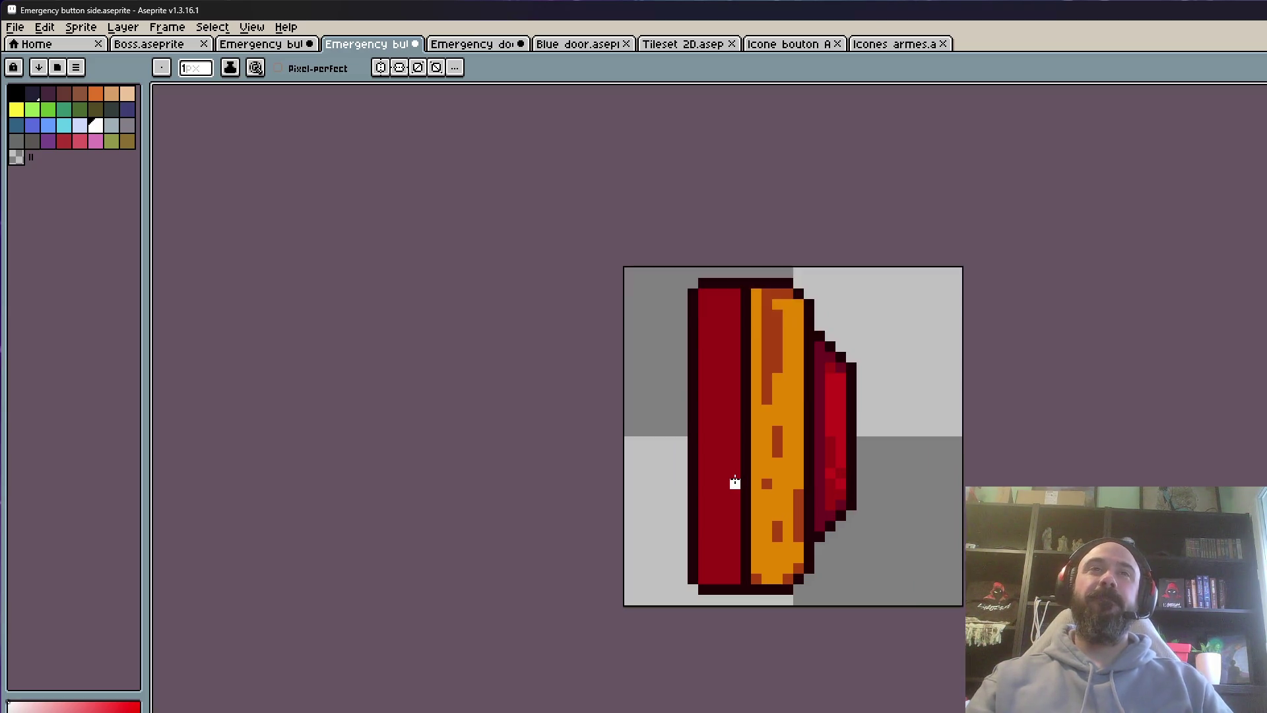
{"action": "scroll", "coordinate": [735, 482], "scroll_direction": "down", "scroll_amount": 2}
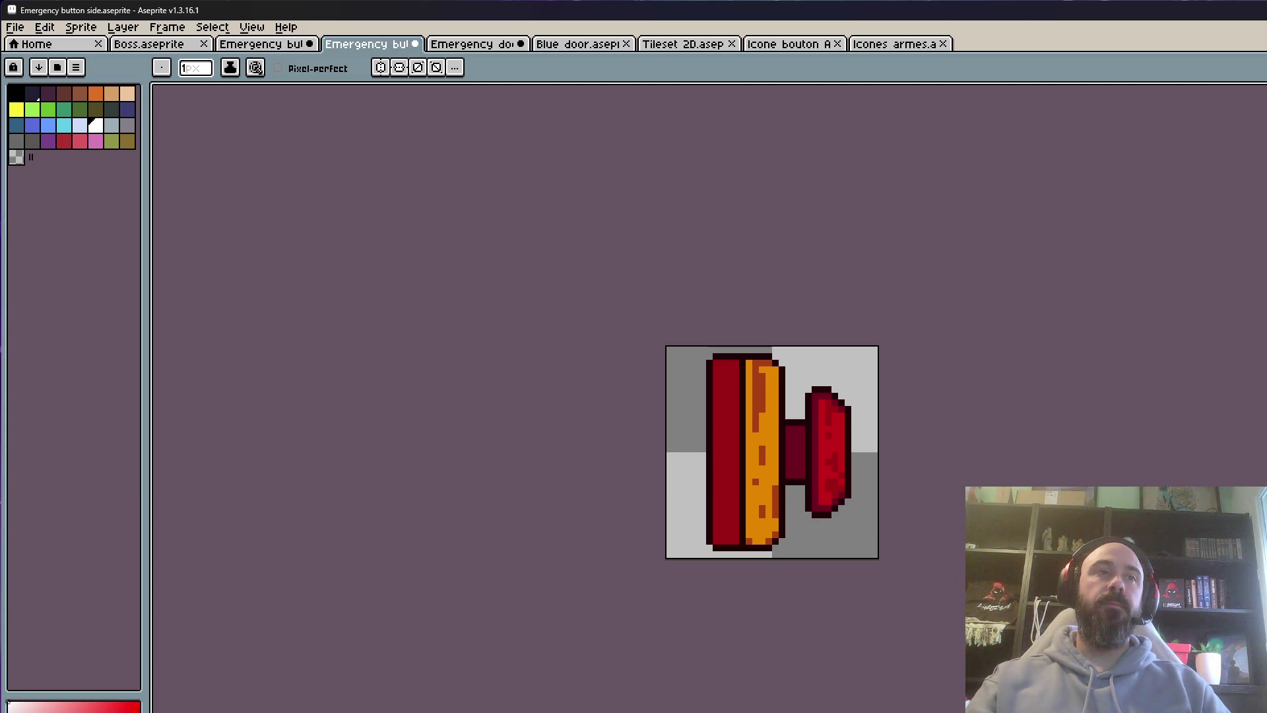
{"action": "scroll", "coordinate": [841, 414], "scroll_direction": "up", "scroll_amount": 1}
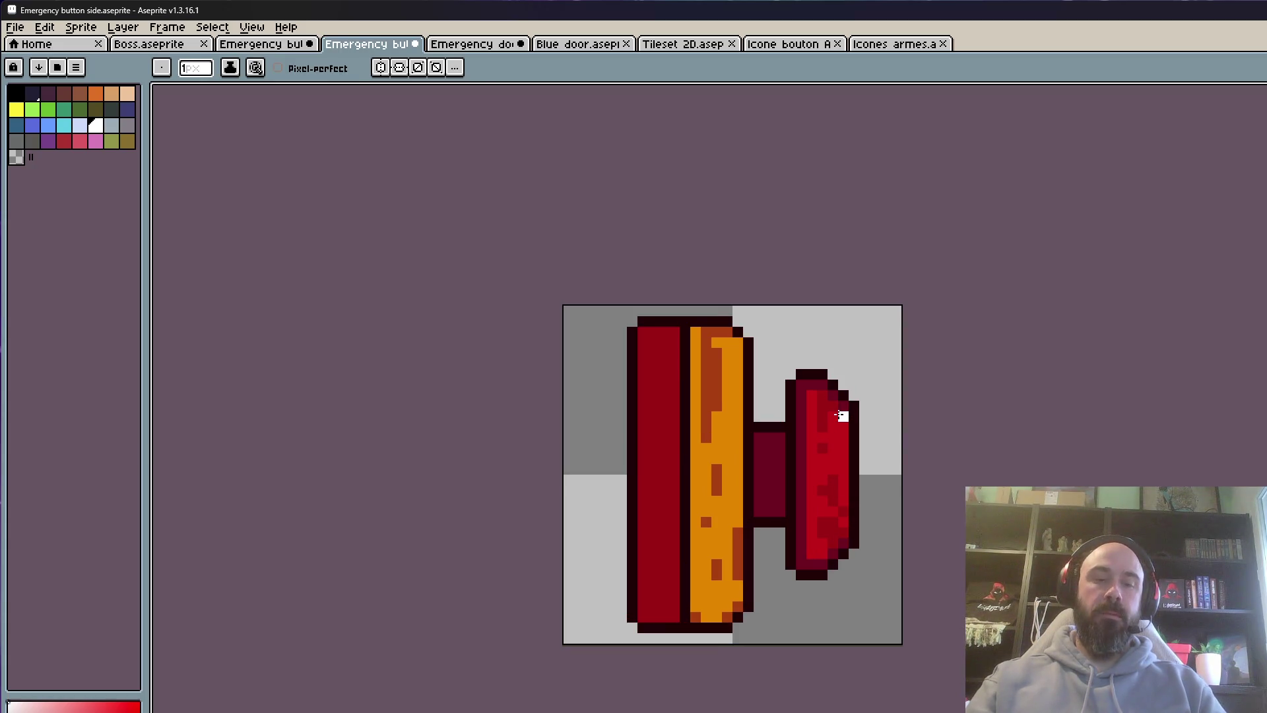
Select the red button cap and move it two pixels to the right
{"action": "scroll", "coordinate": [818, 416], "scroll_direction": "up", "scroll_amount": 1}
{"action": "key", "text": "m"}
{"action": "left_click_drag", "start_coordinate": [770, 340], "coordinate": [913, 677]}
{"action": "mouse_move", "coordinate": [867, 568]}
{"action": "left_mouse_down"}
{"action": "mouse_move", "coordinate": [882, 568]}
{"action": "mouse_move", "coordinate": [849, 498]}
{"action": "mouse_move", "coordinate": [894, 501]}
{"action": "left_mouse_up"}
{"action": "left_click", "coordinate": [809, 506]}
Extend the stem's top and bottom outlines to the cap and fill the gap dark red
{"action": "key", "text": "i"}
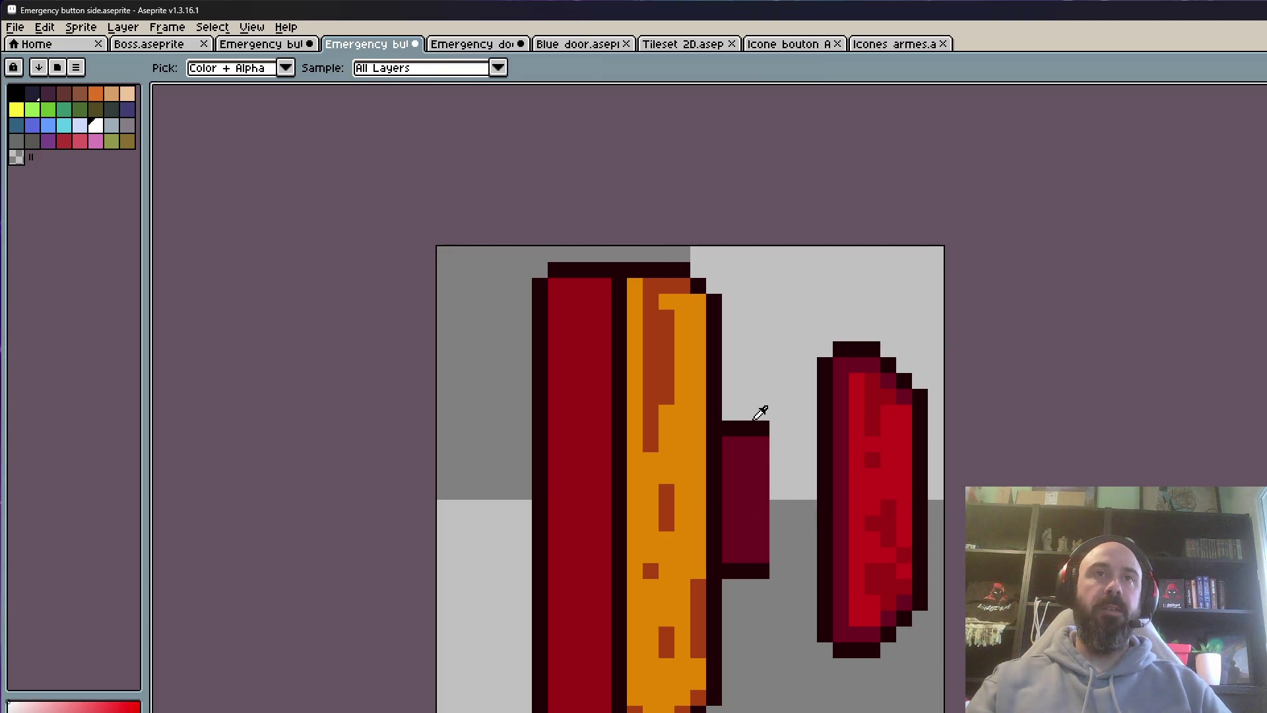
{"action": "scroll", "coordinate": [761, 421], "scroll_direction": "up", "scroll_amount": 1}
{"action": "key", "text": "b"}
{"action": "left_click_drag", "start_coordinate": [772, 423], "coordinate": [863, 425]}
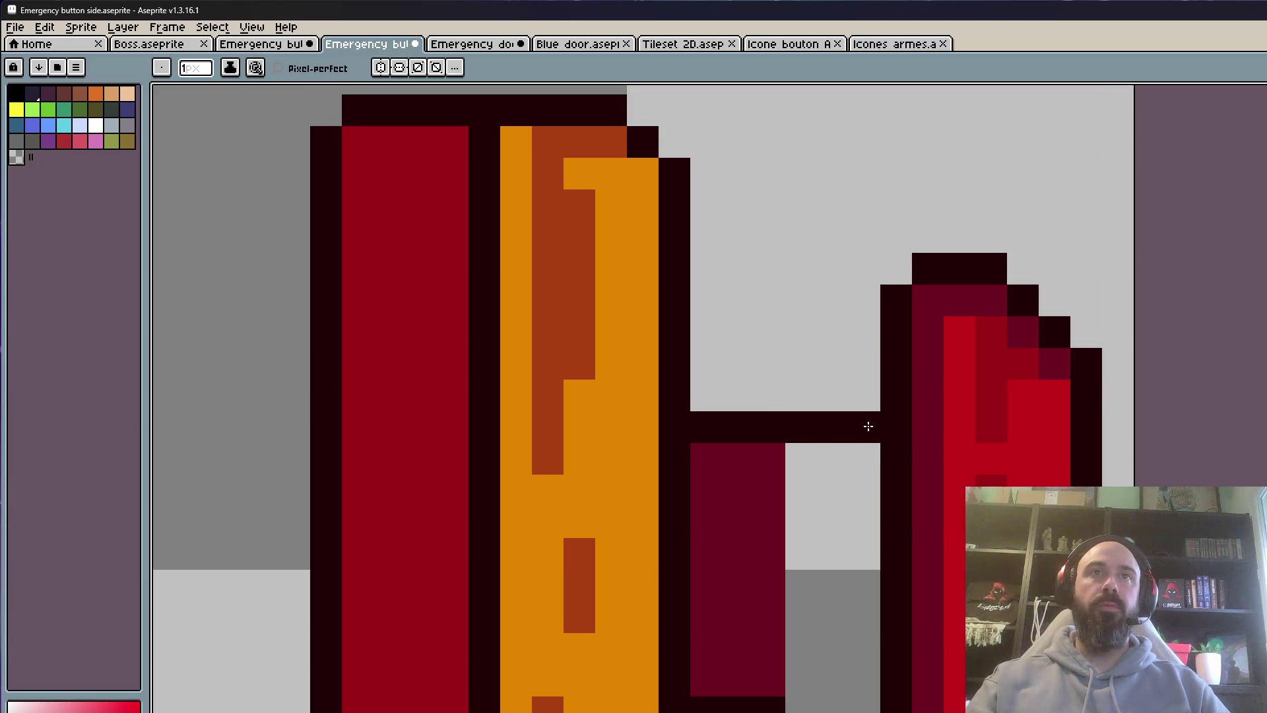
{"action": "left_click_drag", "start_coordinate": [770, 698], "coordinate": [880, 709]}
{"action": "key", "text": "i"}
{"action": "left_click", "coordinate": [742, 586]}
{"action": "key", "text": "g"}
{"action": "left_click", "coordinate": [806, 557]}
{"action": "scroll", "coordinate": [806, 557], "scroll_direction": "down", "scroll_amount": 4}
{"action": "scroll", "coordinate": [817, 557], "scroll_direction": "up", "scroll_amount": 2}
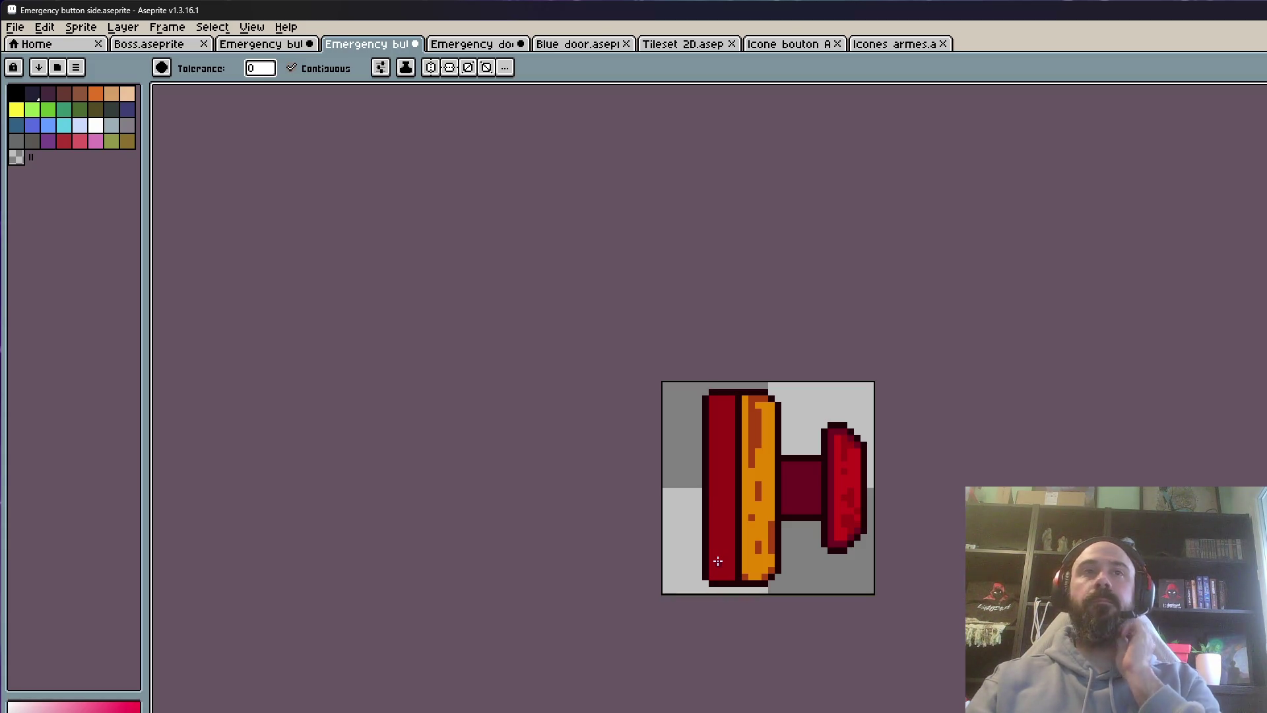
Try shifting the red cap left against the stem and commit the position
{"action": "key", "text": "ctrl"}
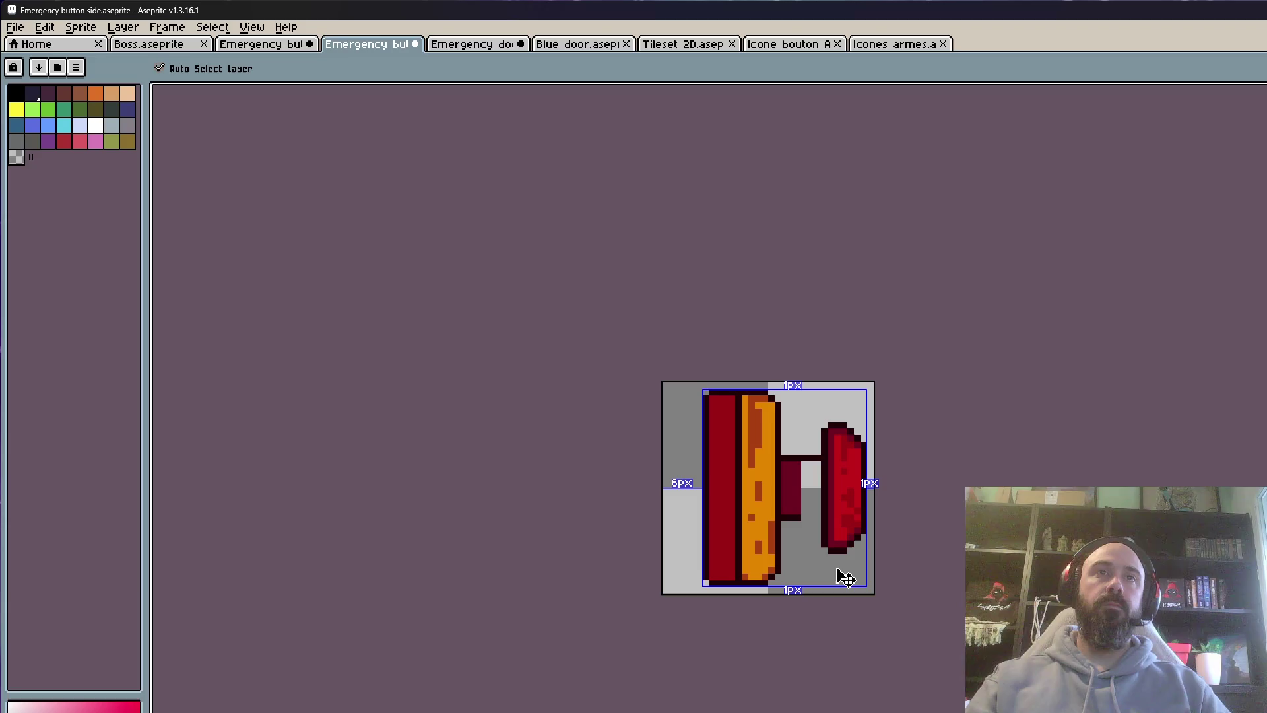
{"action": "key", "text": "Left"}
{"action": "key", "text": "Left"}
{"action": "key", "text": "Left"}
{"action": "scroll", "coordinate": [826, 452], "scroll_direction": "up", "scroll_amount": 2}
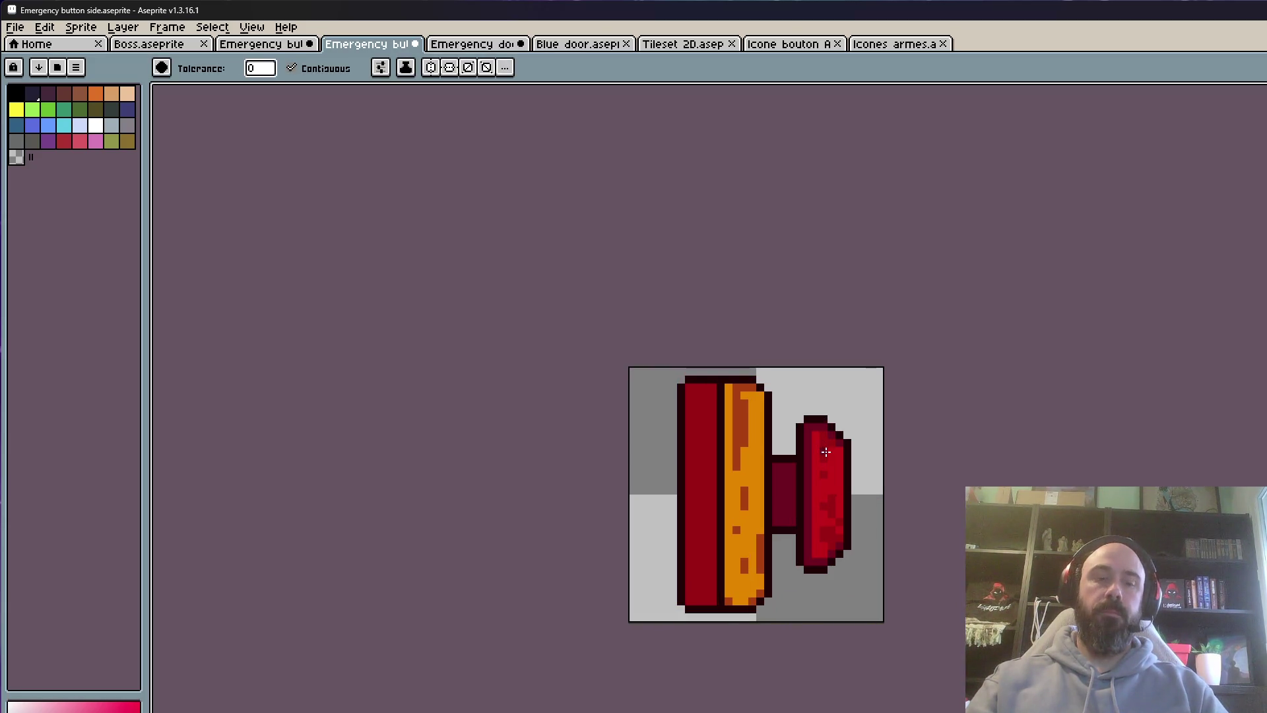
{"action": "key", "text": "Right"}
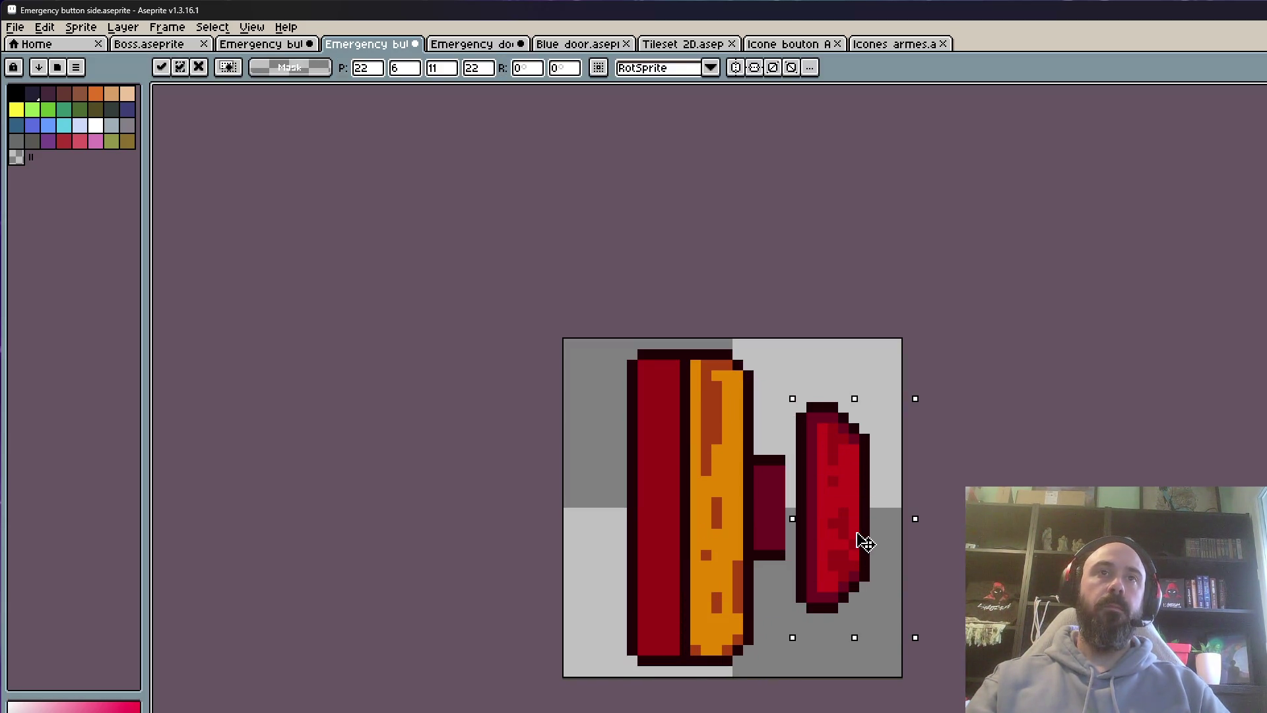
{"action": "left_click_drag", "start_coordinate": [864, 541], "coordinate": [842, 535]}
{"action": "key", "text": "Return"}
{"action": "key", "text": "Left"}
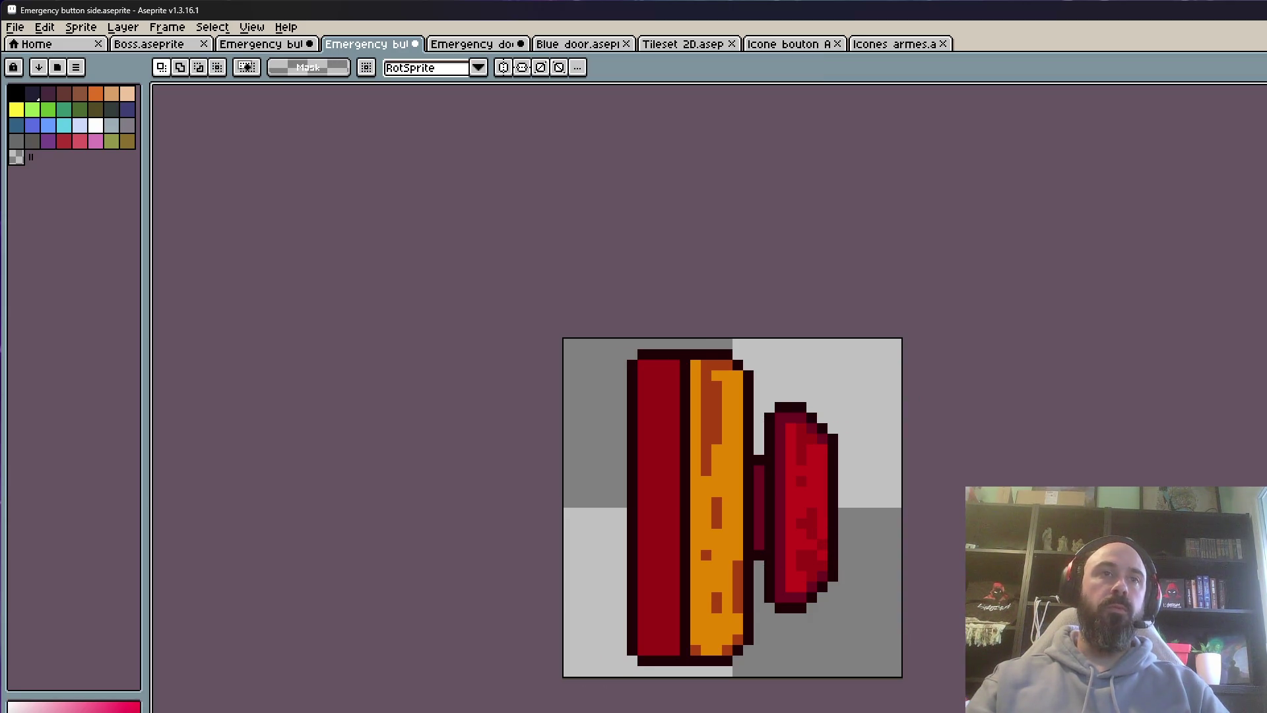
Undo the cap move to restore the longer stem, and save the side-view file
{"action": "key", "text": "ctrl+z"}
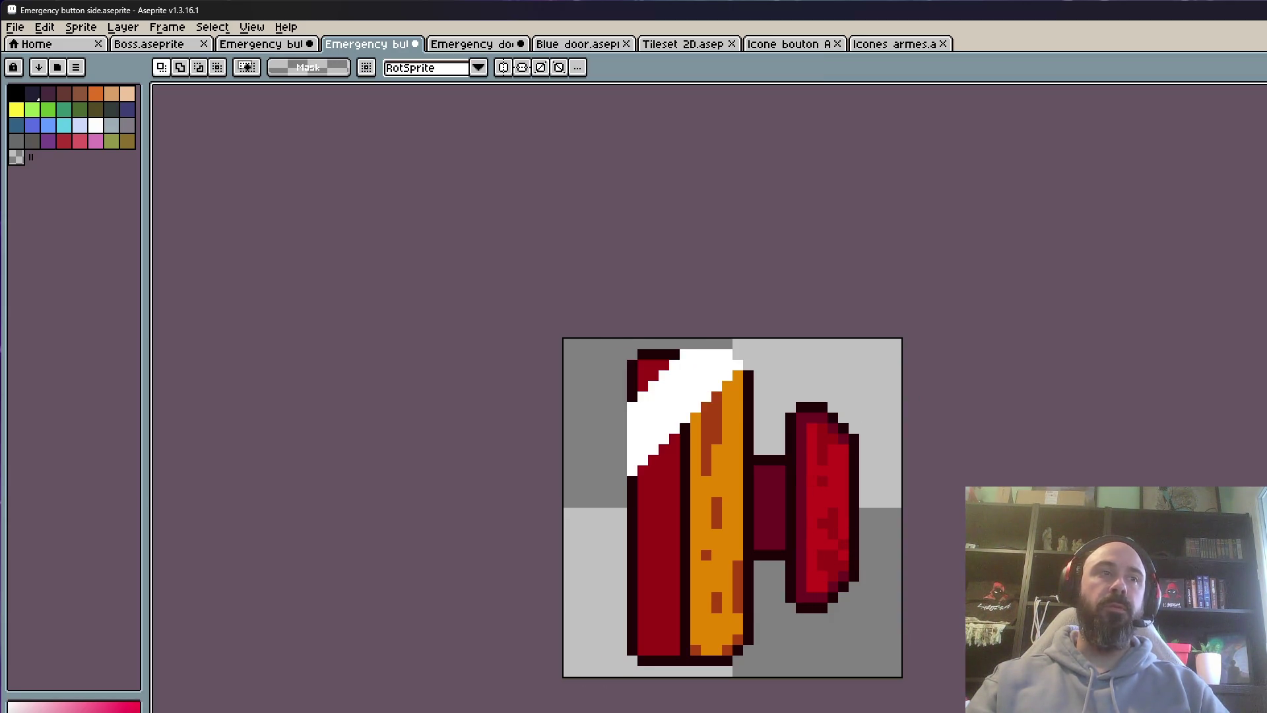
{"action": "scroll", "coordinate": [817, 535], "scroll_direction": "down", "scroll_amount": 2}
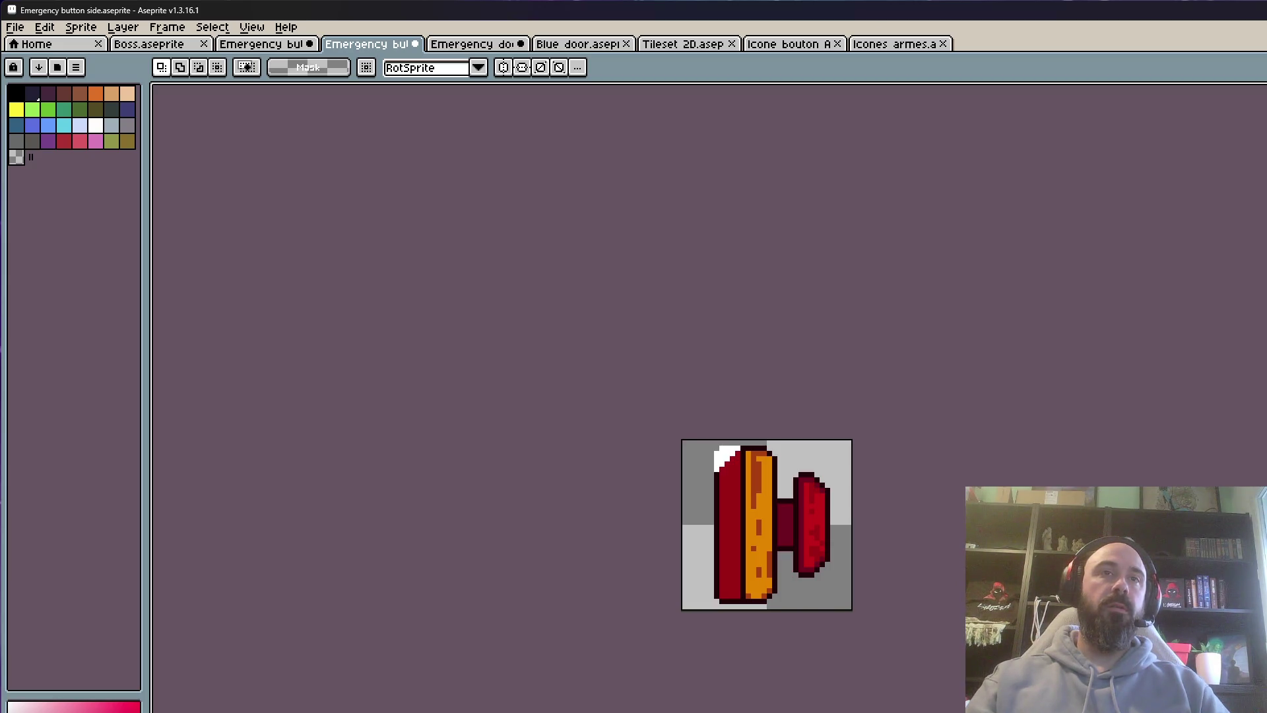
{"action": "left_click", "coordinate": [14, 27]}
{"action": "left_click", "coordinate": [30, 94]}
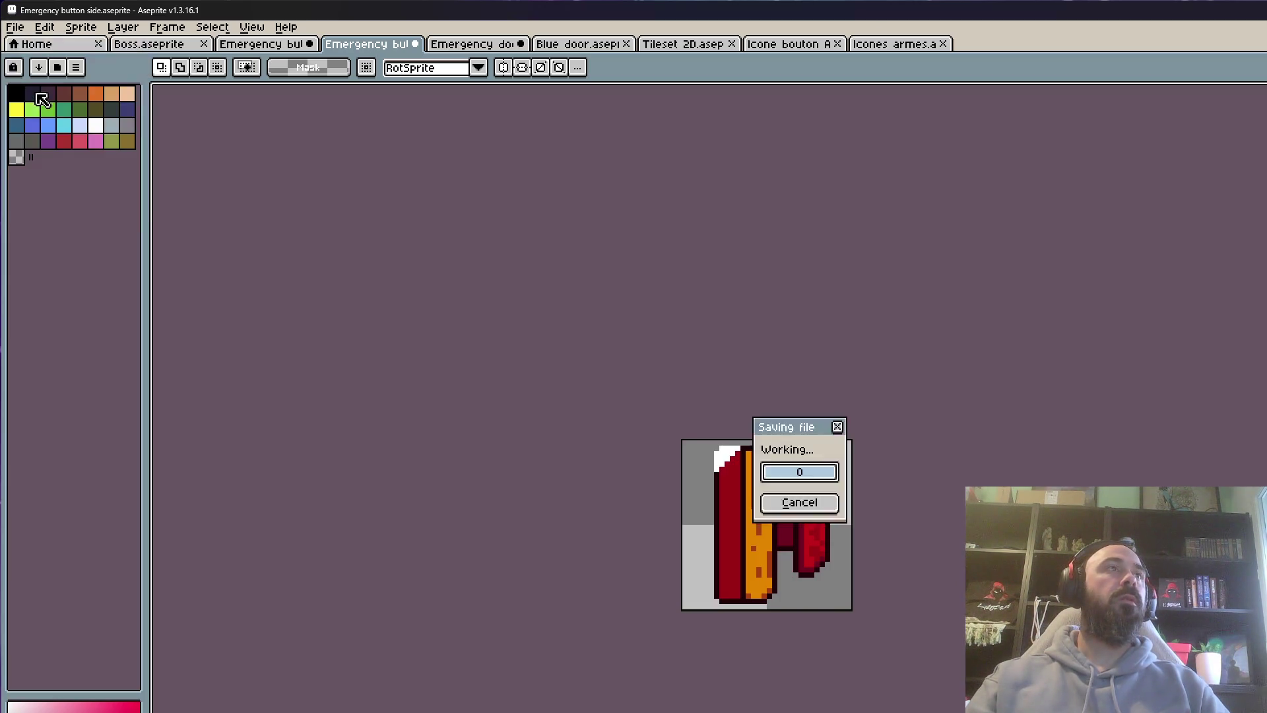
{"action": "left_click", "coordinate": [886, 546]}
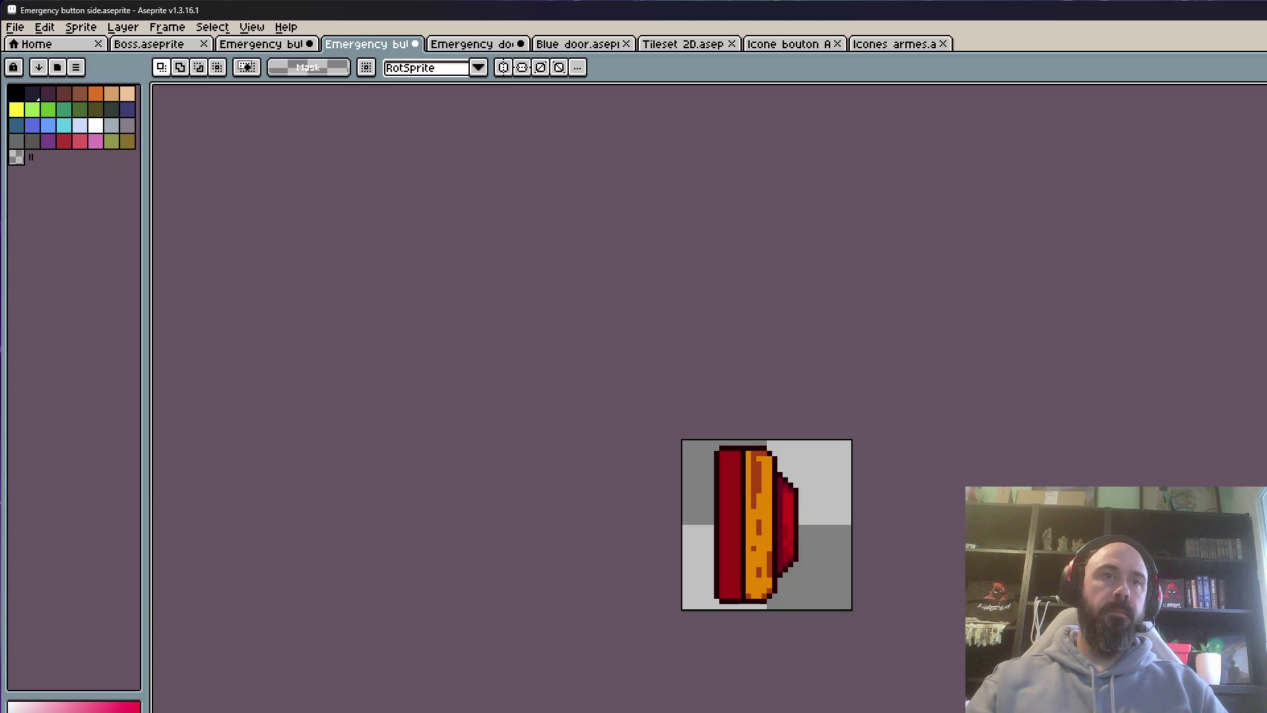
Nudge the red cap one pixel left, closer to the base, in the pressed-in frame
{"action": "scroll", "coordinate": [800, 442], "scroll_direction": "up", "scroll_amount": 1}
{"action": "scroll", "coordinate": [801, 442], "scroll_direction": "down", "scroll_amount": 1}
{"action": "scroll", "coordinate": [752, 512], "scroll_direction": "up", "scroll_amount": 1}
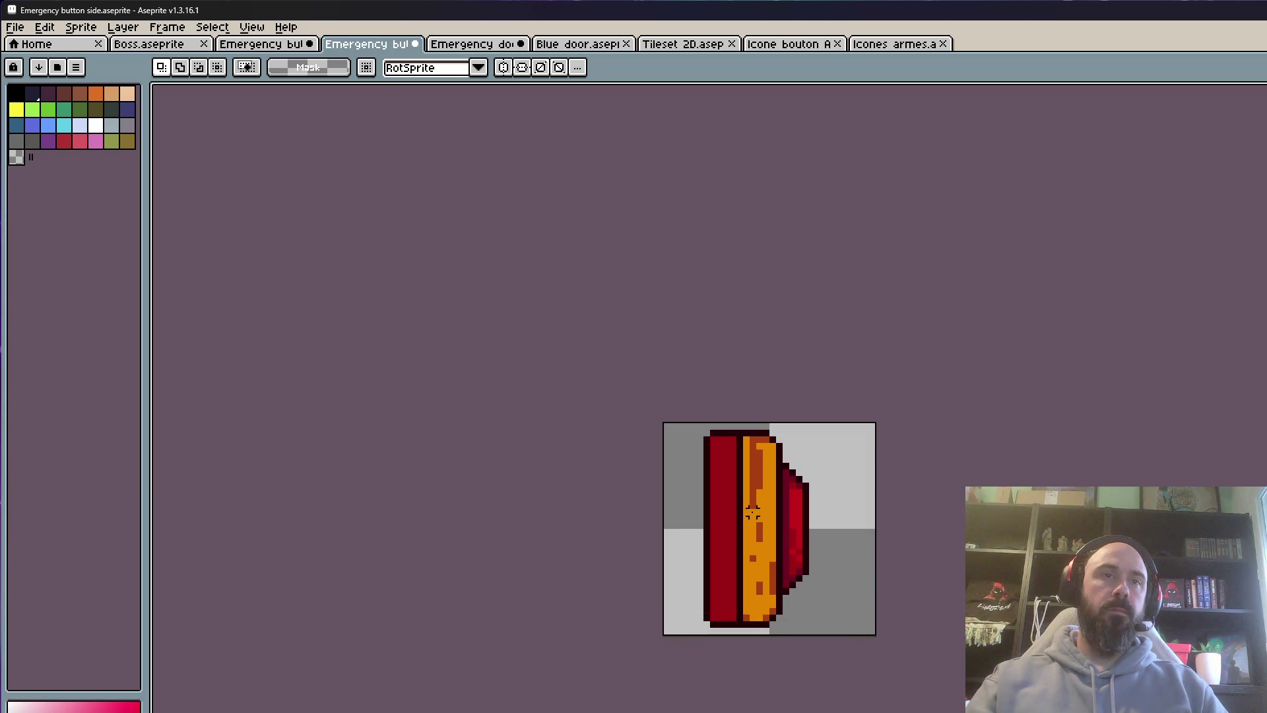
{"action": "scroll", "coordinate": [760, 462], "scroll_direction": "up", "scroll_amount": 1}
{"action": "mouse_move", "coordinate": [758, 405]}
{"action": "left_mouse_down"}
{"action": "mouse_move", "coordinate": [750, 424]}
{"action": "mouse_move", "coordinate": [884, 557]}
{"action": "mouse_move", "coordinate": [795, 409]}
{"action": "mouse_move", "coordinate": [759, 406]}
{"action": "left_mouse_up"}
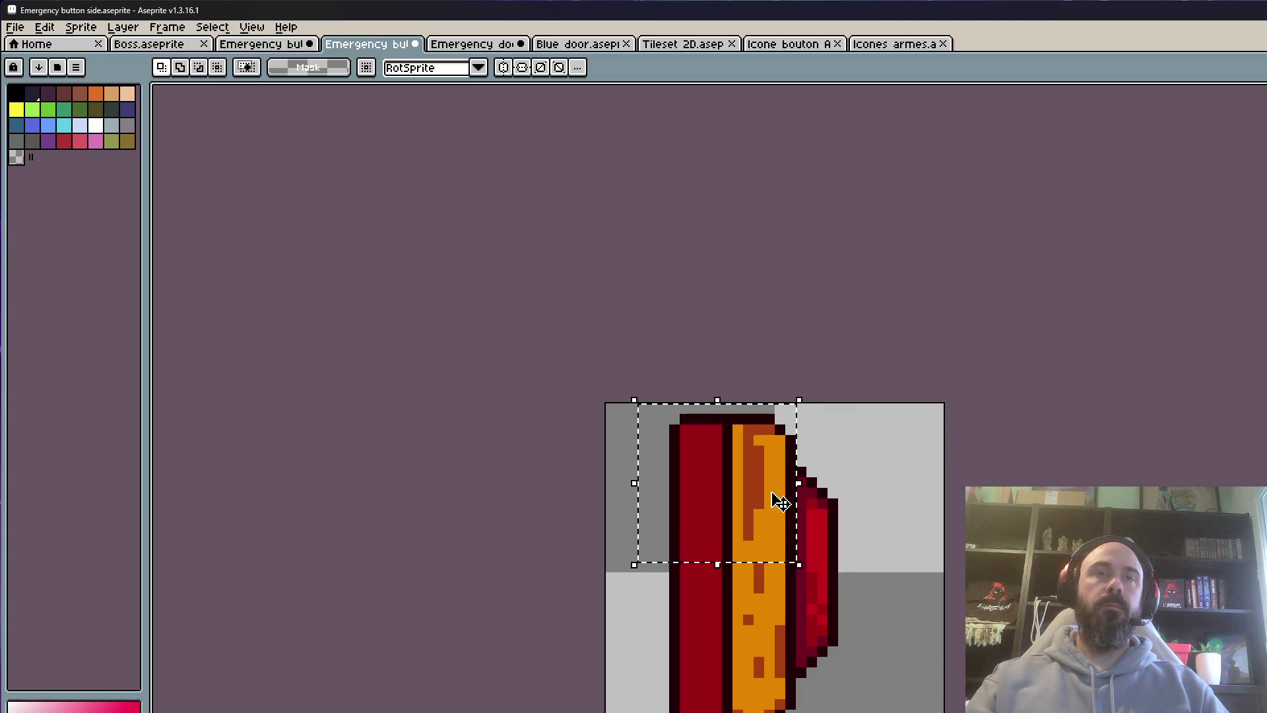
{"action": "scroll", "coordinate": [778, 504], "scroll_direction": "down", "scroll_amount": 1}
{"action": "key", "text": "Right"}
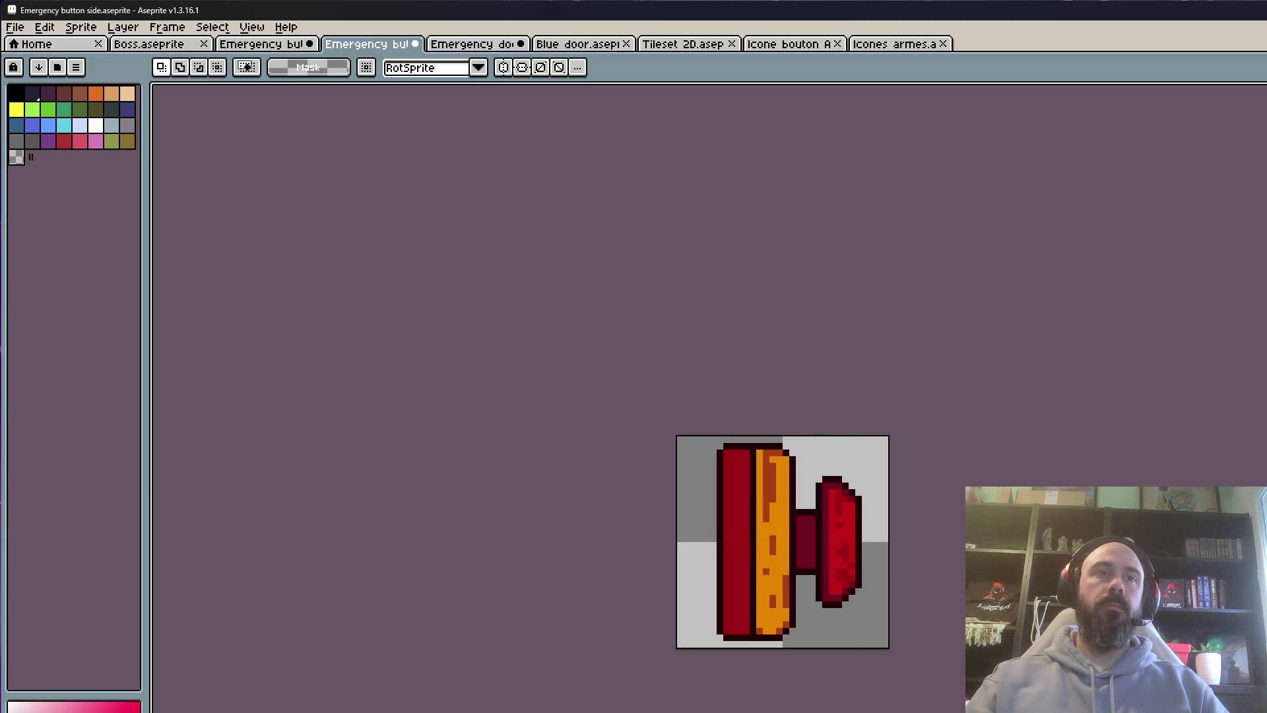
{"action": "key", "text": "Left"}
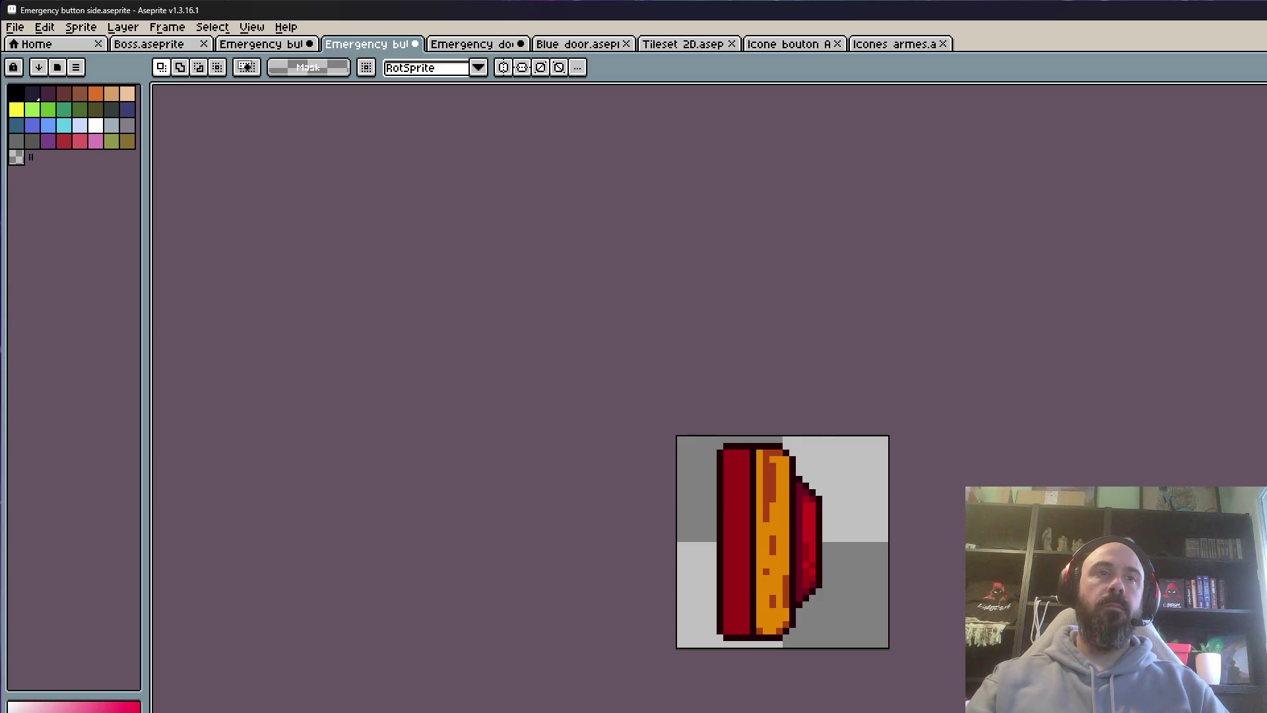
{"action": "scroll", "coordinate": [826, 515], "scroll_direction": "up", "scroll_amount": 3}
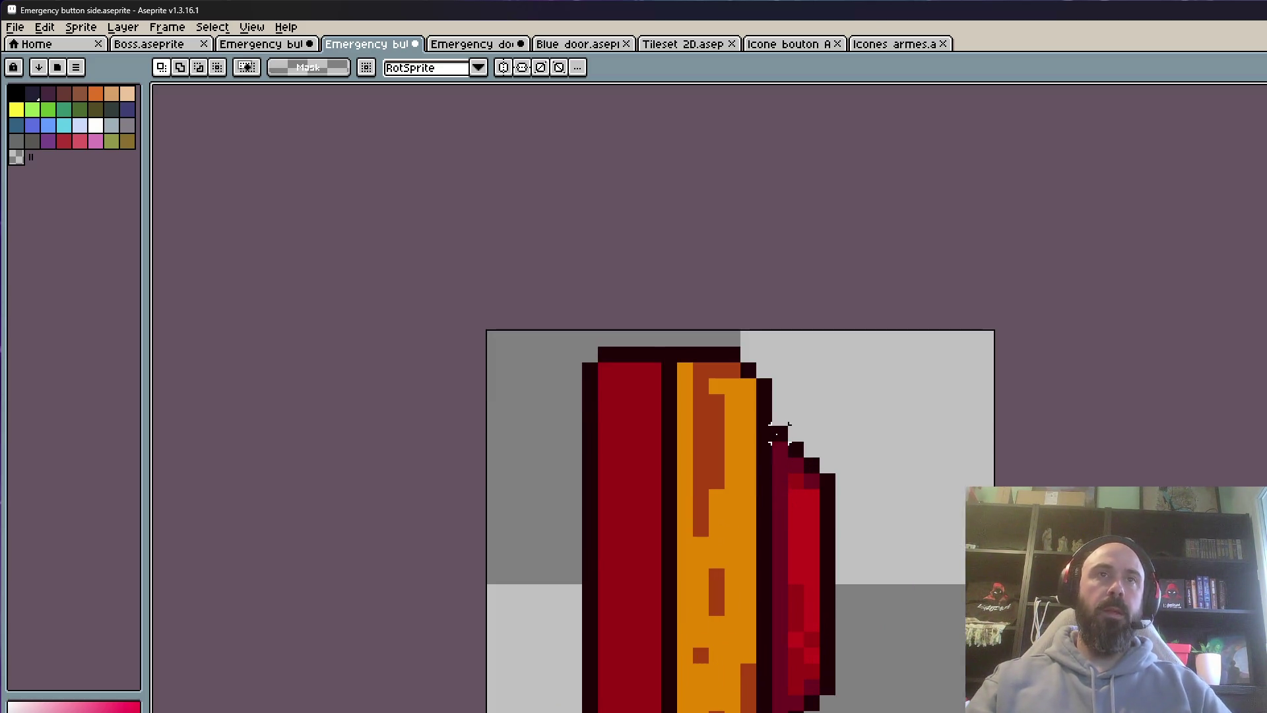
{"action": "scroll", "coordinate": [777, 433], "scroll_direction": "down", "scroll_amount": 2}
{"action": "mouse_move", "coordinate": [784, 292]}
{"action": "left_mouse_down"}
{"action": "mouse_move", "coordinate": [839, 439]}
{"action": "mouse_move", "coordinate": [887, 629]}
{"action": "left_mouse_up"}
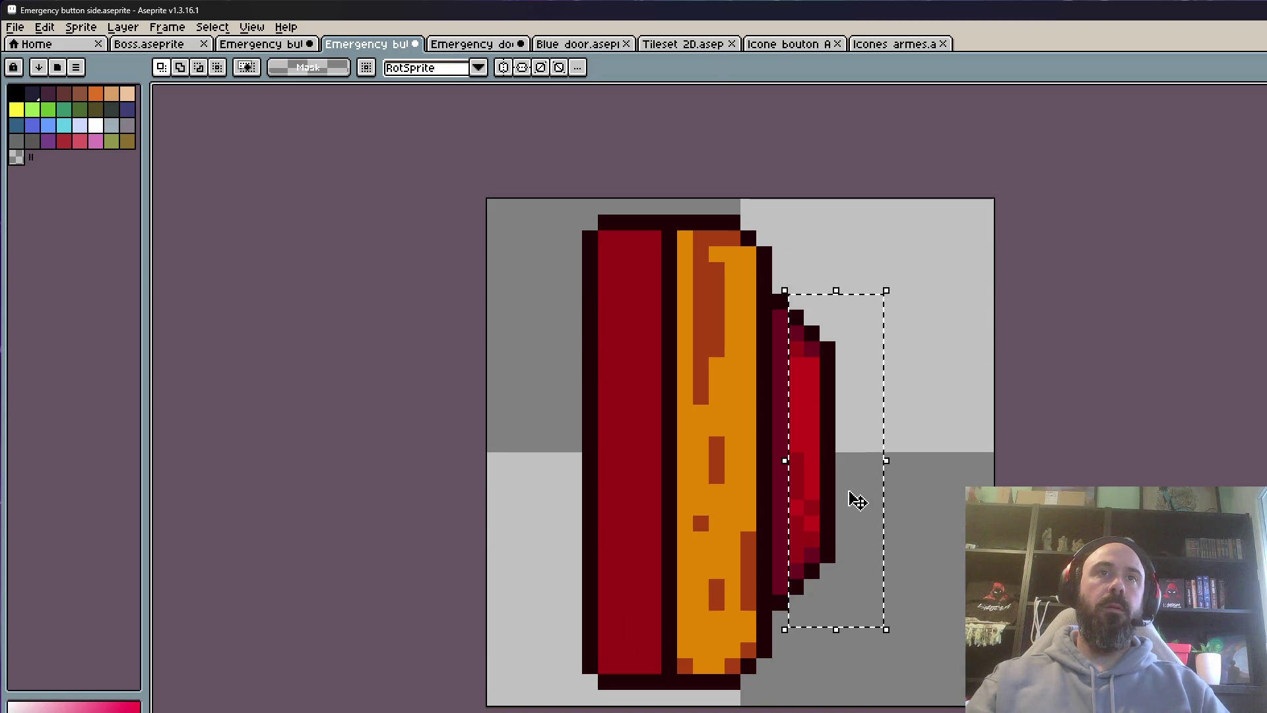
{"action": "left_click_drag", "start_coordinate": [858, 501], "coordinate": [834, 500]}
{"action": "key", "text": "Return"}
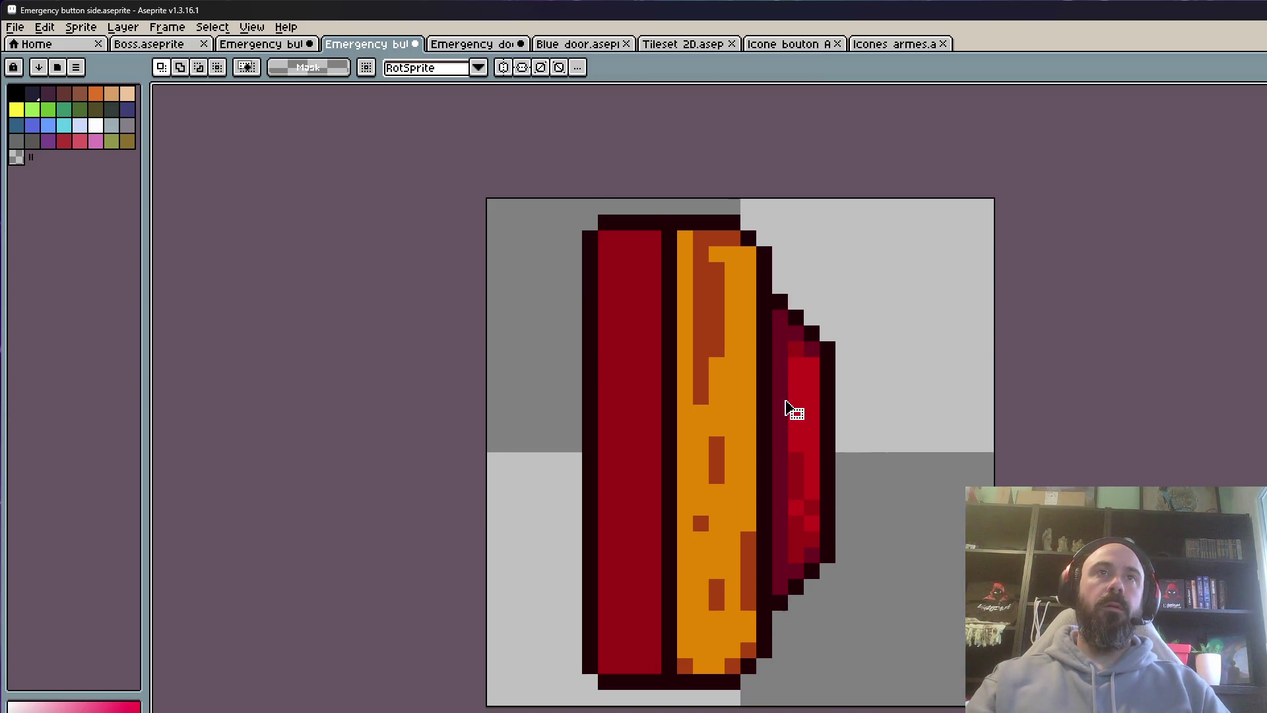
Raise the button's upper section by one pixel and commit it
{"action": "scroll", "coordinate": [793, 410], "scroll_direction": "down", "scroll_amount": 3}
{"action": "mouse_move", "coordinate": [680, 297]}
{"action": "left_mouse_down"}
{"action": "mouse_move", "coordinate": [767, 368]}
{"action": "mouse_move", "coordinate": [767, 334]}
{"action": "left_mouse_up"}
{"action": "scroll", "coordinate": [763, 336], "scroll_direction": "up", "scroll_amount": 2}
{"action": "key", "text": "Return"}
{"action": "scroll", "coordinate": [776, 334], "scroll_direction": "down", "scroll_amount": 3}
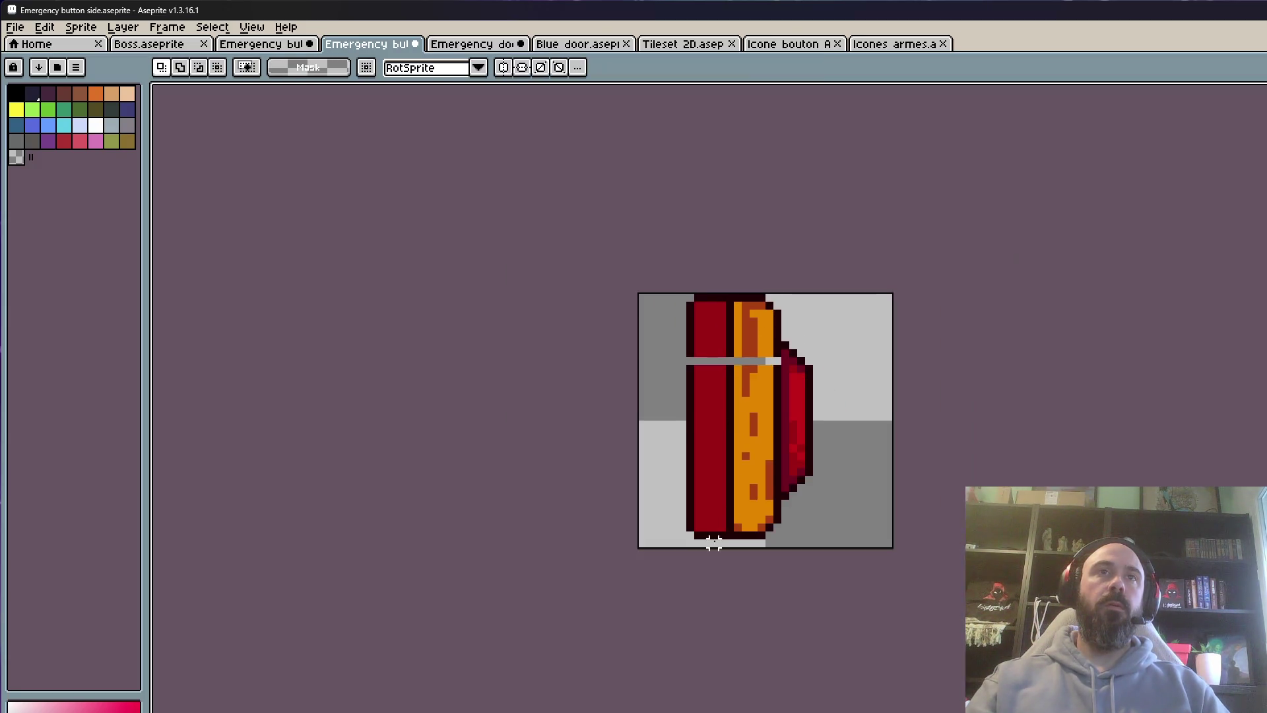
Move the button's bottom section down one pixel
{"action": "scroll", "coordinate": [682, 501], "scroll_direction": "up", "scroll_amount": 1}
{"action": "left_click_drag", "start_coordinate": [679, 479], "coordinate": [795, 563]}
{"action": "left_click", "coordinate": [654, 514]}
{"action": "left_click_drag", "start_coordinate": [652, 492], "coordinate": [854, 565]}
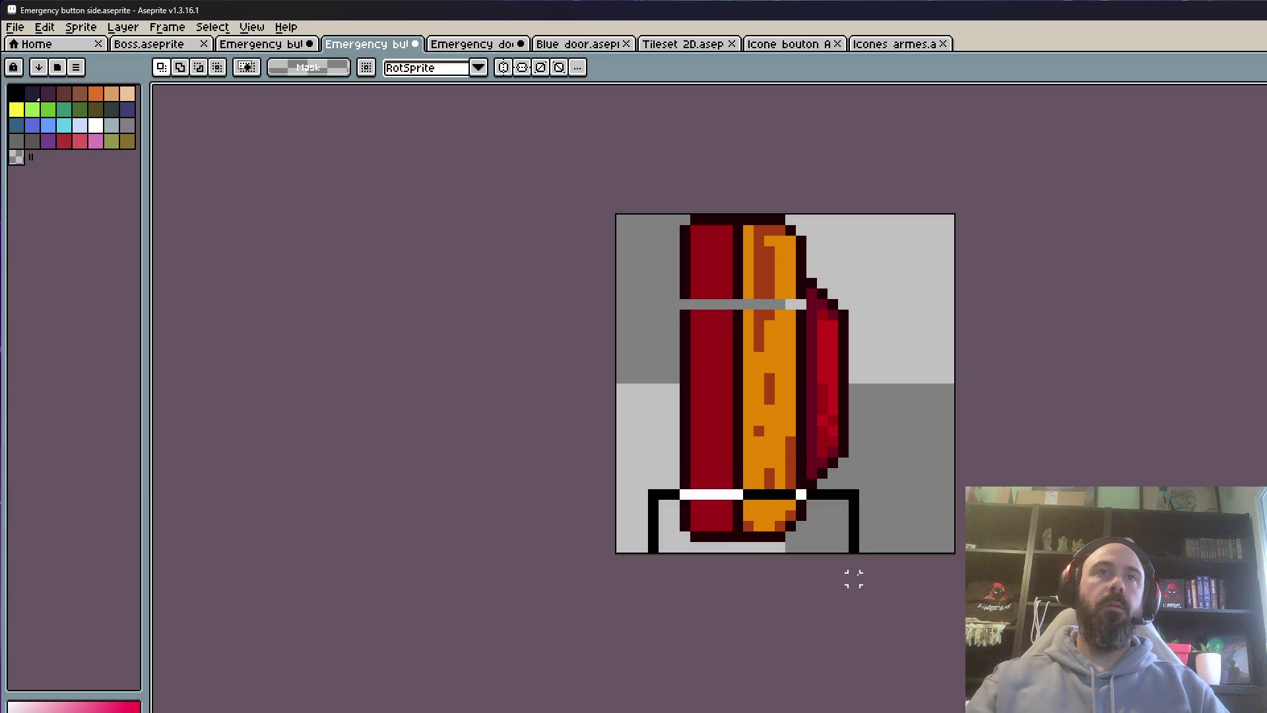
{"action": "left_click_drag", "start_coordinate": [759, 519], "coordinate": [758, 529]}
{"action": "key", "text": "Return"}
Shift the red face one pixel left and clear the selection
{"action": "left_click_drag", "start_coordinate": [600, 208], "coordinate": [727, 563]}
{"action": "scroll", "coordinate": [795, 249], "scroll_direction": "up", "scroll_amount": 1}
{"action": "scroll", "coordinate": [833, 291], "scroll_direction": "up", "scroll_amount": 1}
{"action": "mouse_move", "coordinate": [803, 290]}
{"action": "left_mouse_down"}
{"action": "mouse_move", "coordinate": [852, 317]}
{"action": "mouse_move", "coordinate": [915, 549]}
{"action": "left_mouse_up"}
{"action": "mouse_move", "coordinate": [804, 268]}
{"action": "left_mouse_down"}
{"action": "mouse_move", "coordinate": [852, 357]}
{"action": "mouse_move", "coordinate": [934, 706]}
{"action": "mouse_move", "coordinate": [916, 494]}
{"action": "left_mouse_up"}
{"action": "left_click_drag", "start_coordinate": [879, 604], "coordinate": [865, 599]}
{"action": "key", "text": "Return"}
{"action": "key", "text": "ctrl+d"}
Fill the stretched gaps in the button body with the body's sampled orange
{"action": "key", "text": "i"}
{"action": "scroll", "coordinate": [790, 413], "scroll_direction": "down", "scroll_amount": 2}
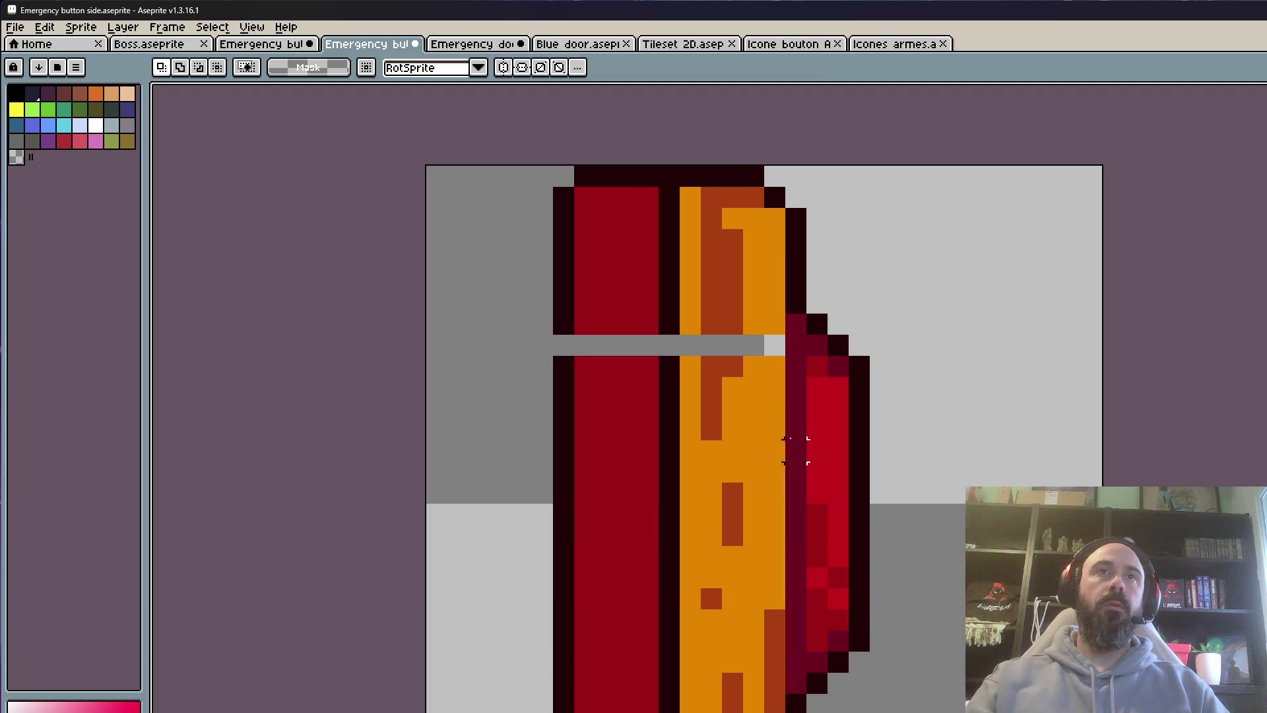
{"action": "scroll", "coordinate": [791, 413], "scroll_direction": "up", "scroll_amount": 2}
{"action": "left_click", "coordinate": [769, 291]}
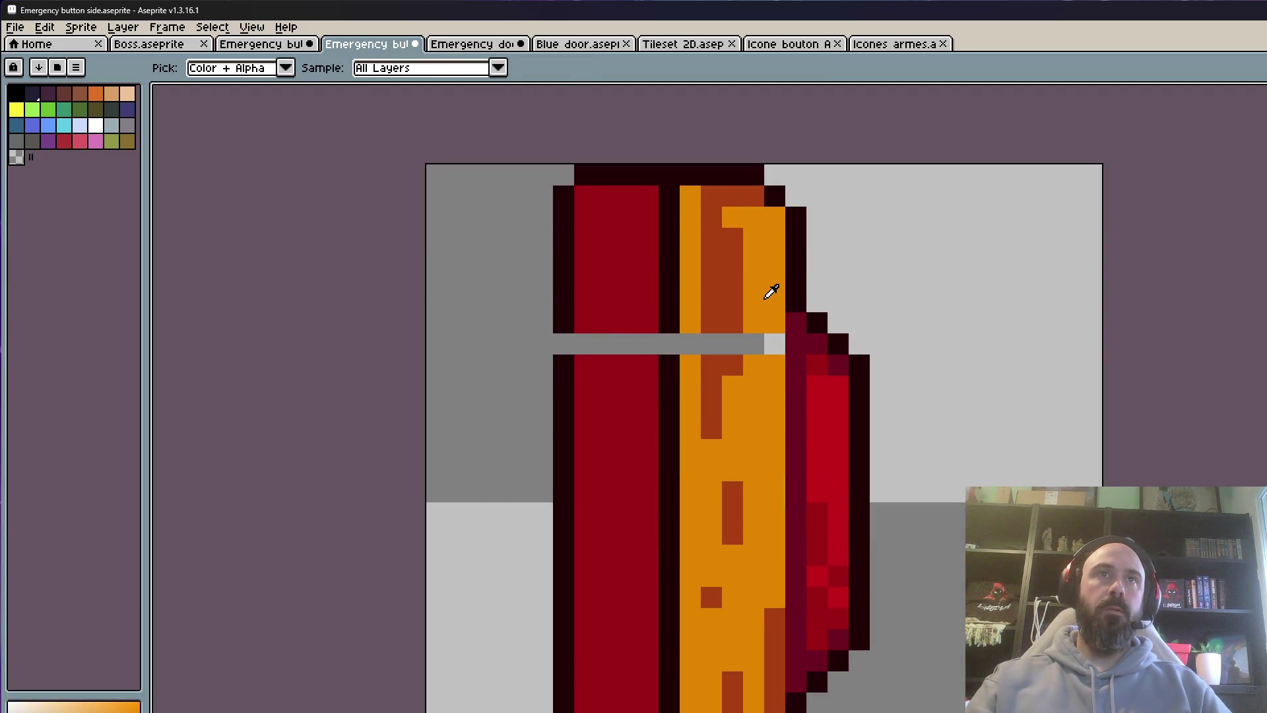
{"action": "scroll", "coordinate": [770, 291], "scroll_direction": "up", "scroll_amount": 2}
{"action": "key", "text": "b"}
{"action": "left_click", "coordinate": [743, 383]}
{"action": "left_click", "coordinate": [700, 383]}
{"action": "key", "text": "ctrl+z"}
{"action": "left_click", "coordinate": [608, 379]}
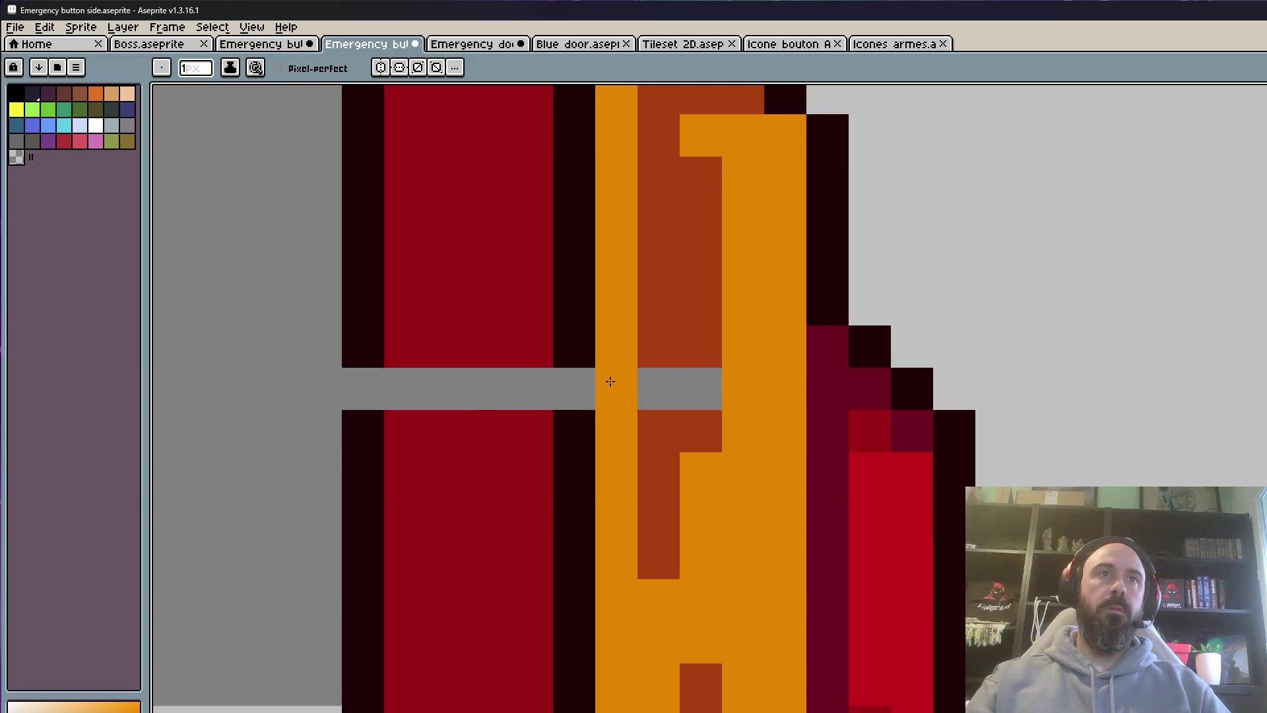
{"action": "scroll", "coordinate": [608, 380], "scroll_direction": "down", "scroll_amount": 2}
{"action": "scroll", "coordinate": [611, 512], "scroll_direction": "up", "scroll_amount": 1}
{"action": "scroll", "coordinate": [612, 512], "scroll_direction": "down", "scroll_amount": 1}
{"action": "scroll", "coordinate": [707, 532], "scroll_direction": "up", "scroll_amount": 1}
{"action": "scroll", "coordinate": [707, 532], "scroll_direction": "up", "scroll_amount": 1}
{"action": "left_click_drag", "start_coordinate": [637, 557], "coordinate": [767, 572]}
Draw a dark outline column along the red face's edge
{"action": "scroll", "coordinate": [862, 503], "scroll_direction": "down", "scroll_amount": 5}
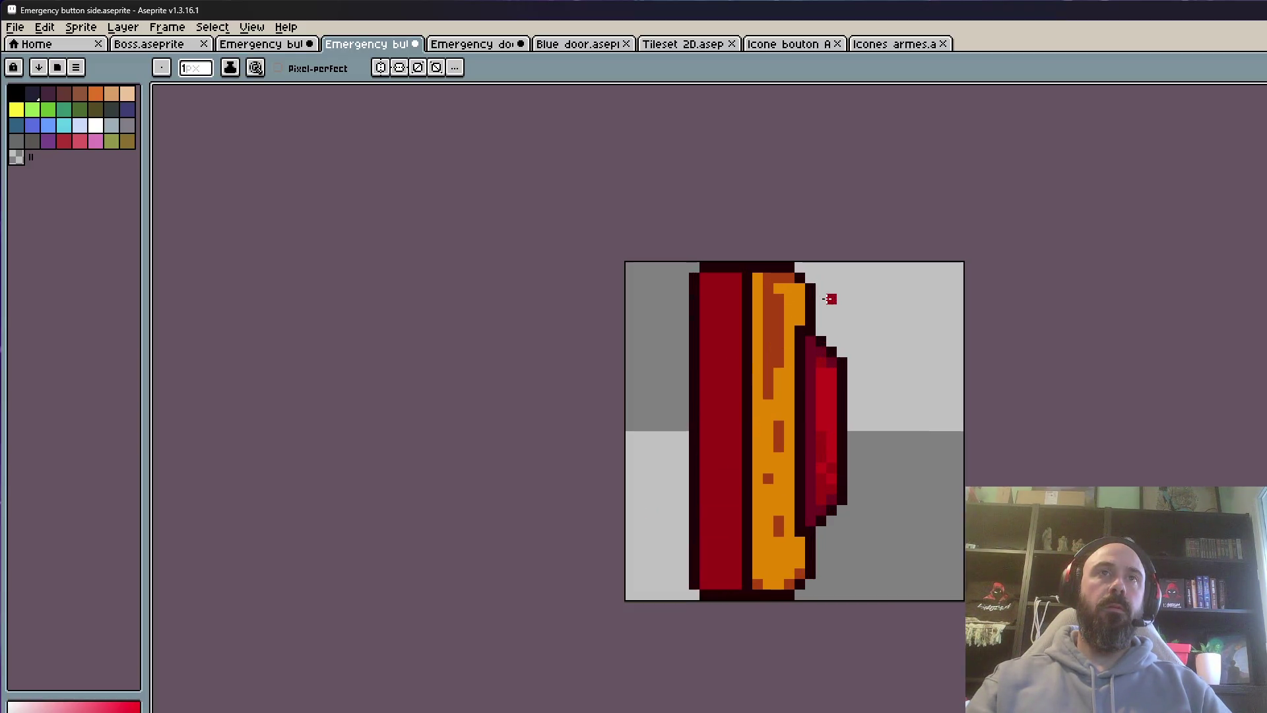
{"action": "scroll", "coordinate": [829, 294], "scroll_direction": "up", "scroll_amount": 4}
{"action": "key", "text": "i"}
{"action": "left_click", "coordinate": [803, 319], "text": "alt"}
{"action": "mouse_move", "coordinate": [802, 330]}
{"action": "left_mouse_down"}
{"action": "mouse_move", "coordinate": [798, 484]}
{"action": "mouse_move", "coordinate": [810, 266]}
{"action": "mouse_move", "coordinate": [812, 538]}
{"action": "left_mouse_up"}
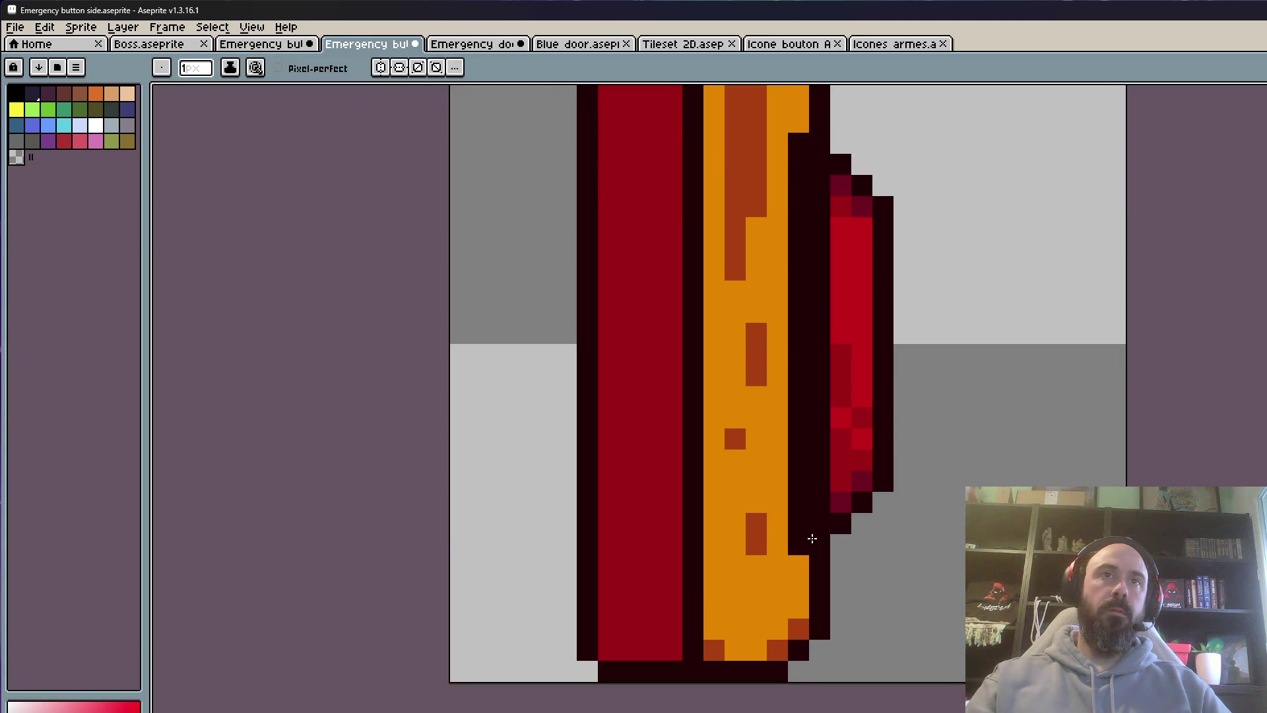
Repaint the dark column on the body orange, using colours sampled from the extended frame
{"action": "scroll", "coordinate": [812, 537], "scroll_direction": "down", "scroll_amount": 3}
{"action": "scroll", "coordinate": [818, 271], "scroll_direction": "up", "scroll_amount": 2}
{"action": "key", "text": "alt"}
{"action": "left_click", "coordinate": [814, 193], "text": "alt"}
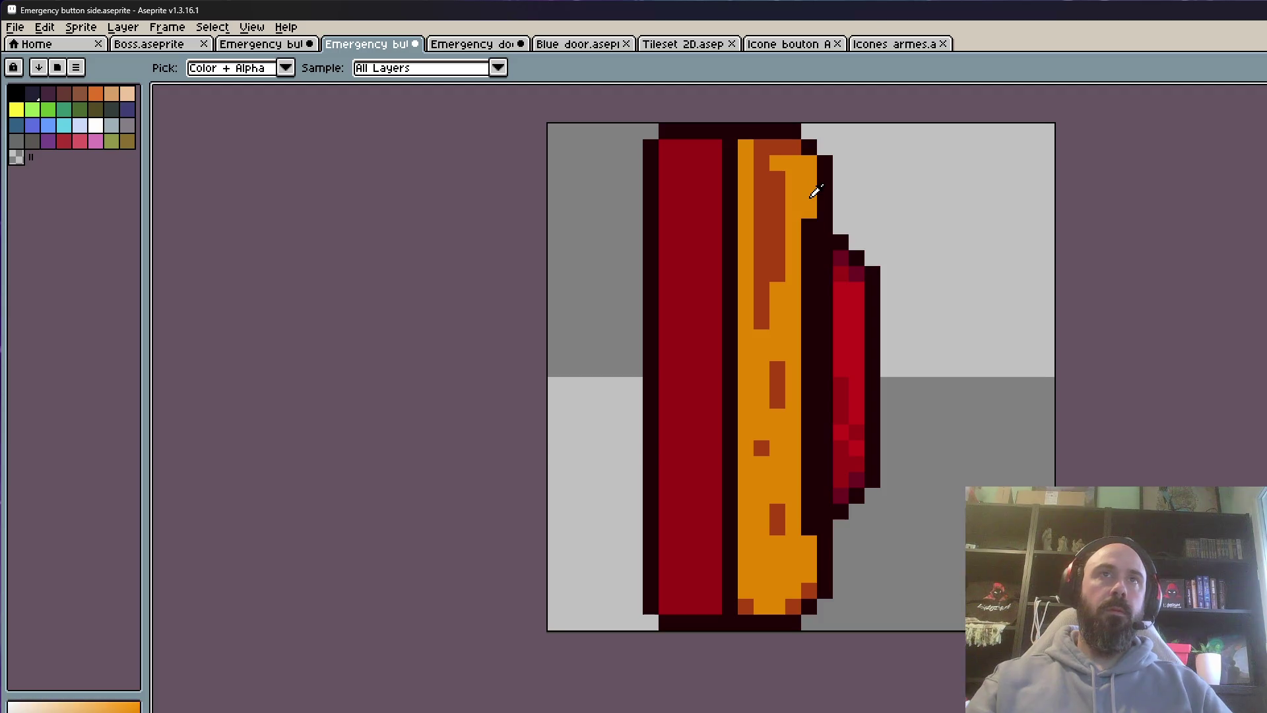
{"action": "key", "text": "Left"}
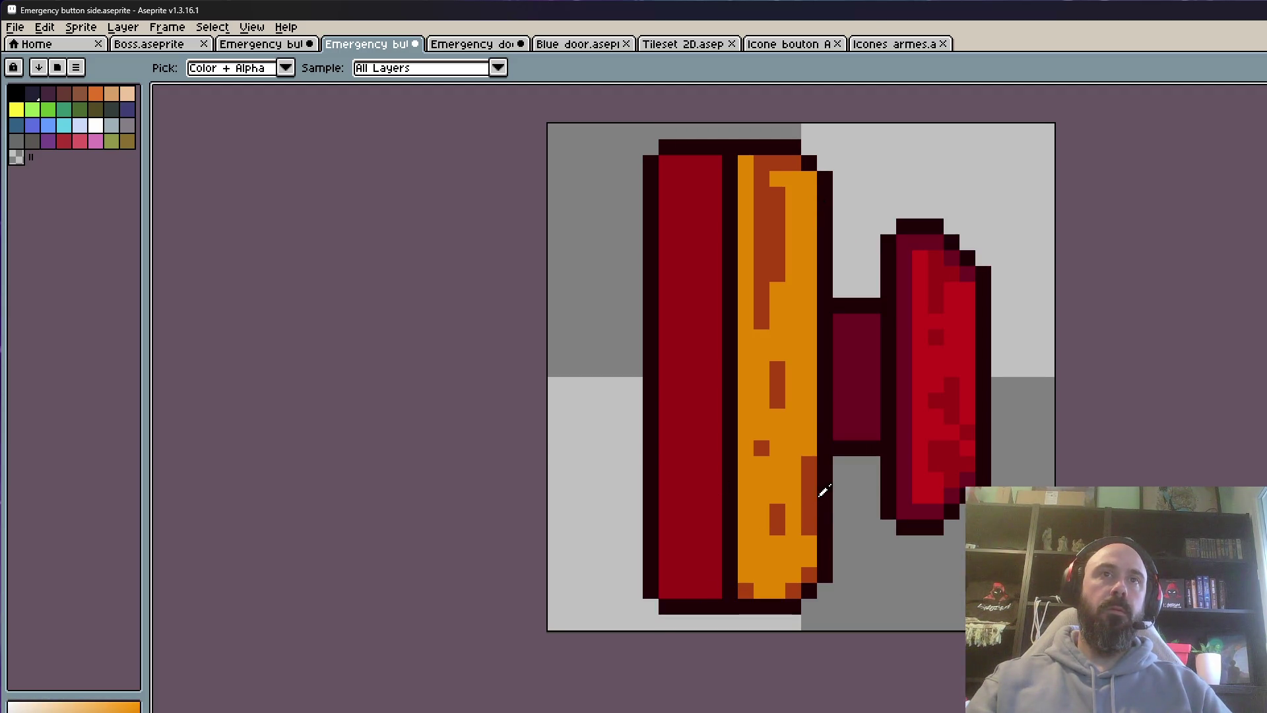
{"action": "left_click", "coordinate": [822, 360], "text": "alt"}
{"action": "left_click", "coordinate": [810, 367], "text": "alt"}
{"action": "key", "text": "Right"}
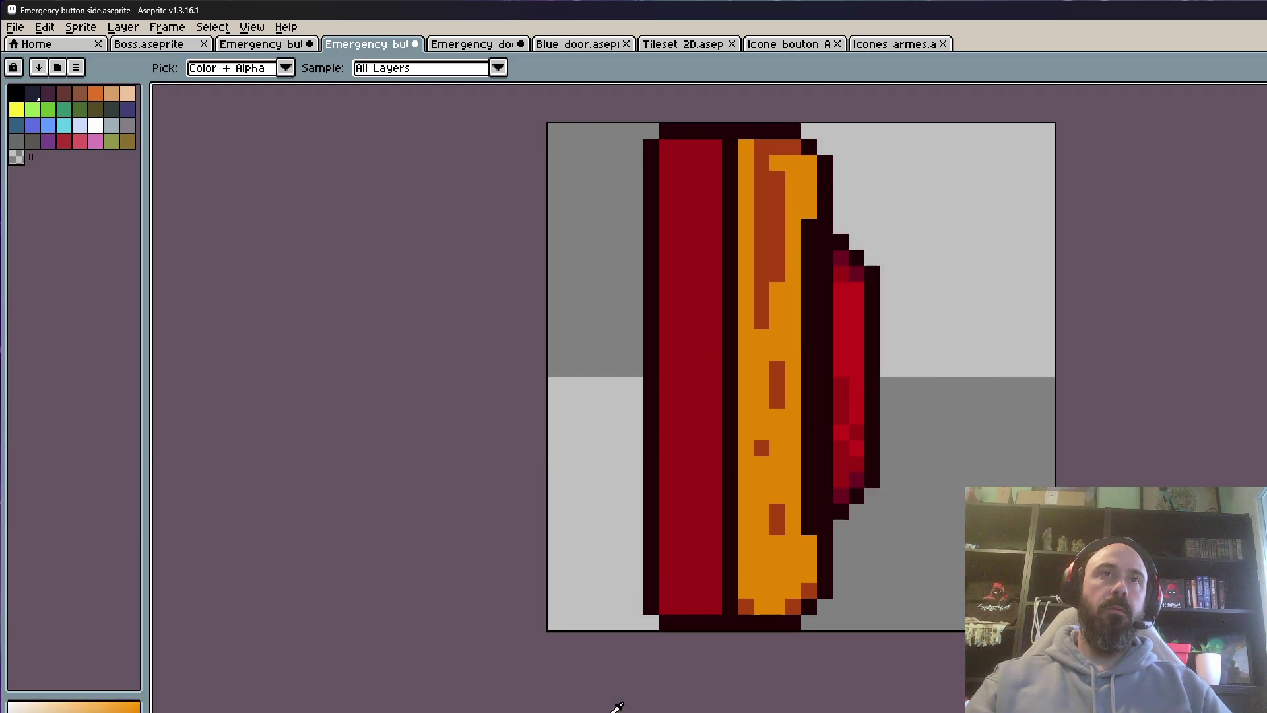
{"action": "left_click_drag", "start_coordinate": [809, 223], "coordinate": [805, 505]}
{"action": "scroll", "coordinate": [805, 506], "scroll_direction": "down", "scroll_amount": 5}
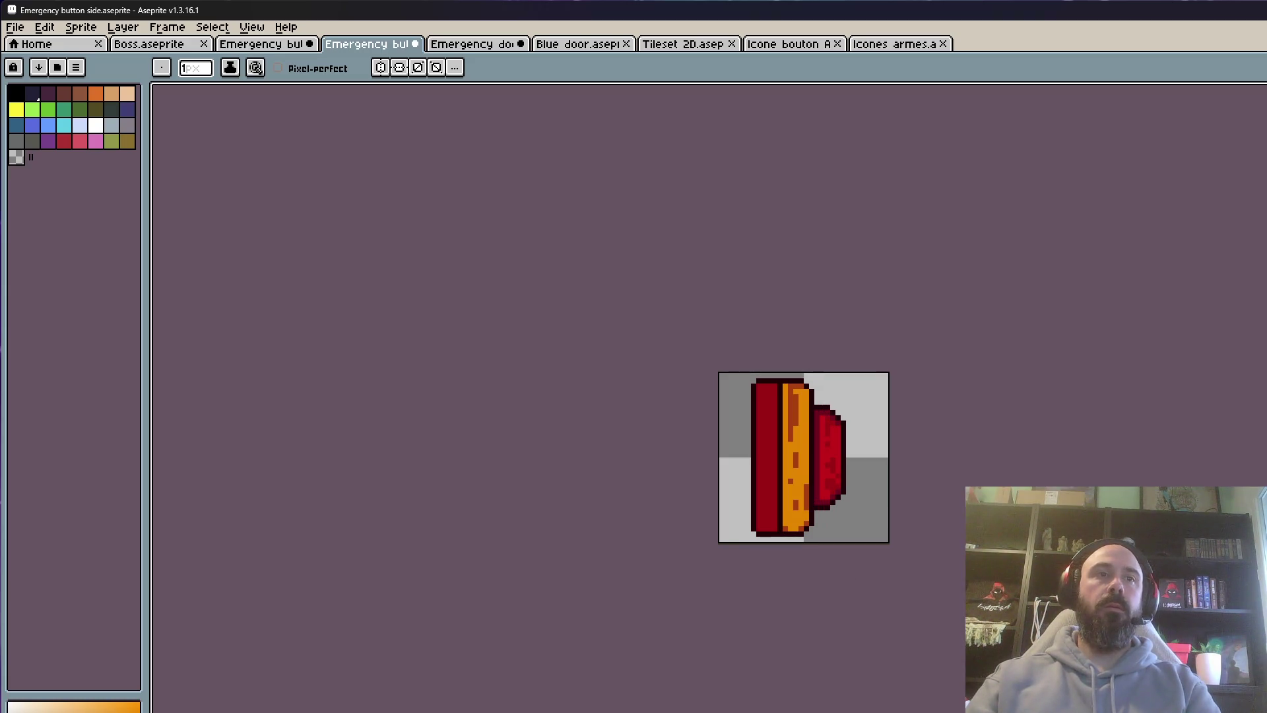
Flip between the pressed-in and extended button frames to compare them
{"action": "key", "text": "Left"}
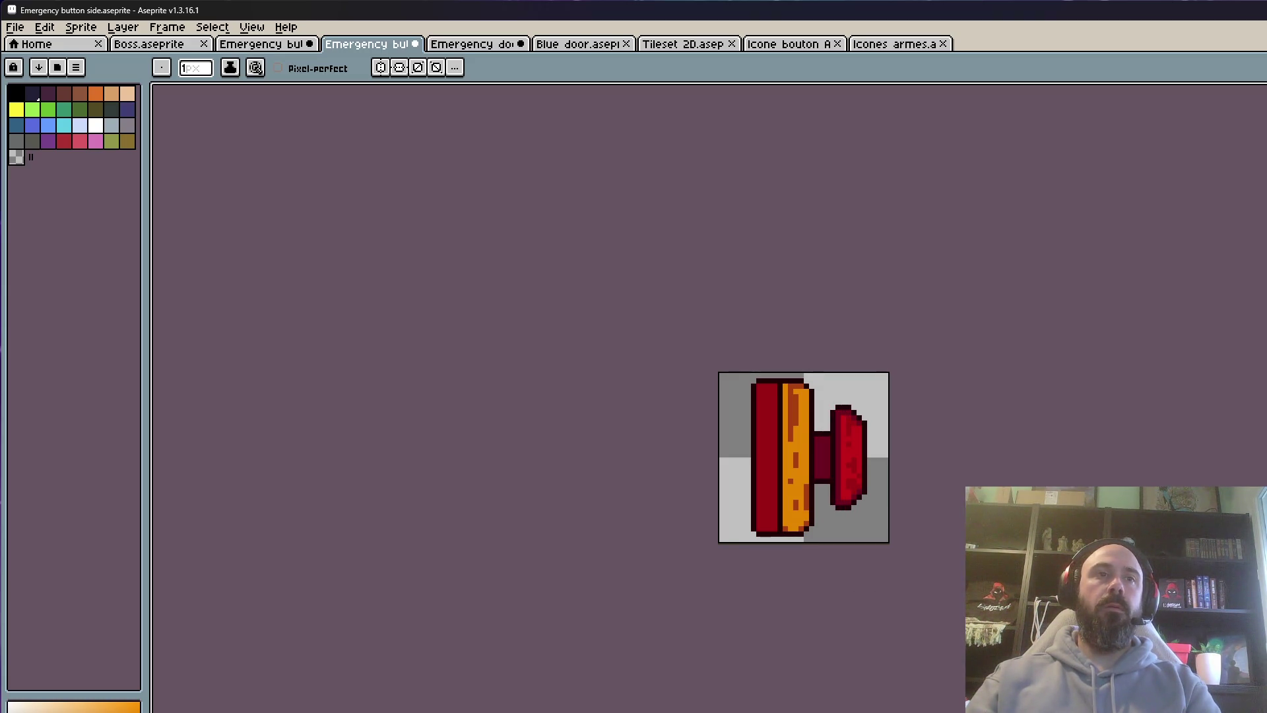
{"action": "key", "text": "Right"}
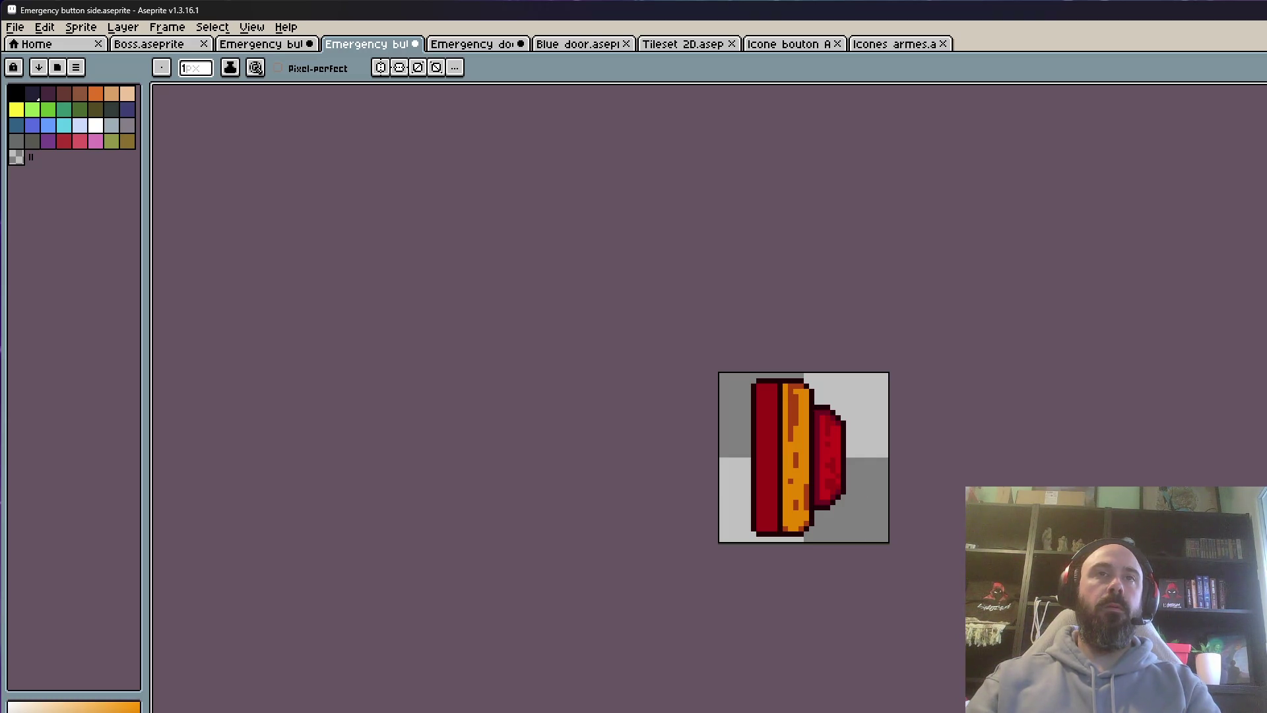
{"action": "key", "text": "Left"}
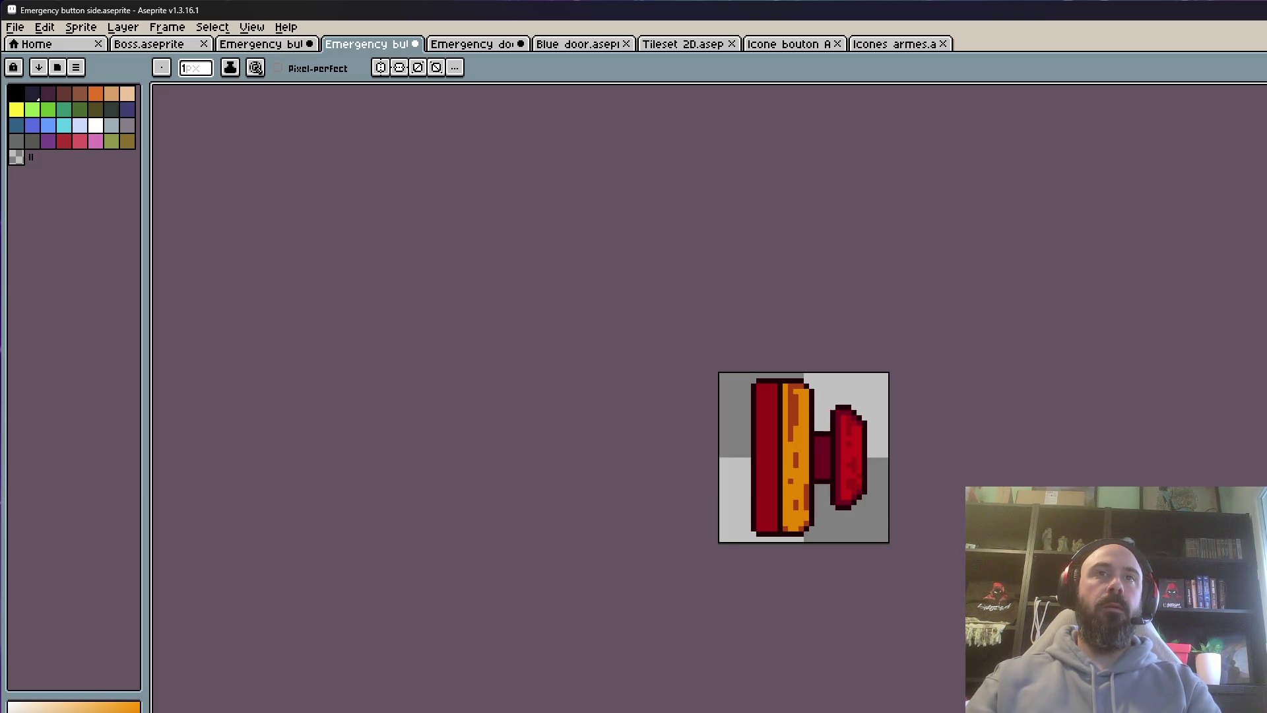
{"action": "key", "text": "Right"}
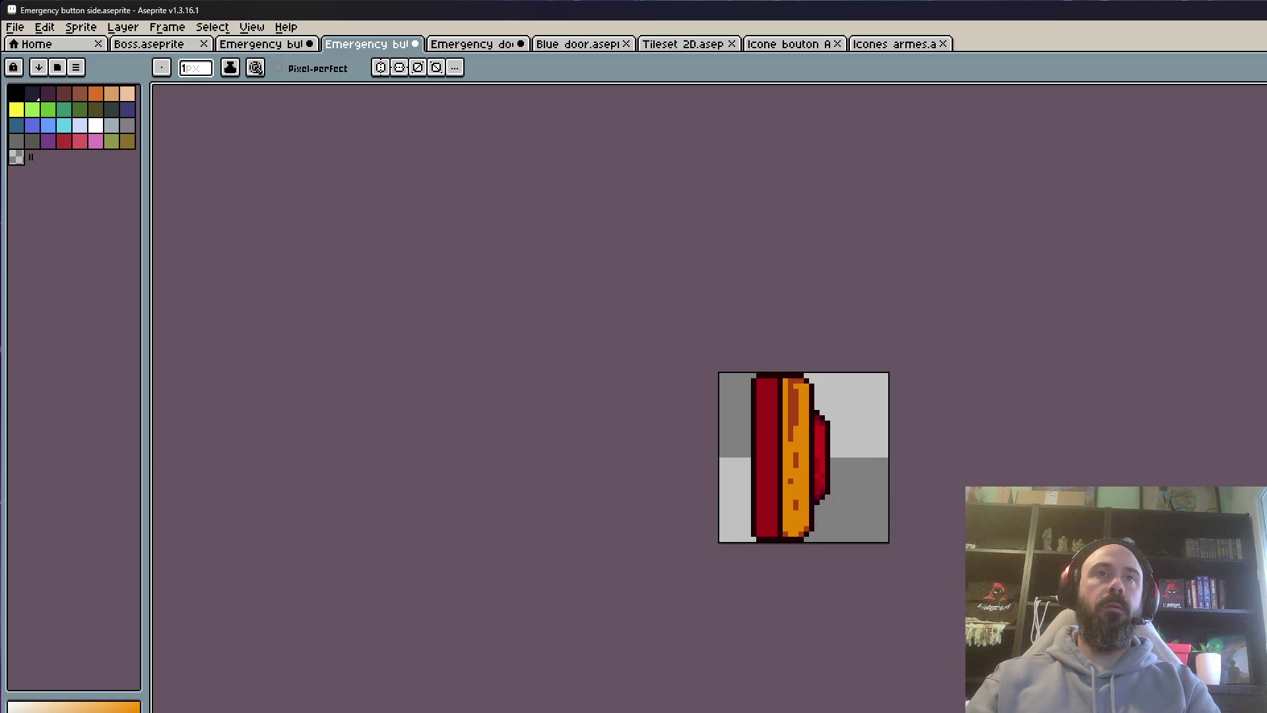
{"action": "key", "text": "Left"}
{"action": "key", "text": "Left"}
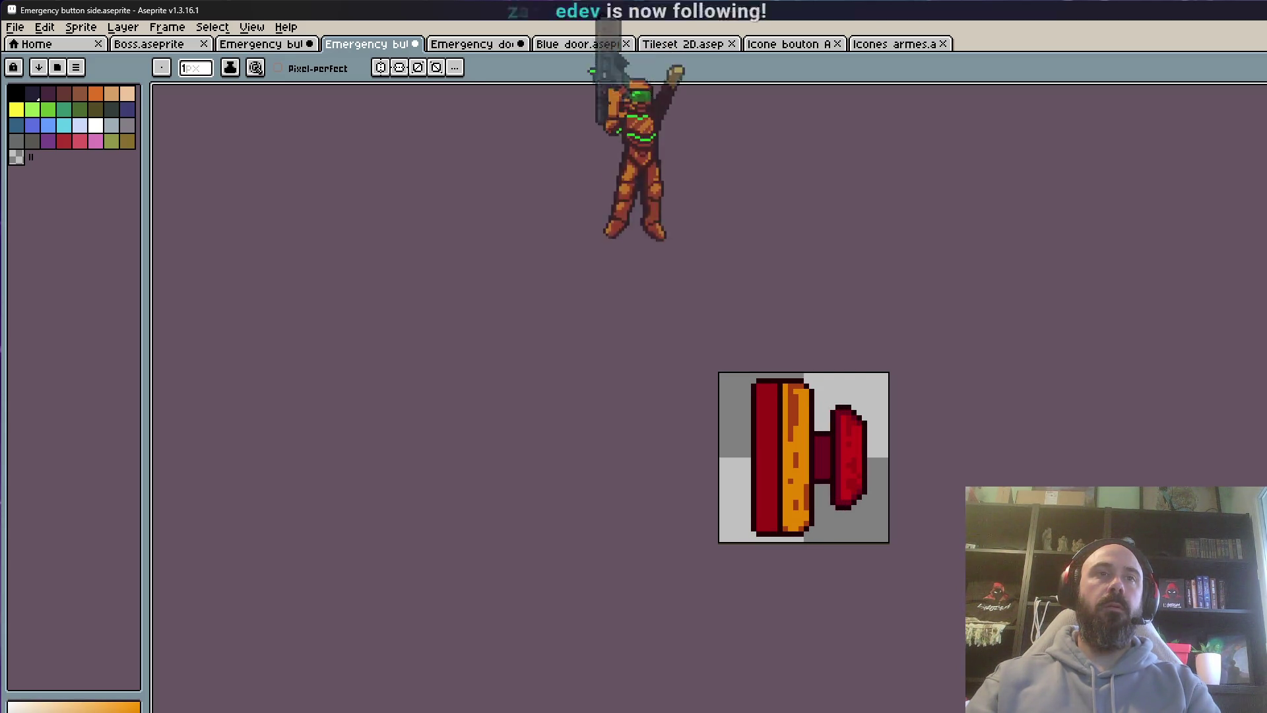
{"action": "key", "text": "Right"}
{"action": "key", "text": "Left"}
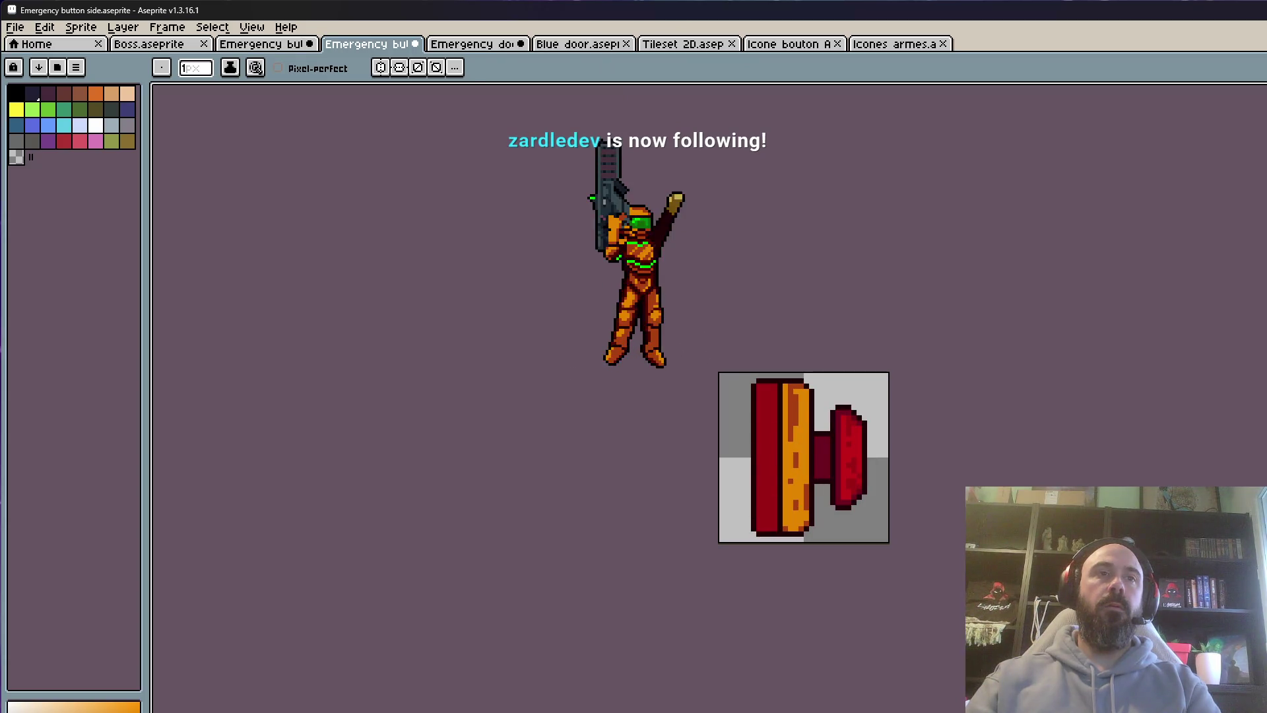
{"action": "key", "text": "Right"}
{"action": "key", "text": "Left"}
{"action": "key", "text": "Right"}
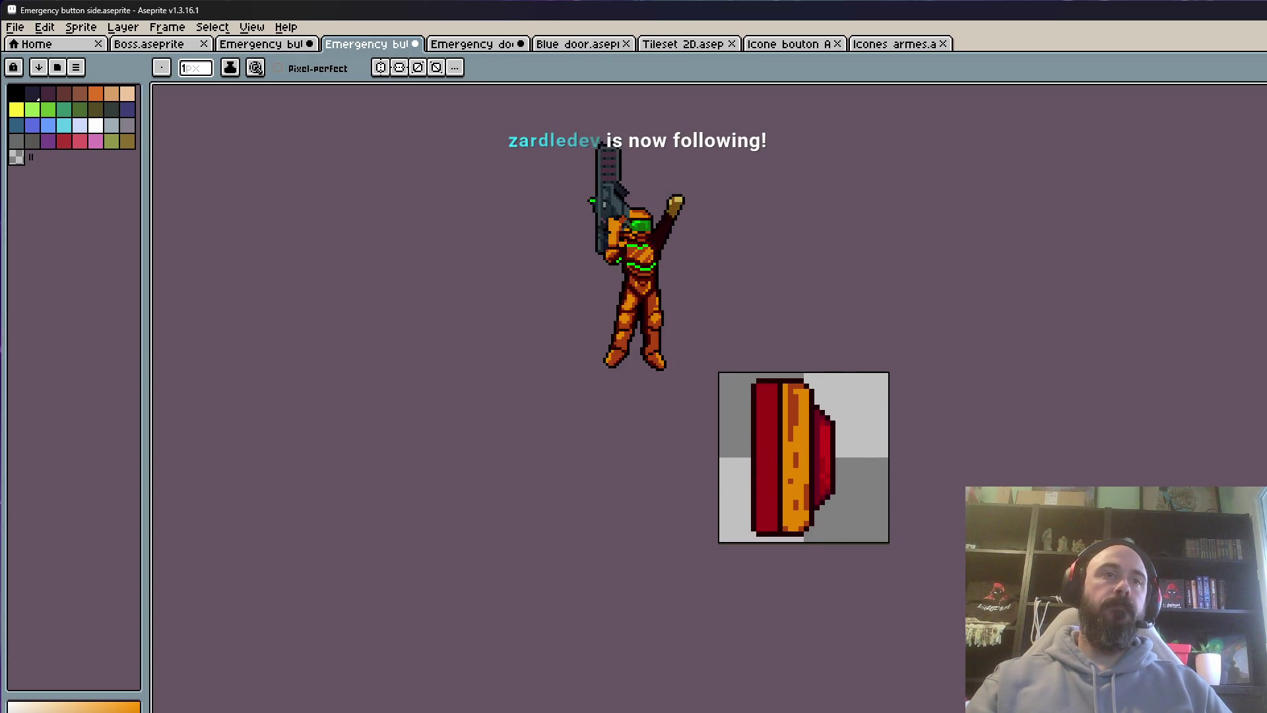
Set frames 10–15 and frames 16–18 to a 50 ms duration each
{"action": "key", "text": "p"}
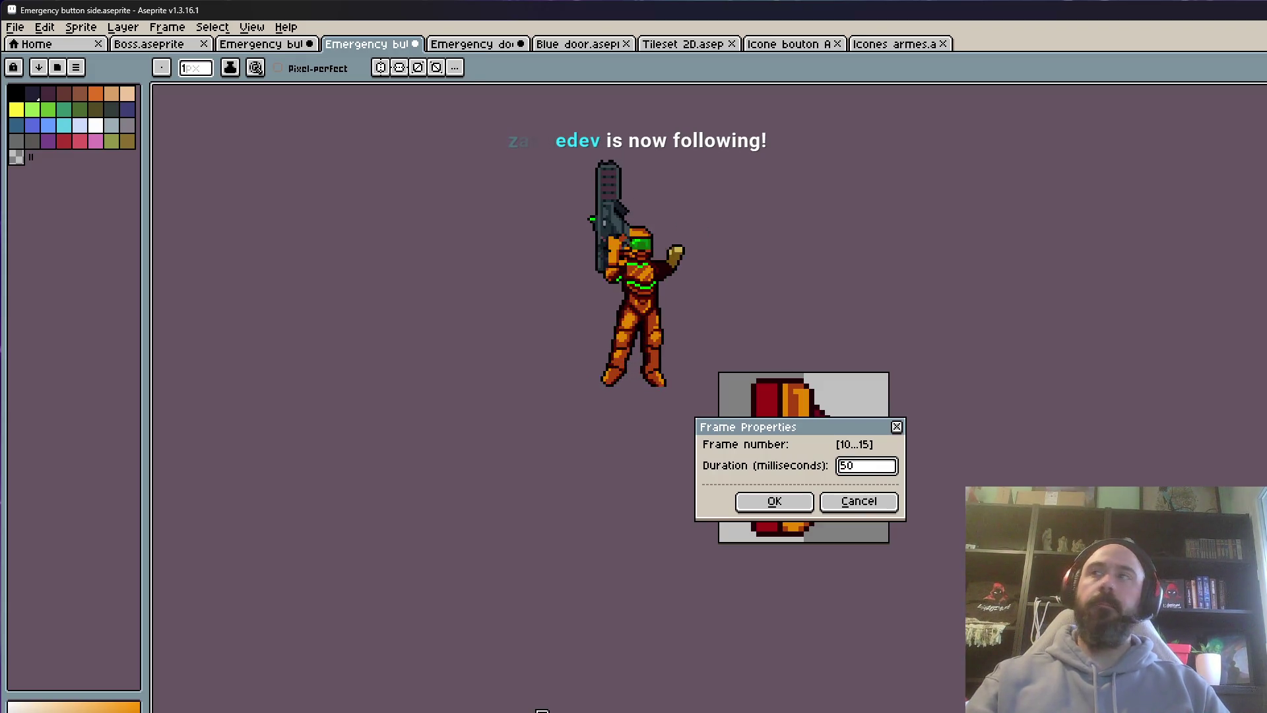
{"action": "left_click", "coordinate": [773, 502]}
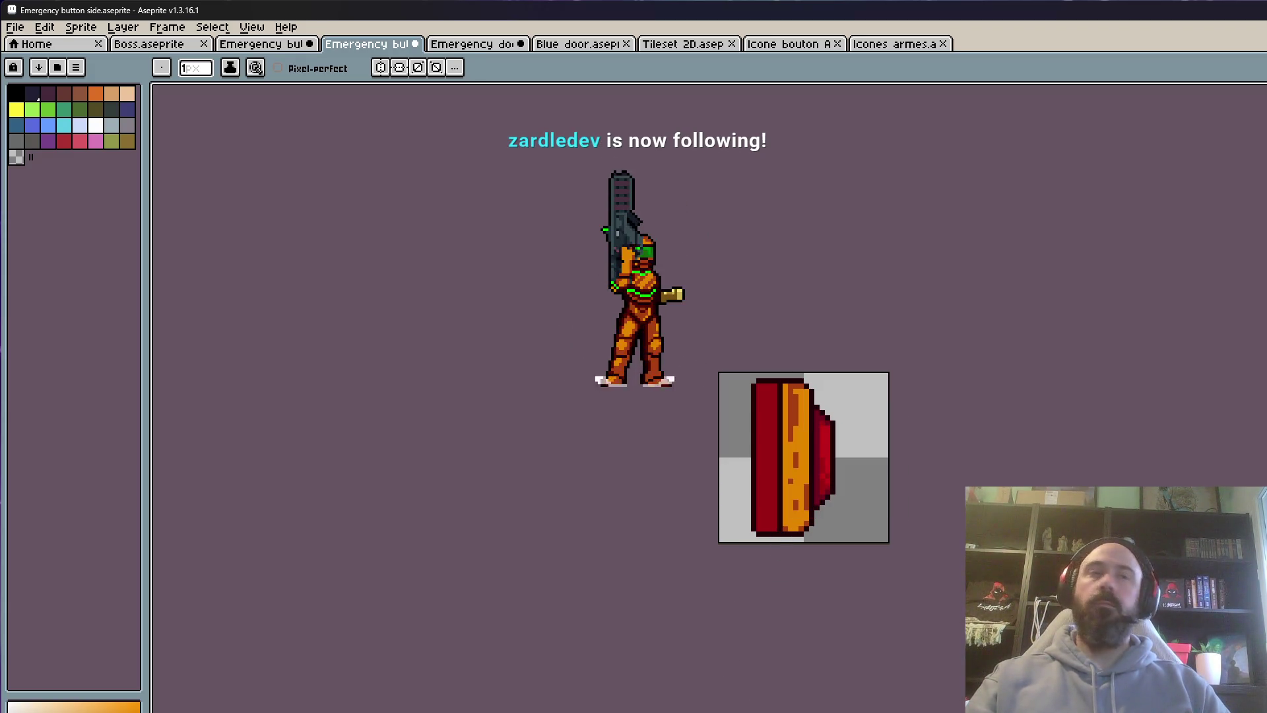
{"action": "type", "text": "p"}
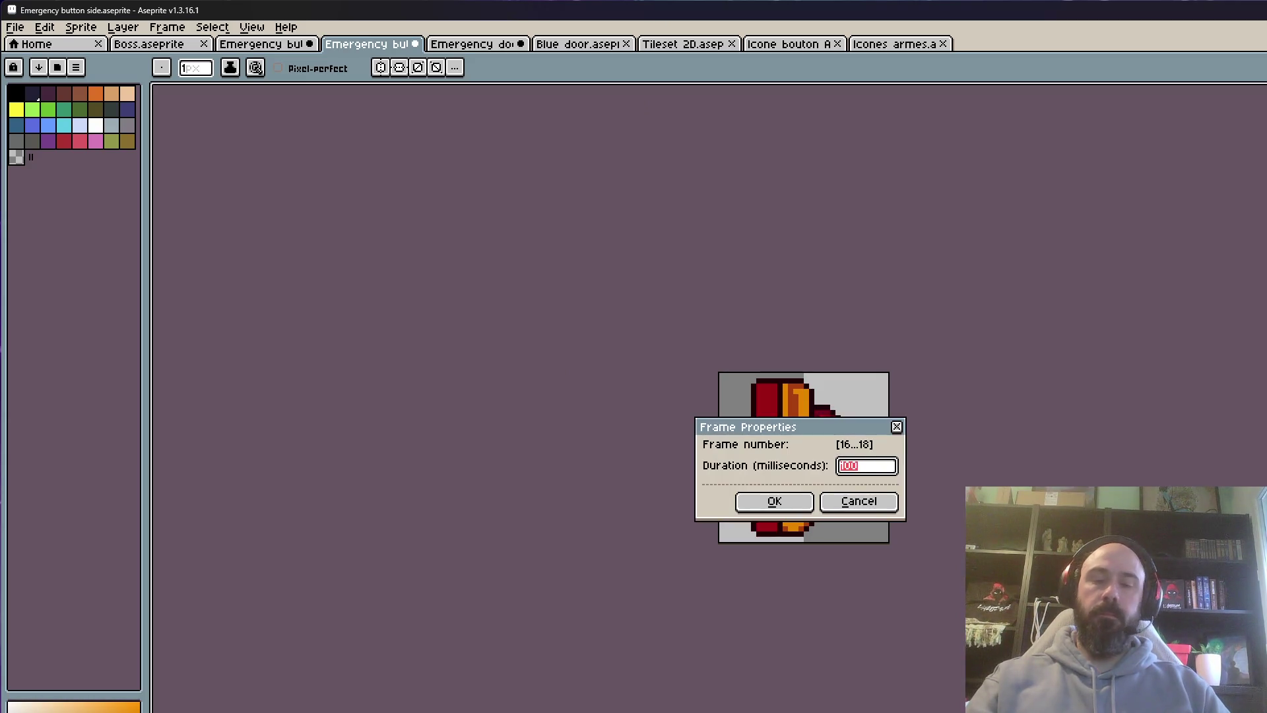
{"action": "type", "text": "50"}
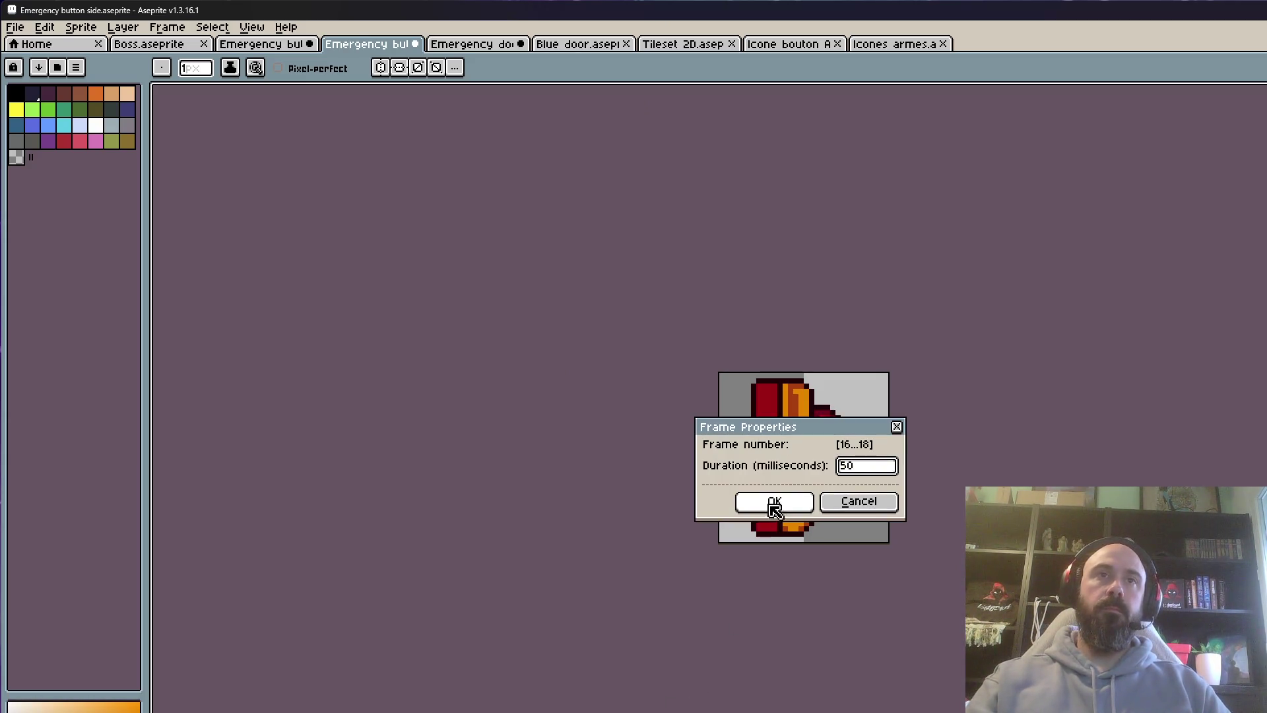
{"action": "left_click", "coordinate": [775, 503]}
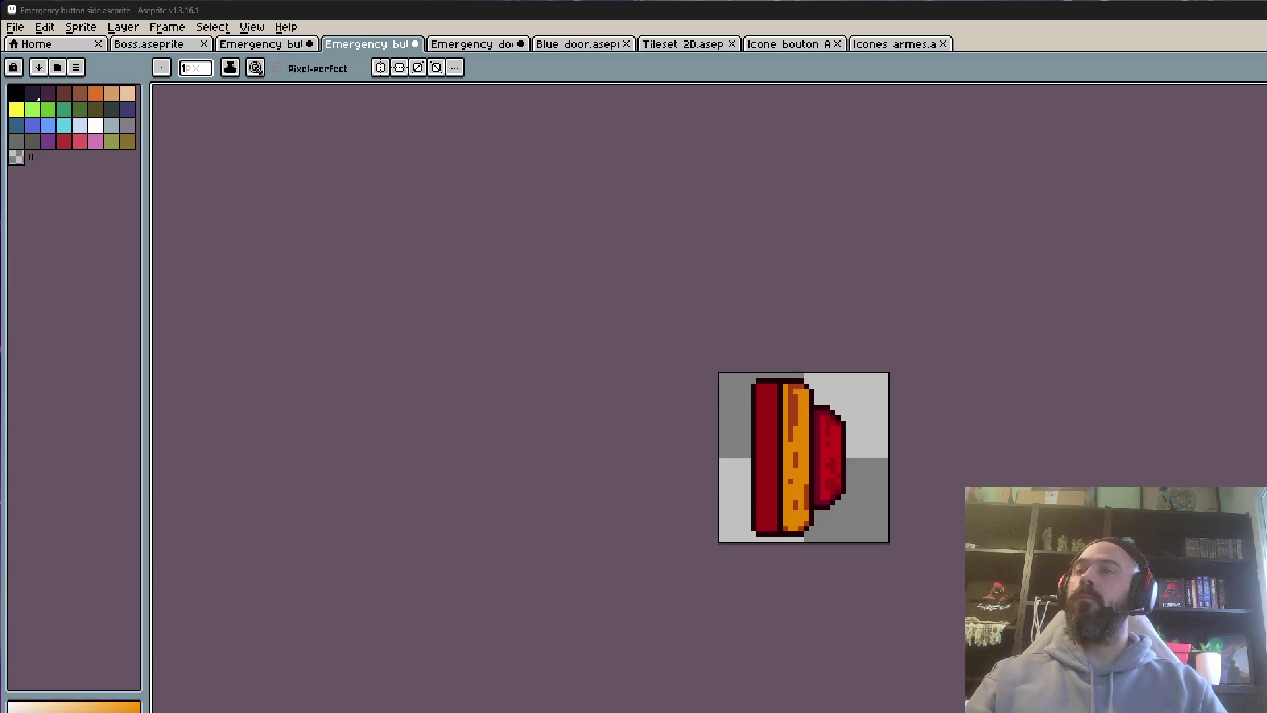
{"action": "key", "text": "alt+Tab"}
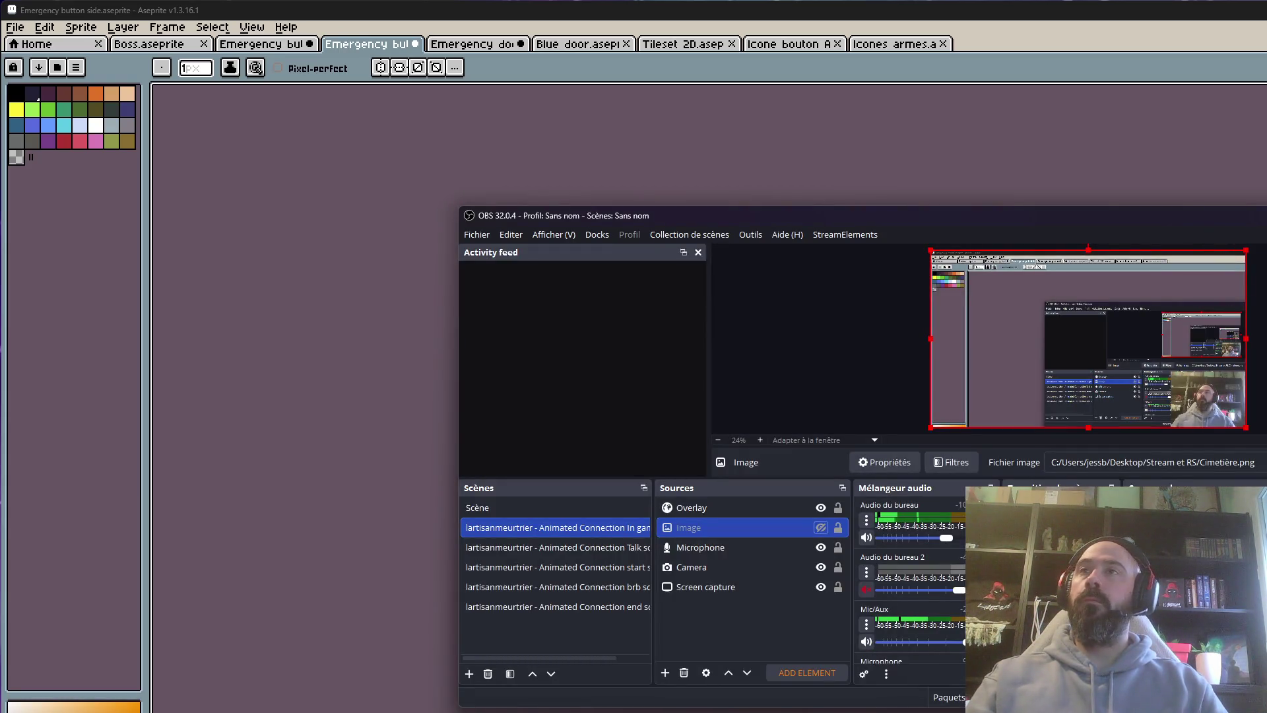
{"action": "key", "text": "alt+Tab"}
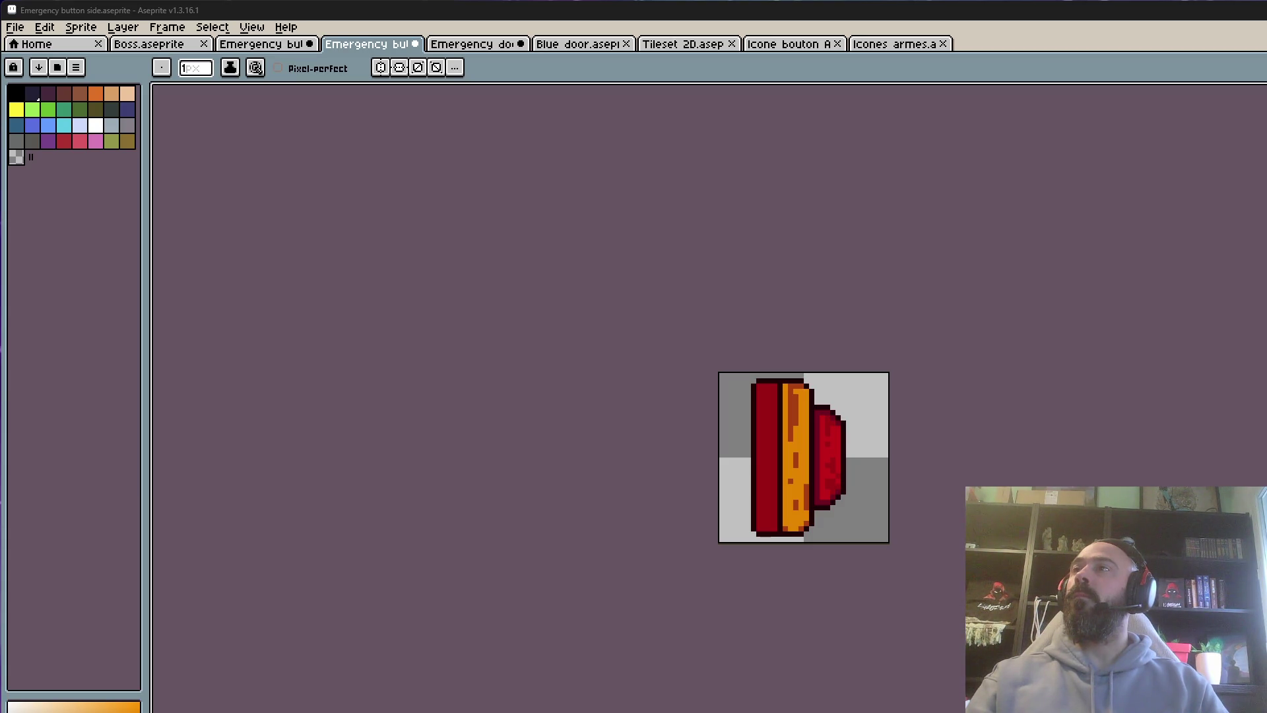
{"action": "key", "text": "plus"}
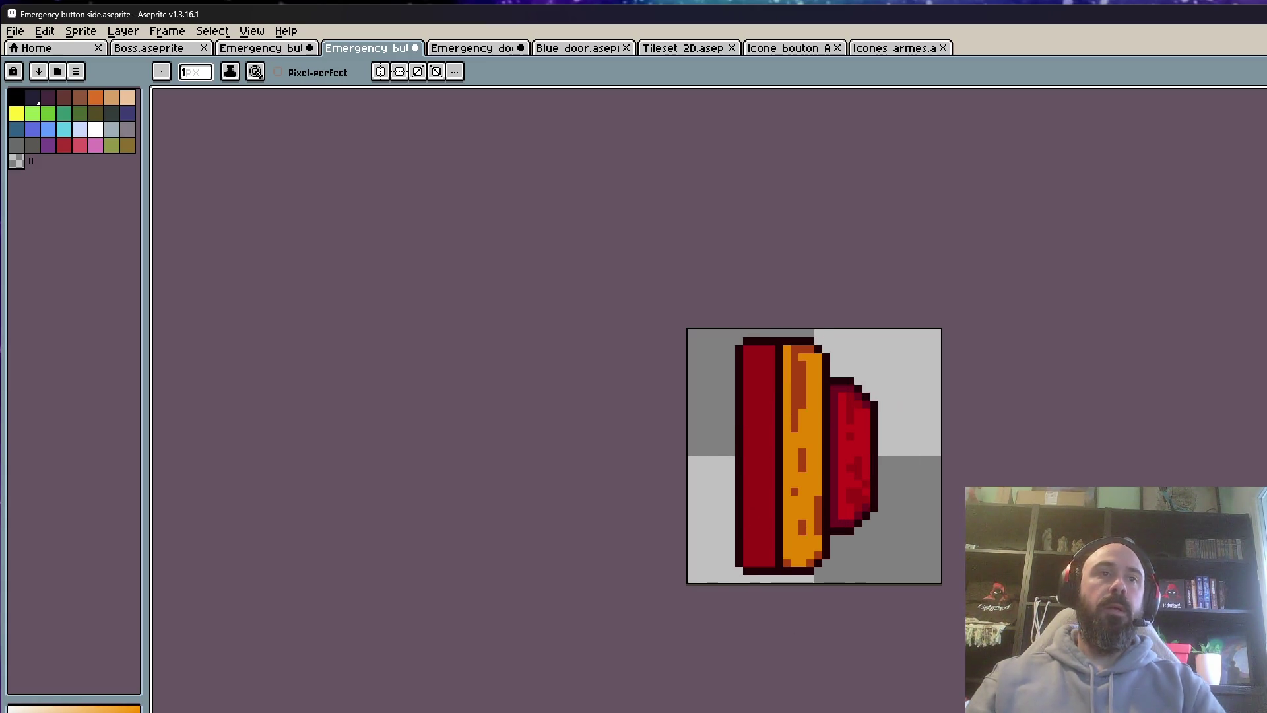
Change frames 16–18 to 200 ms, then rename the frames 10–15 tag from Loop to Idle
{"action": "type", "text": "p200"}
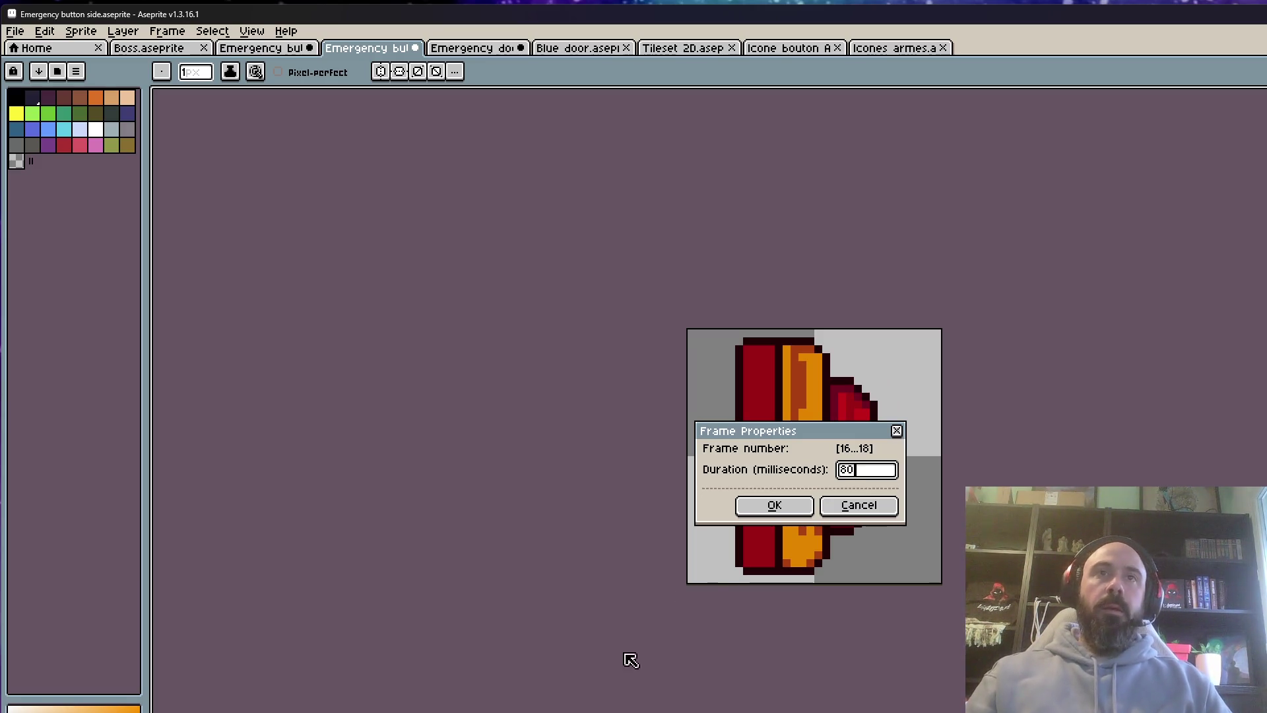
{"action": "left_click", "coordinate": [774, 506]}
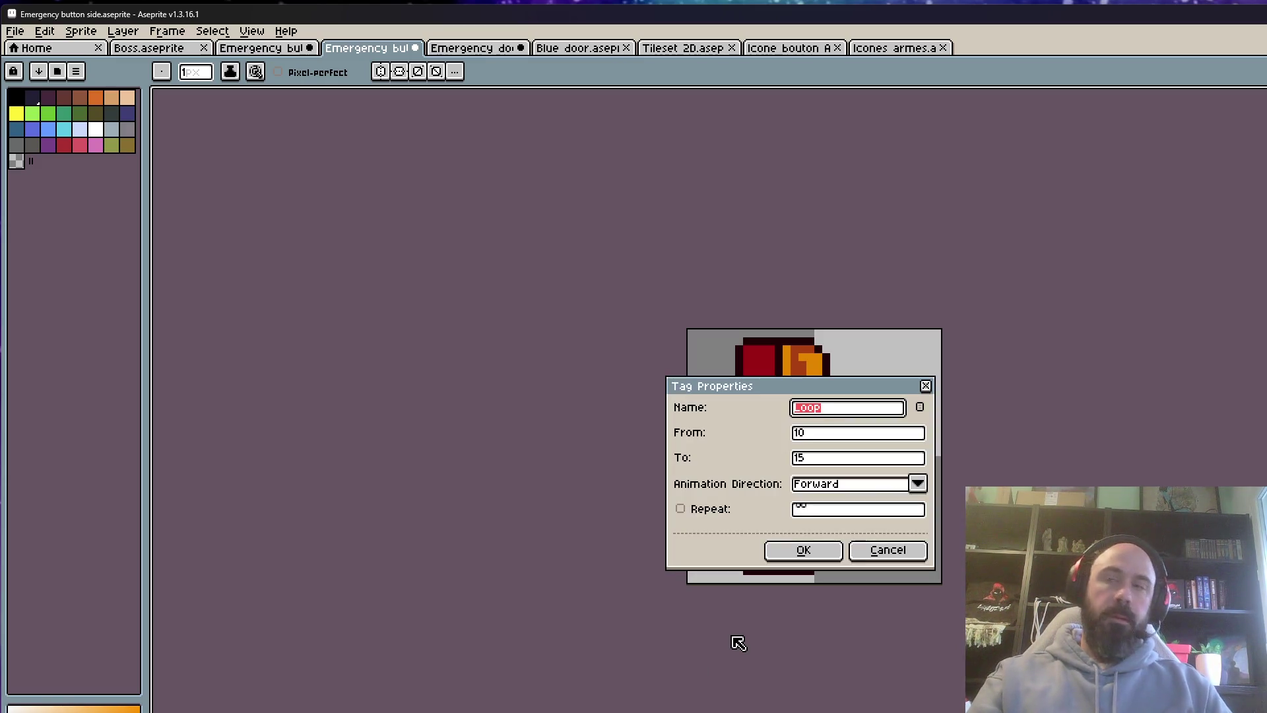
{"action": "key", "text": "BackSpace"}
{"action": "type", "text": "Idle"}
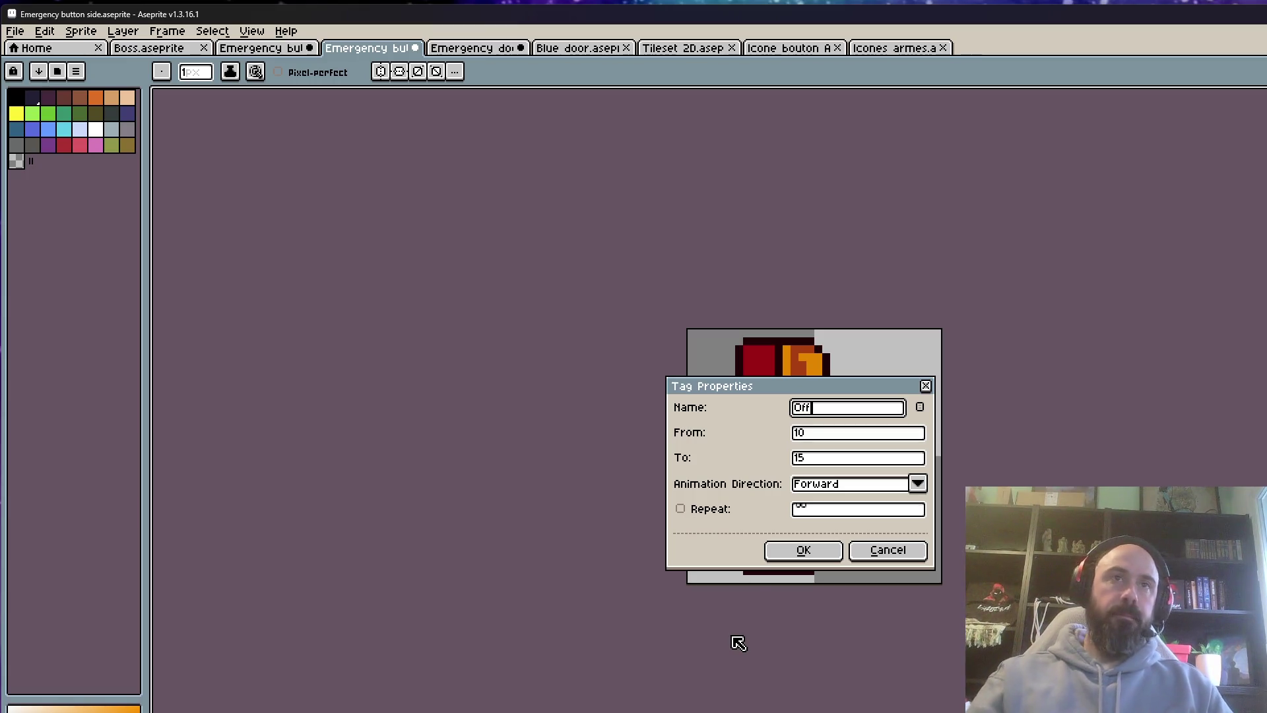
{"action": "left_click", "coordinate": [804, 549]}
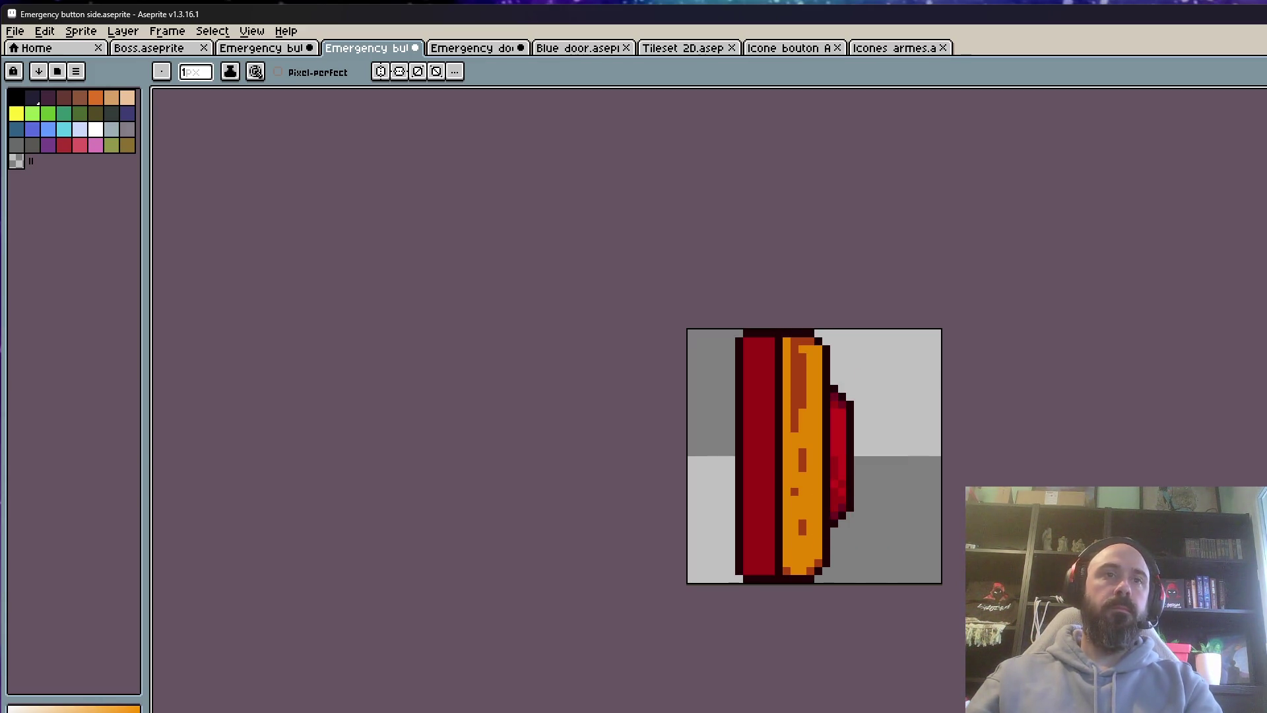
Sample the dark orange-brown and draw a vertical streak down the base's orange band
{"action": "scroll", "coordinate": [815, 475], "scroll_direction": "up", "scroll_amount": 3}
{"action": "left_click", "coordinate": [793, 432], "text": "alt"}
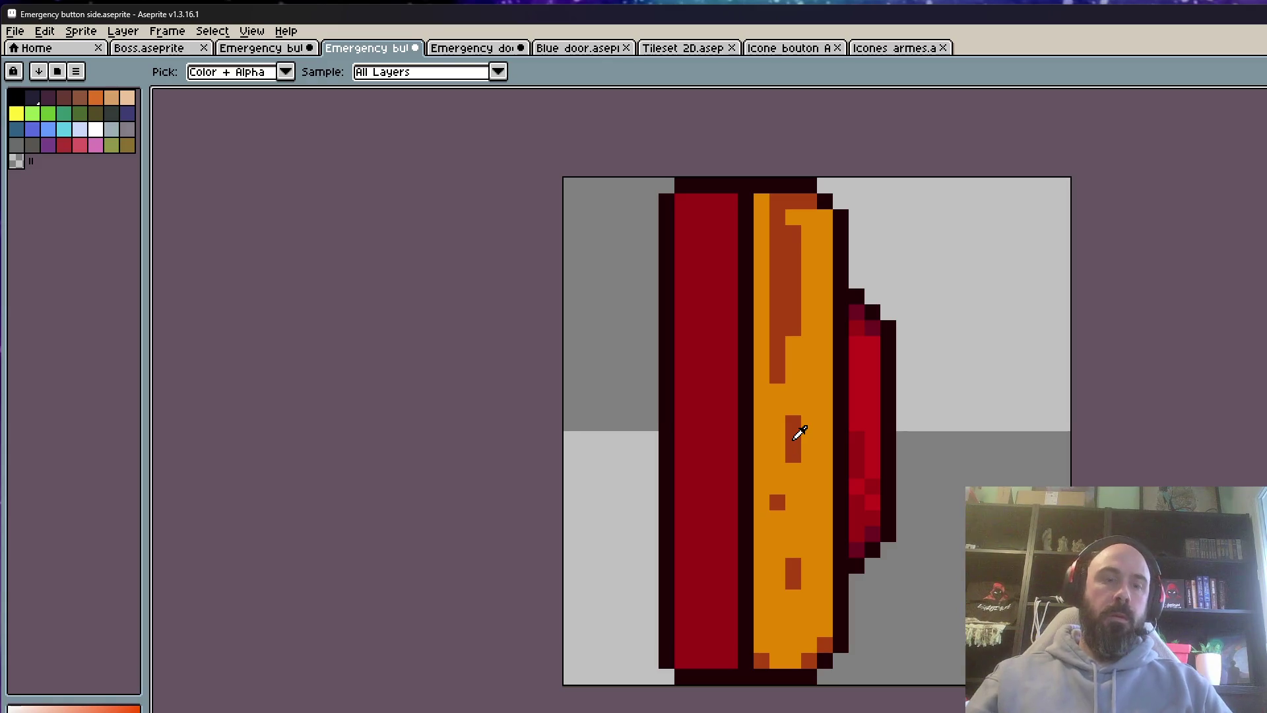
{"action": "scroll", "coordinate": [830, 600], "scroll_direction": "up", "scroll_amount": 2}
{"action": "left_click_drag", "start_coordinate": [818, 465], "coordinate": [816, 615]}
{"action": "scroll", "coordinate": [858, 595], "scroll_direction": "down", "scroll_amount": 2}
{"action": "scroll", "coordinate": [865, 589], "scroll_direction": "down", "scroll_amount": 2}
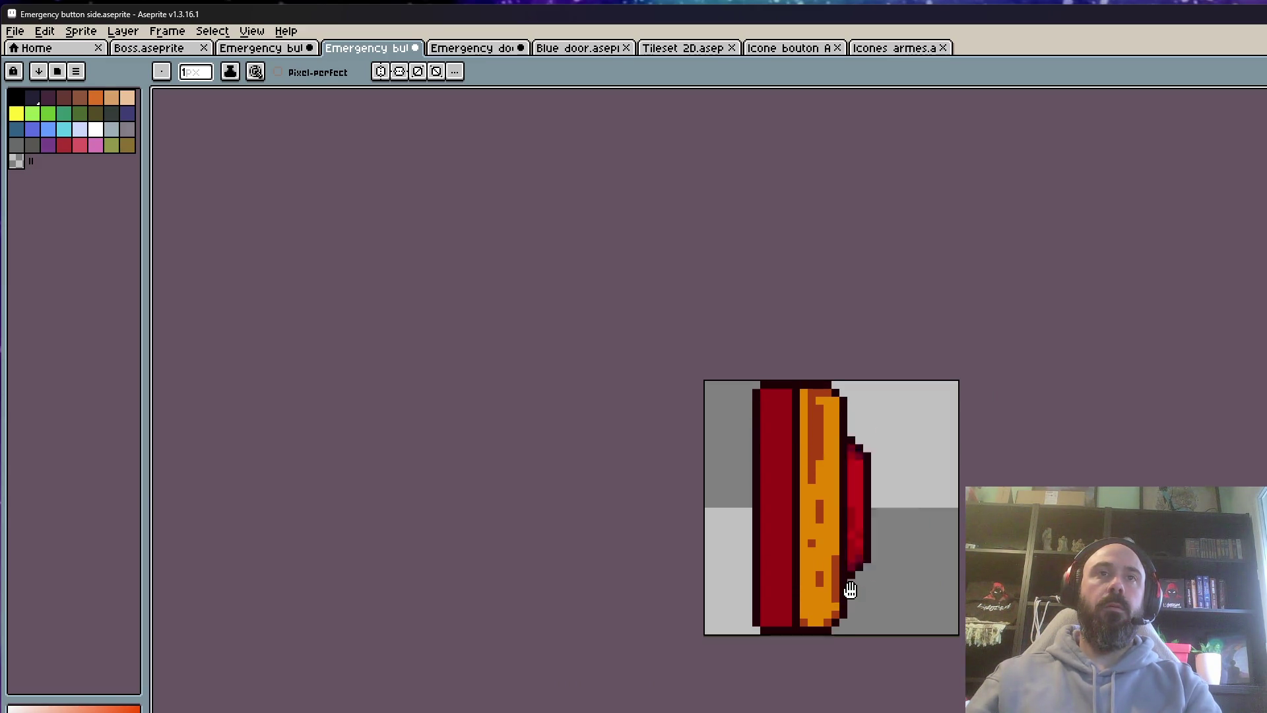
{"action": "scroll", "coordinate": [795, 532], "scroll_direction": "down", "scroll_amount": 1}
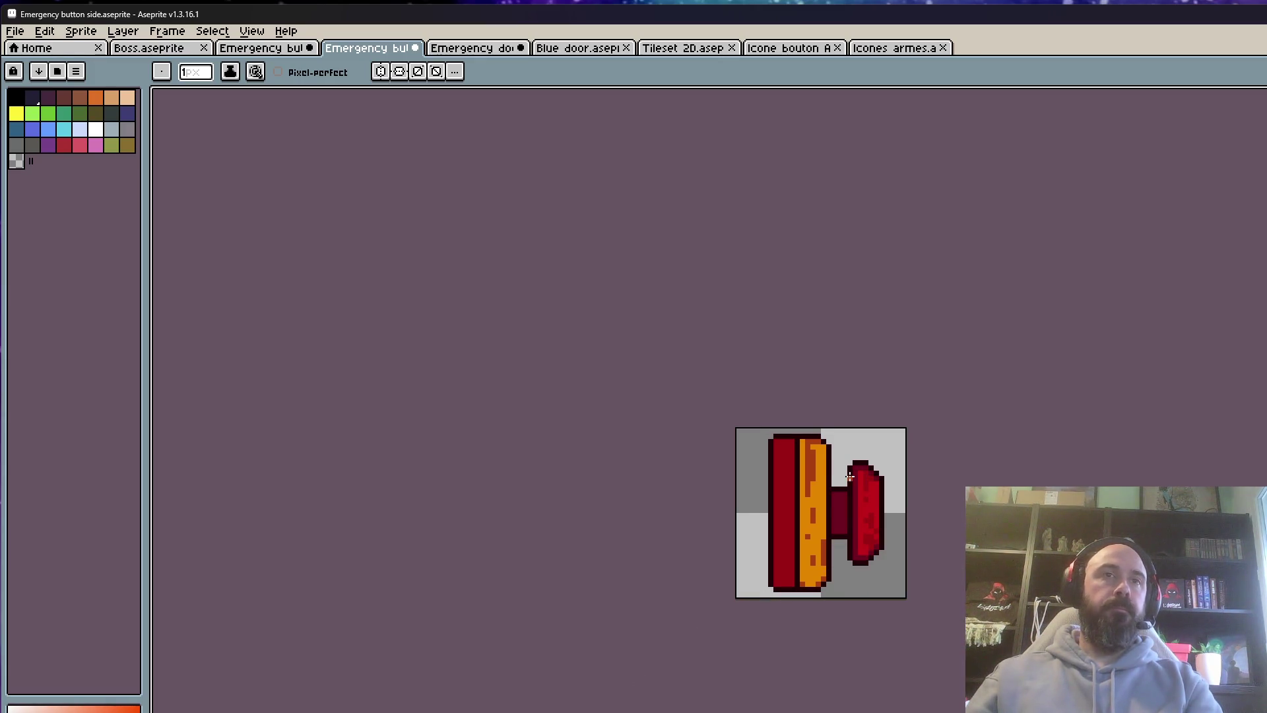
{"action": "scroll", "coordinate": [851, 476], "scroll_direction": "up", "scroll_amount": 1}
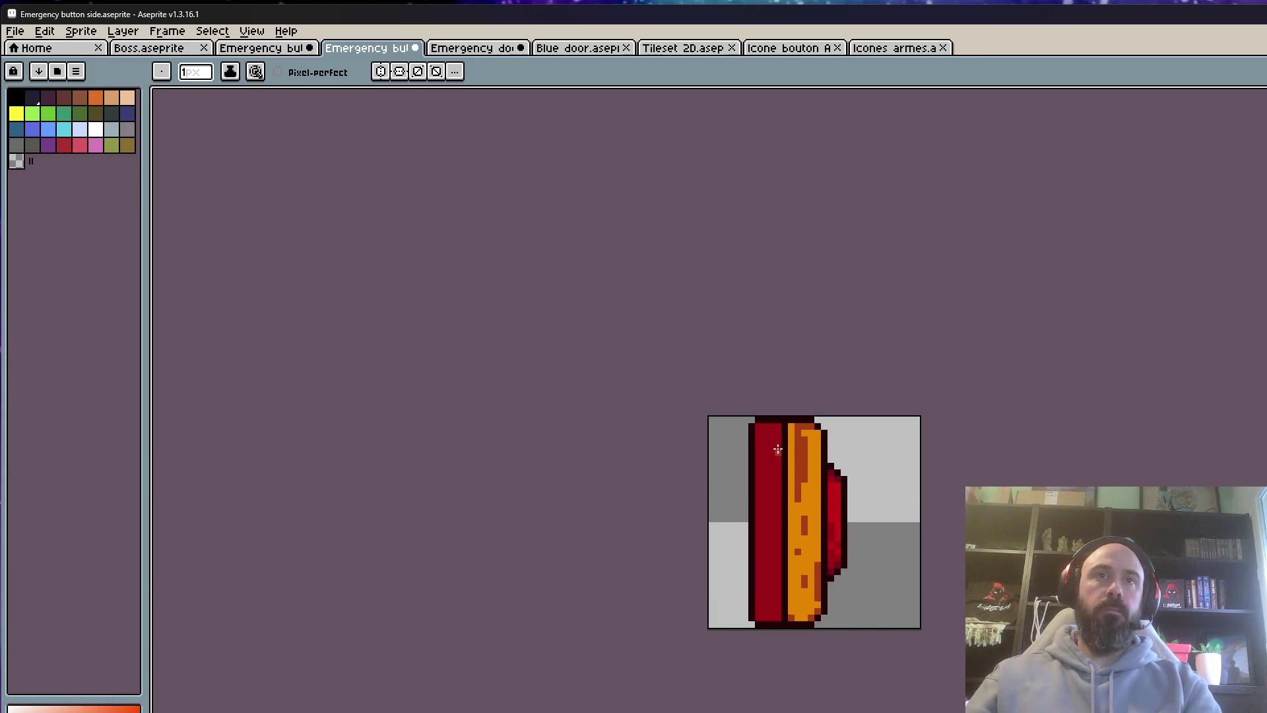
Clear any selection and choose white for flood filling
{"action": "key", "text": "m"}
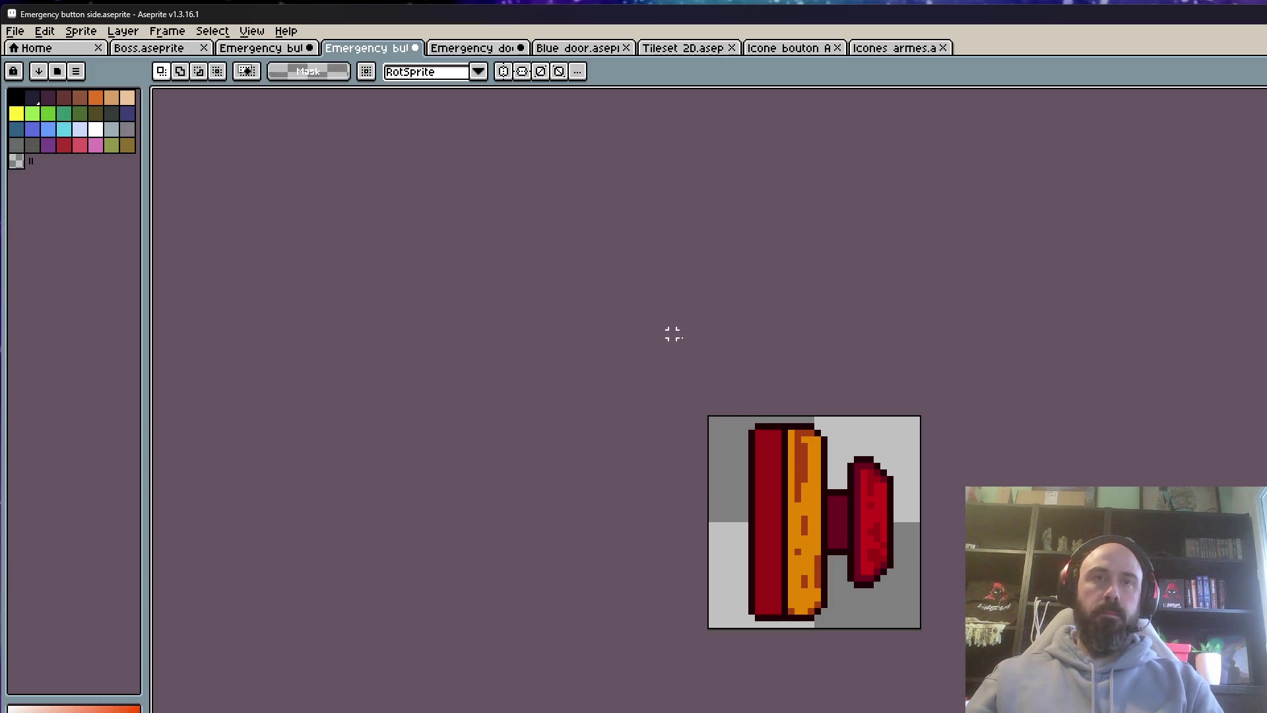
{"action": "key", "text": "ctrl+a"}
{"action": "key", "text": "ctrl+d"}
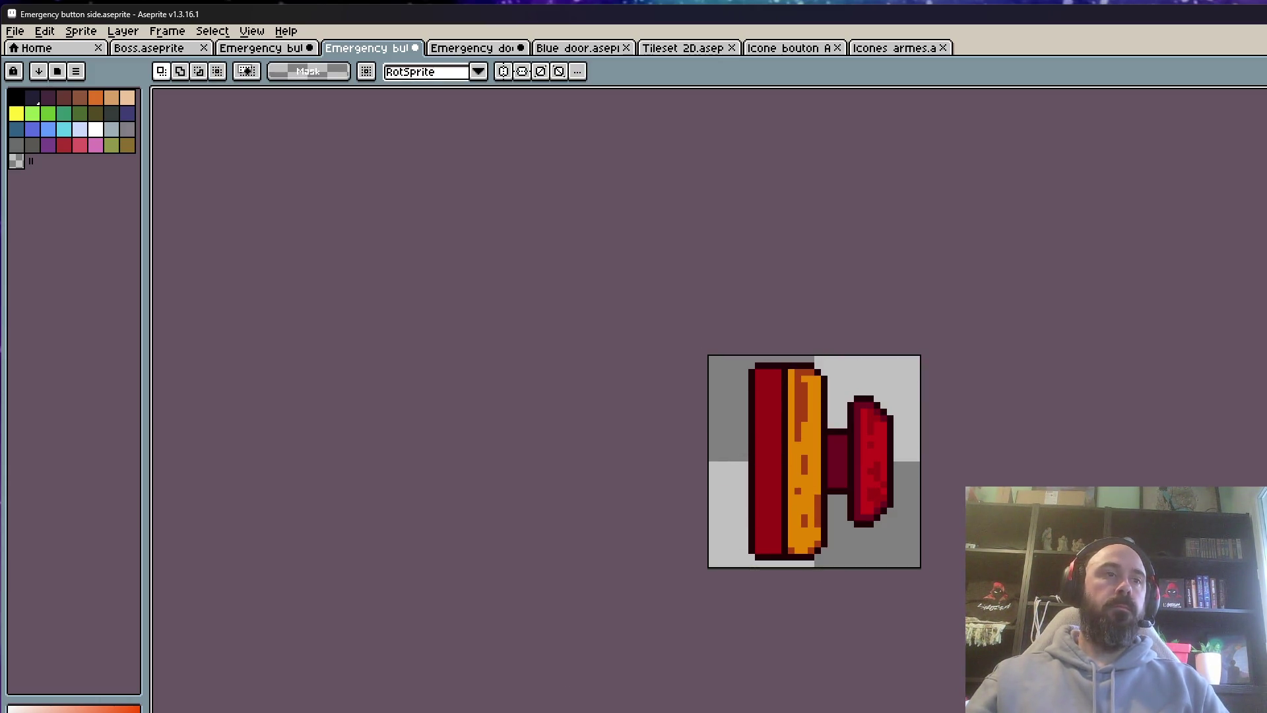
{"action": "left_click", "coordinate": [96, 130]}
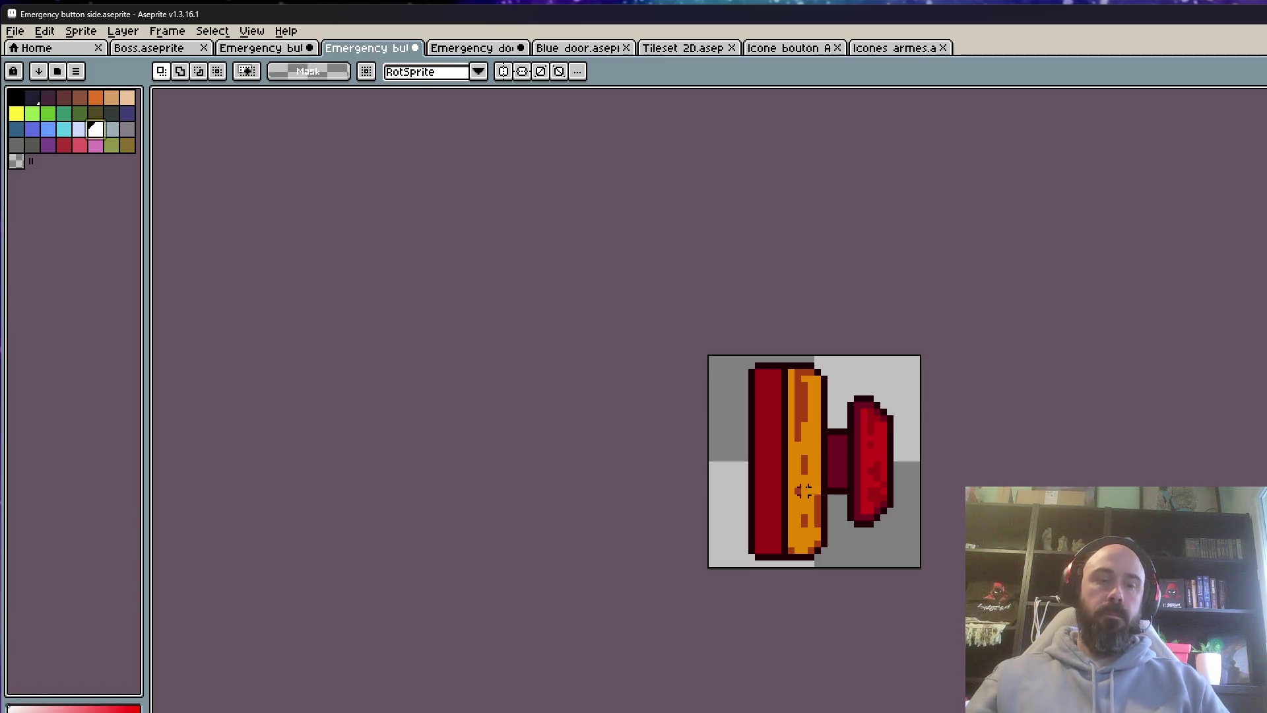
{"action": "scroll", "coordinate": [811, 490], "scroll_direction": "up", "scroll_amount": 2}
{"action": "key", "text": "g"}
Fill the neck, outline pixels and red cap regions white
{"action": "left_click", "coordinate": [860, 438]}
{"action": "left_click", "coordinate": [882, 396]}
{"action": "left_click", "coordinate": [835, 382]}
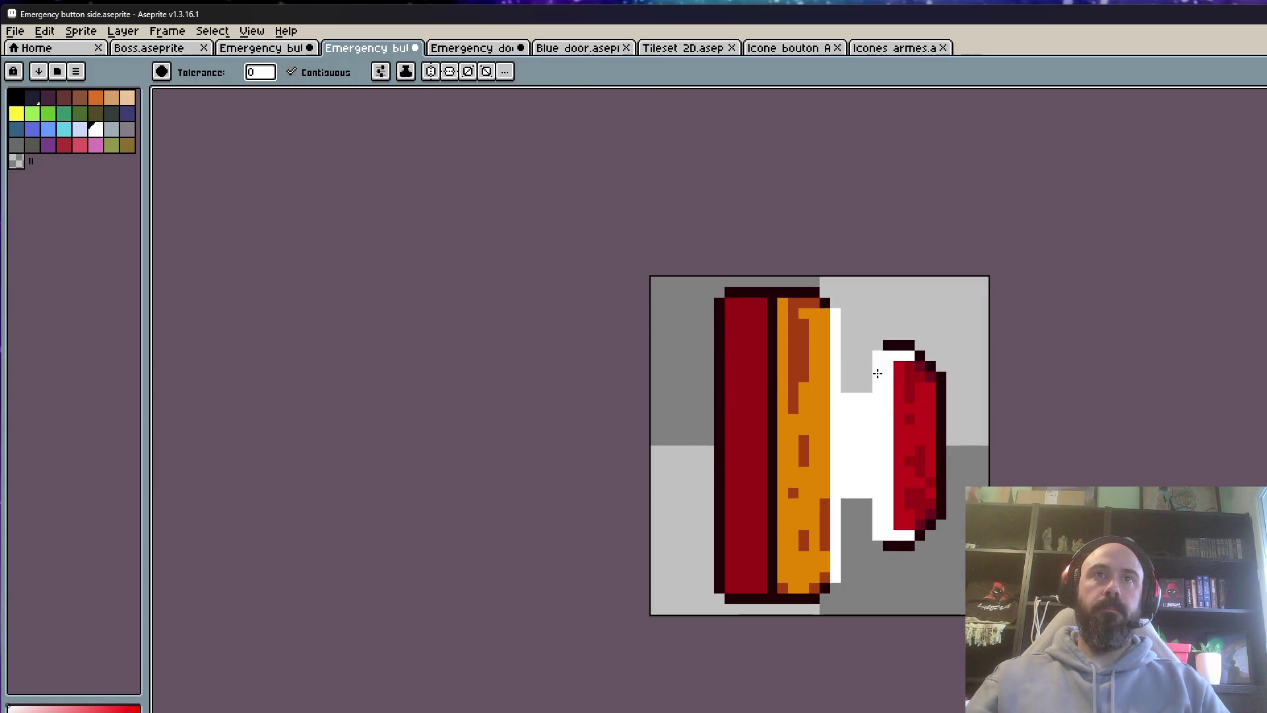
{"action": "left_click", "coordinate": [889, 345]}
{"action": "left_click", "coordinate": [910, 346]}
{"action": "left_click", "coordinate": [921, 356]}
{"action": "left_click", "coordinate": [931, 367]}
{"action": "left_click", "coordinate": [941, 396]}
{"action": "left_click", "coordinate": [910, 393]}
{"action": "left_click", "coordinate": [903, 379]}
{"action": "left_click", "coordinate": [917, 455]}
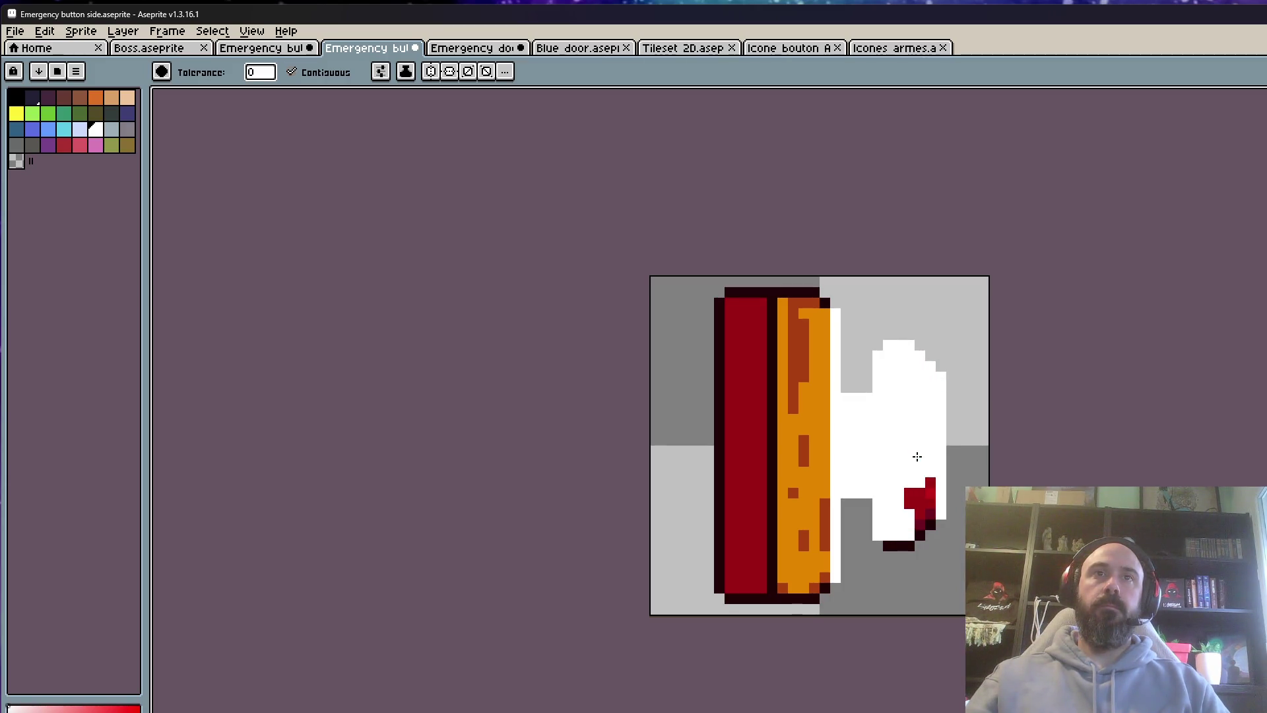
{"action": "left_click", "coordinate": [922, 489]}
{"action": "left_click", "coordinate": [931, 514]}
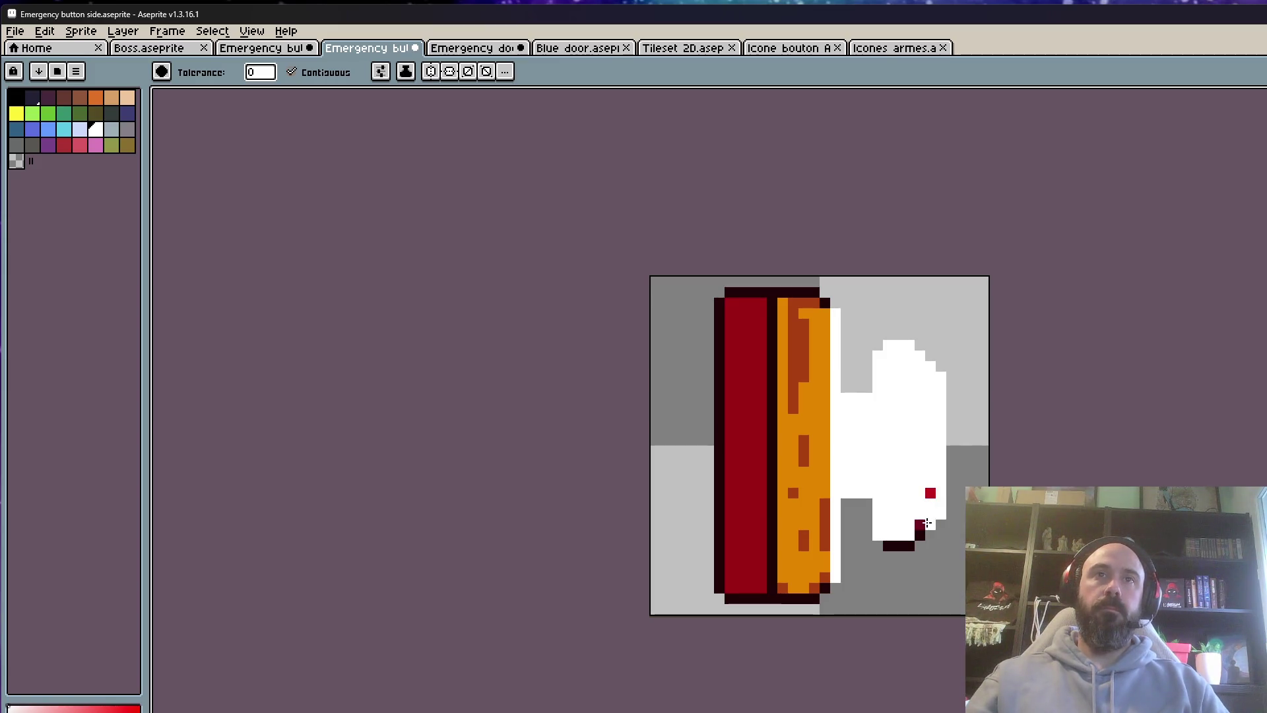
{"action": "left_click", "coordinate": [908, 544]}
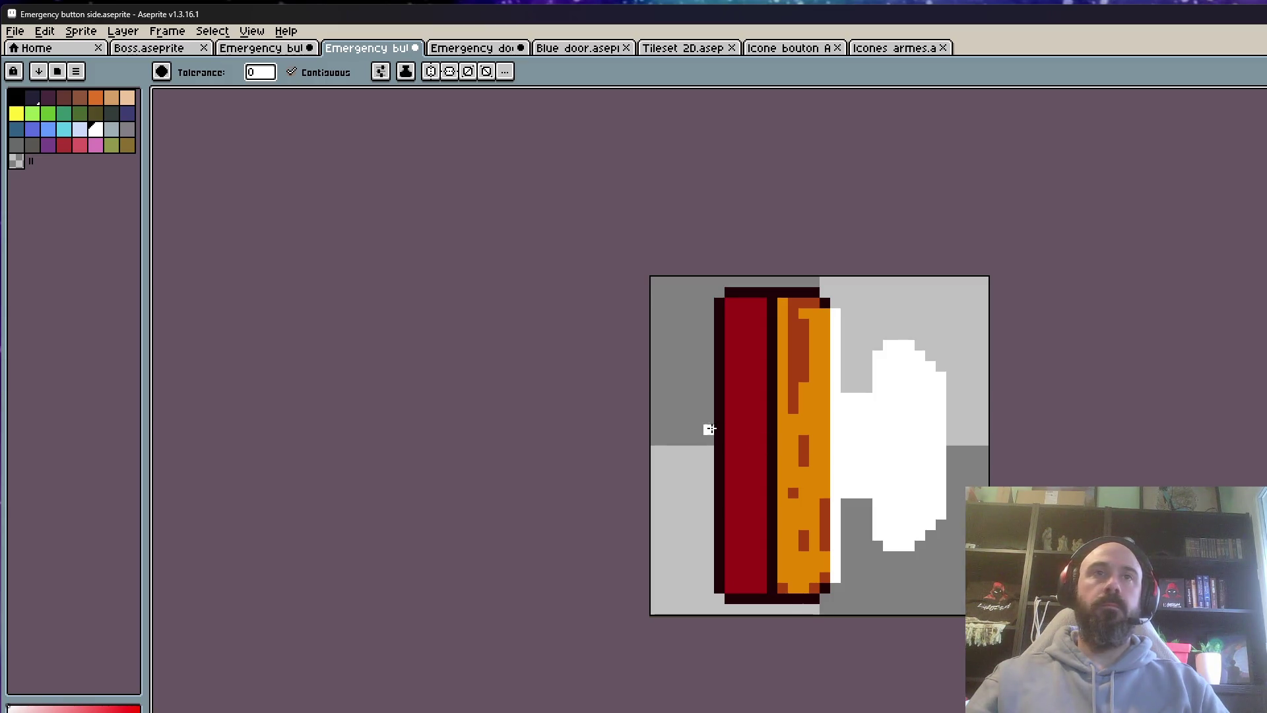
Fill the base's red, orange and dark strips and streaks white
{"action": "left_click", "coordinate": [746, 421]}
{"action": "left_click", "coordinate": [783, 419]}
{"action": "left_click", "coordinate": [801, 378]}
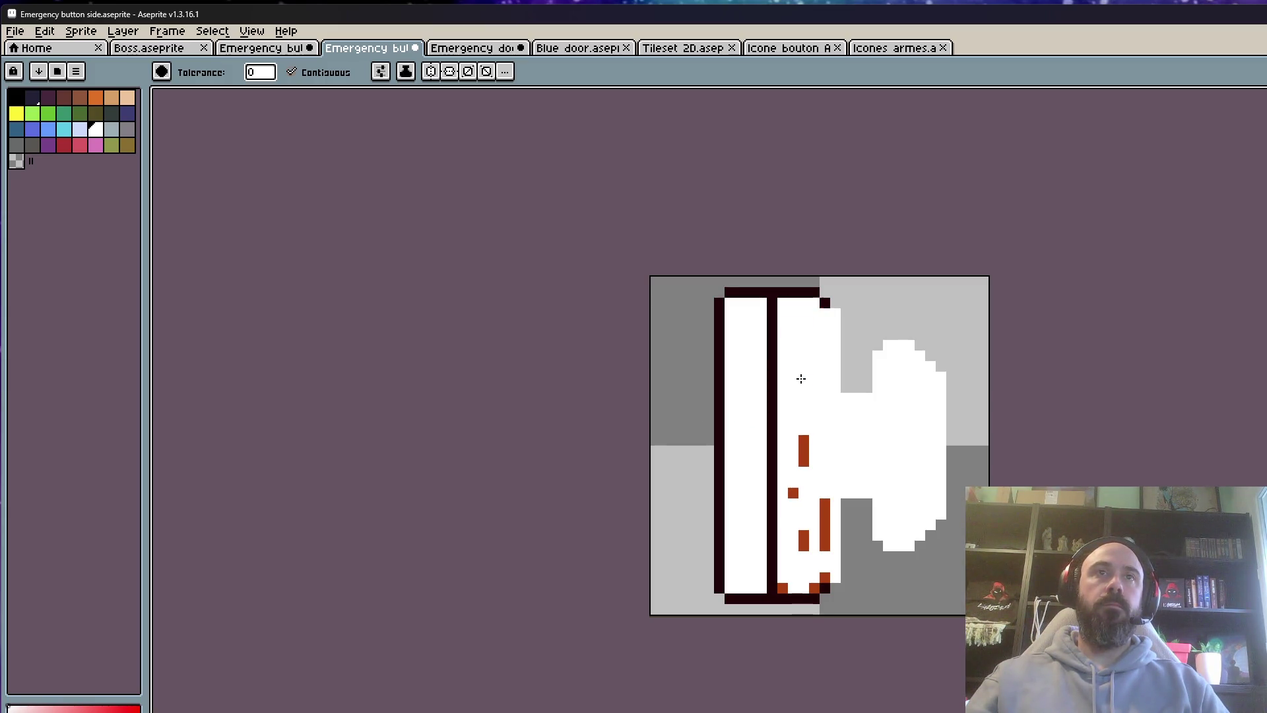
{"action": "left_click", "coordinate": [806, 439]}
{"action": "left_click", "coordinate": [794, 493]}
{"action": "left_click", "coordinate": [826, 512]}
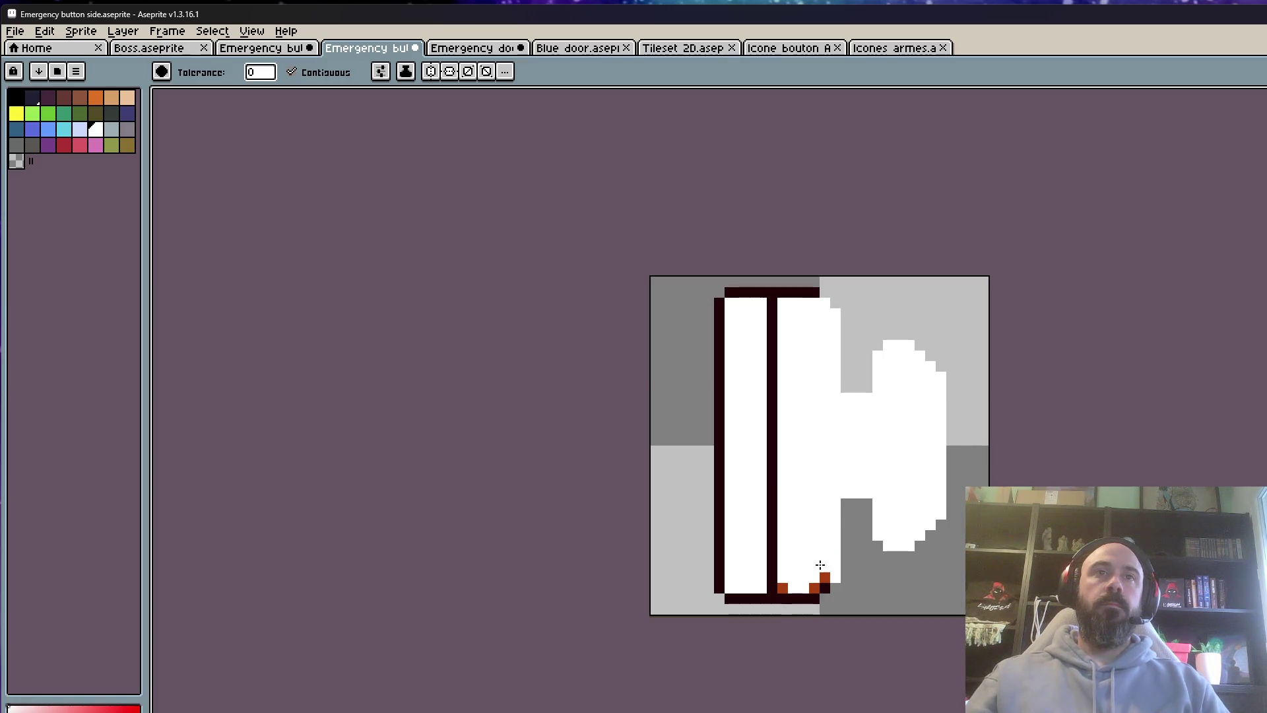
{"action": "left_click", "coordinate": [814, 594]}
{"action": "left_click", "coordinate": [782, 588]}
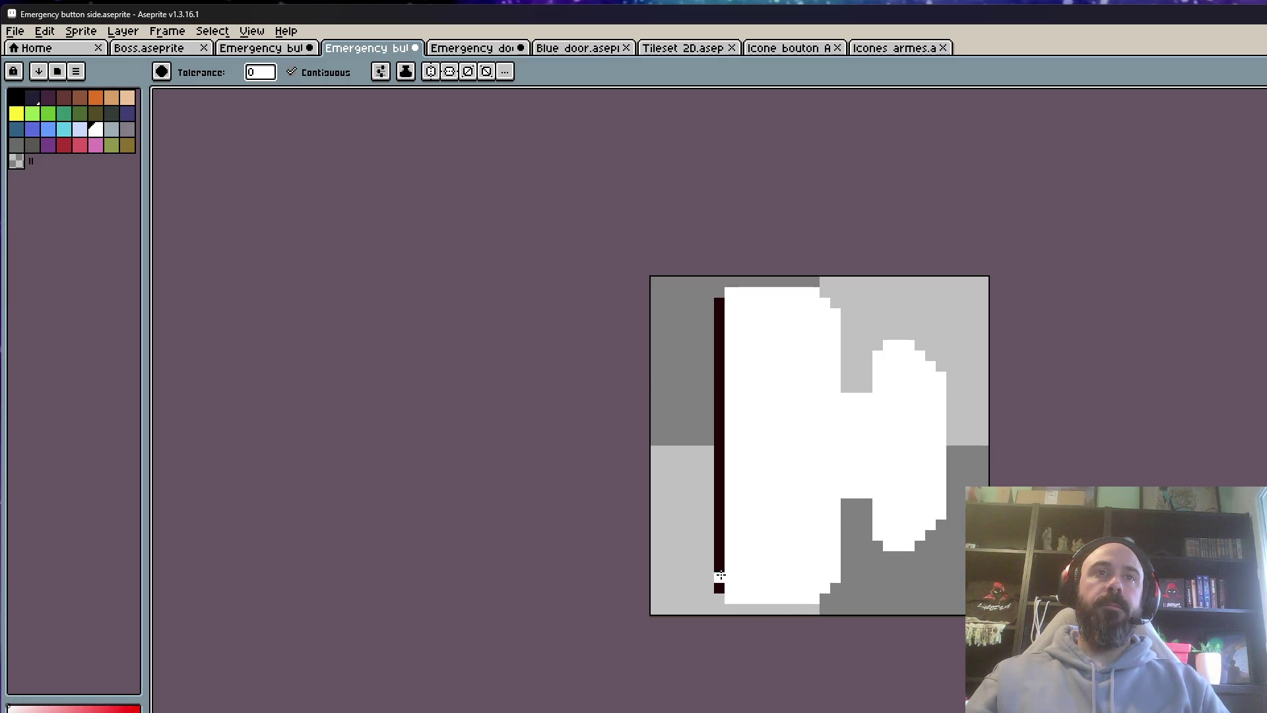
{"action": "left_click", "coordinate": [721, 575]}
Undo and redo the last fill so the whole sprite stays white
{"action": "scroll", "coordinate": [765, 449], "scroll_direction": "down", "scroll_amount": 2}
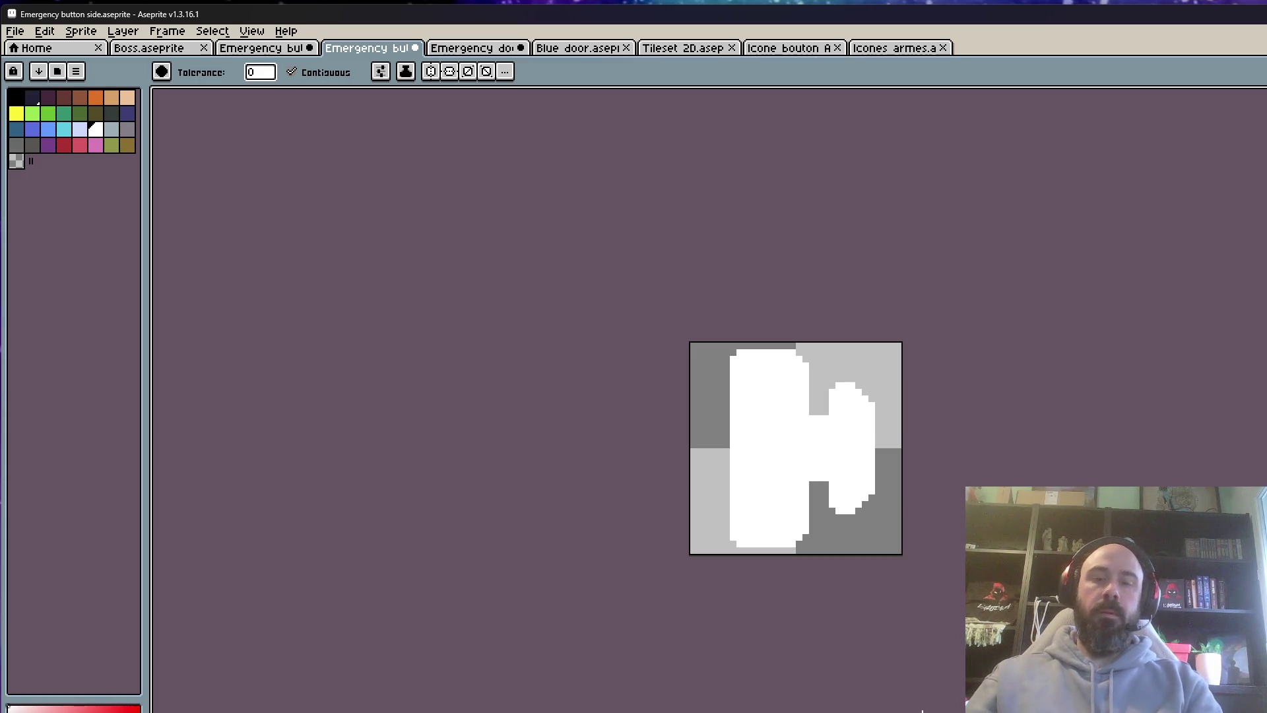
{"action": "key", "text": "ctrl+z"}
{"action": "key", "text": "ctrl+z"}
{"action": "key", "text": "ctrl+z"}
{"action": "scroll", "coordinate": [922, 488], "scroll_direction": "down", "scroll_amount": 1}
{"action": "scroll", "coordinate": [919, 487], "scroll_direction": "up", "scroll_amount": 1}
{"action": "key", "text": "ctrl+y"}
{"action": "key", "text": "ctrl+y"}
{"action": "key", "text": "ctrl+y"}
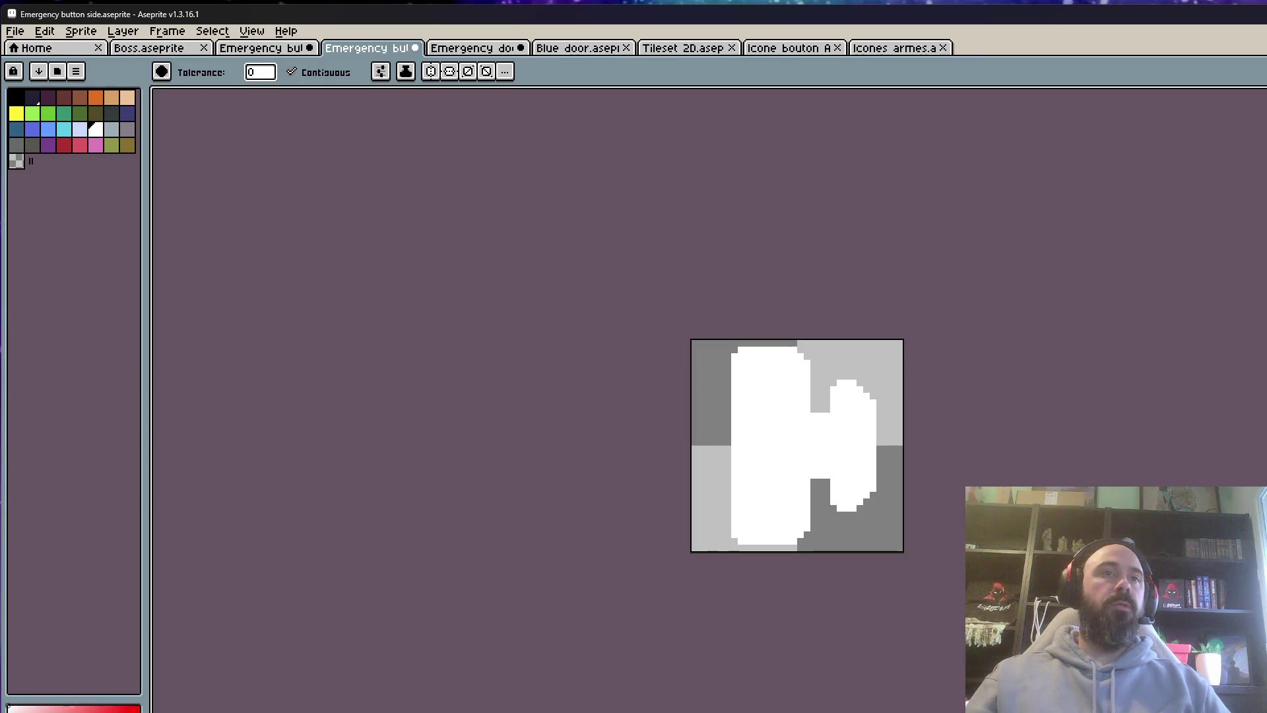
{"action": "key", "text": "alt+t"}
Name the frames 16–18 tag Hit, correcting the mistyped 'Hoit'
{"action": "type", "text": "Hoit"}
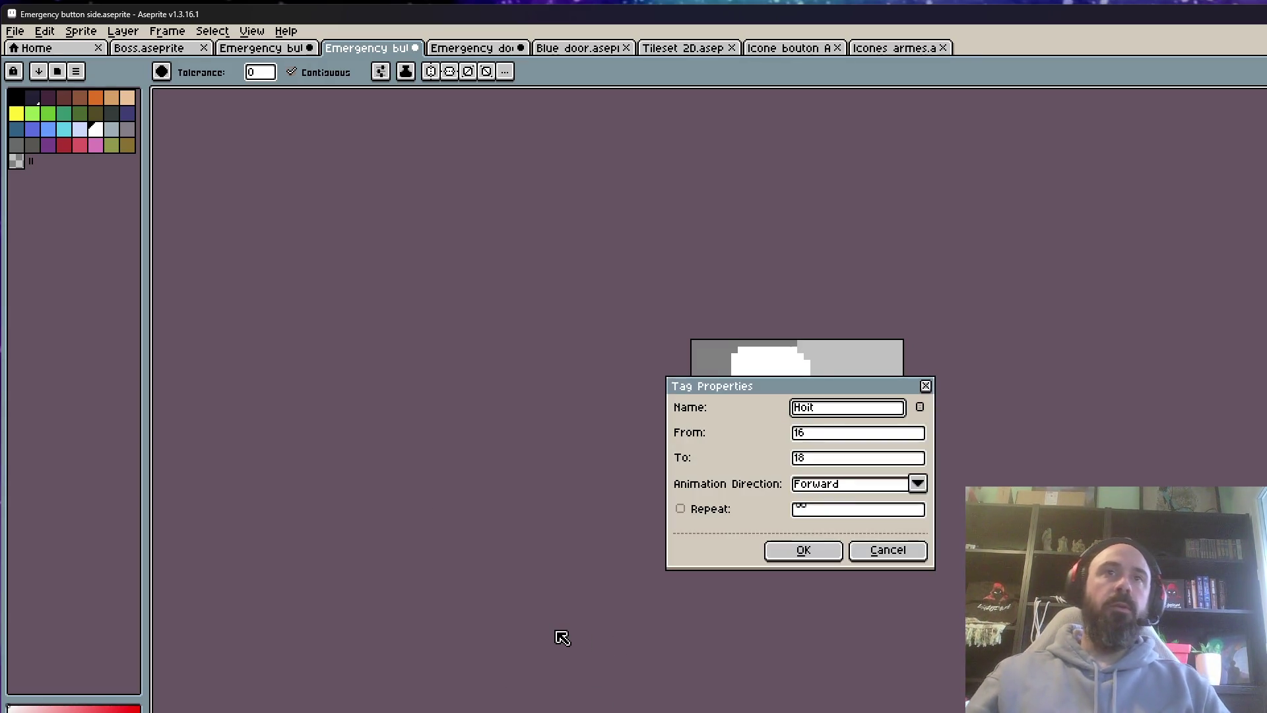
{"action": "key", "text": "BackSpace"}
{"action": "key", "text": "BackSpace"}
{"action": "key", "text": "BackSpace"}
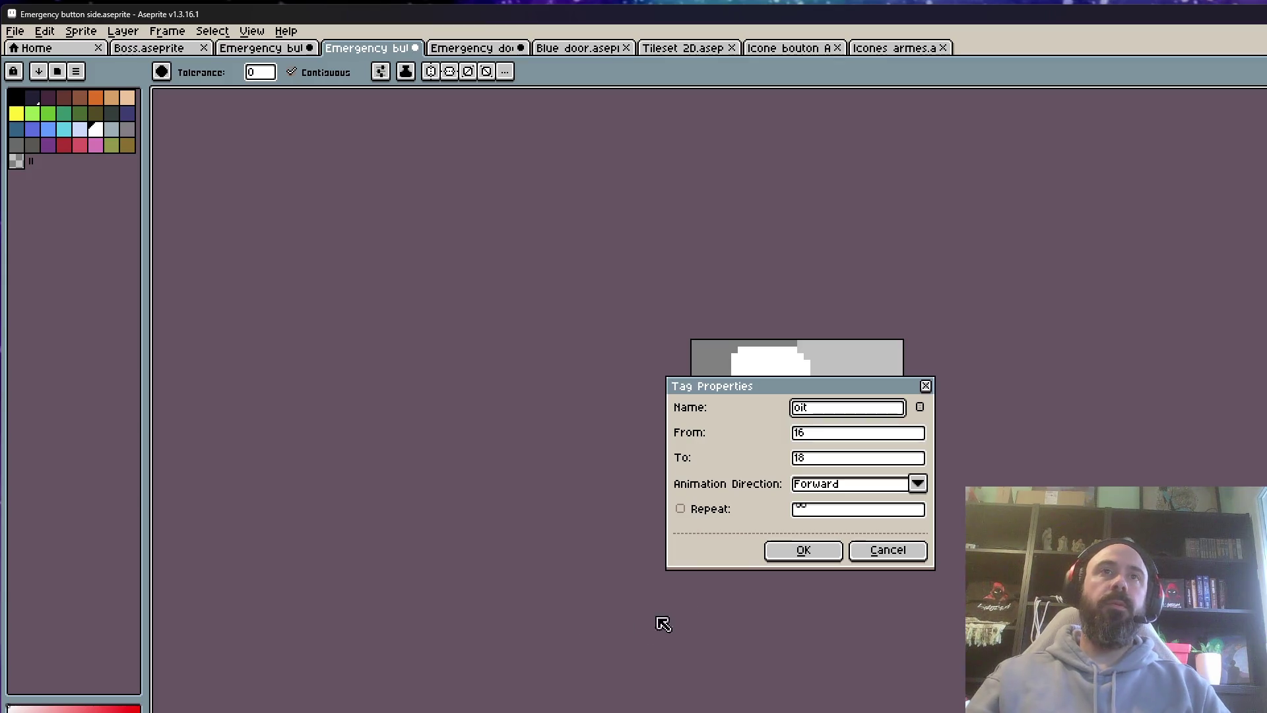
{"action": "type", "text": "Hit"}
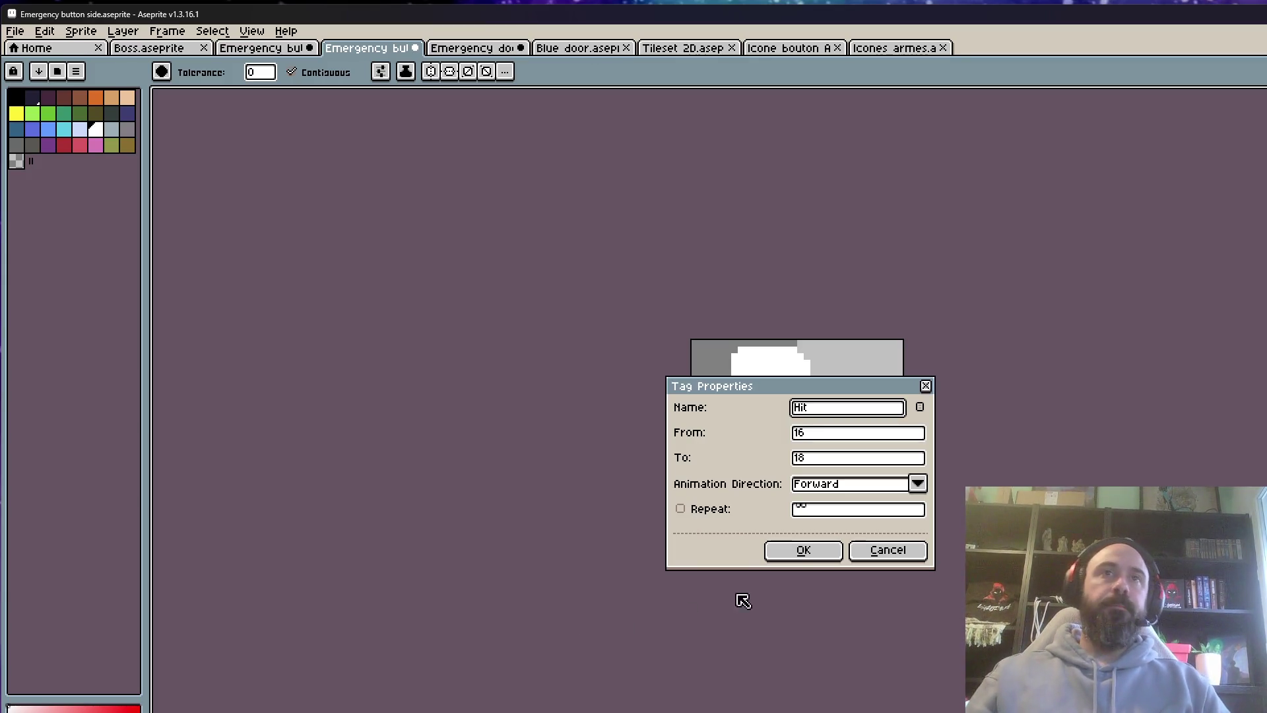
{"action": "key", "text": "Return"}
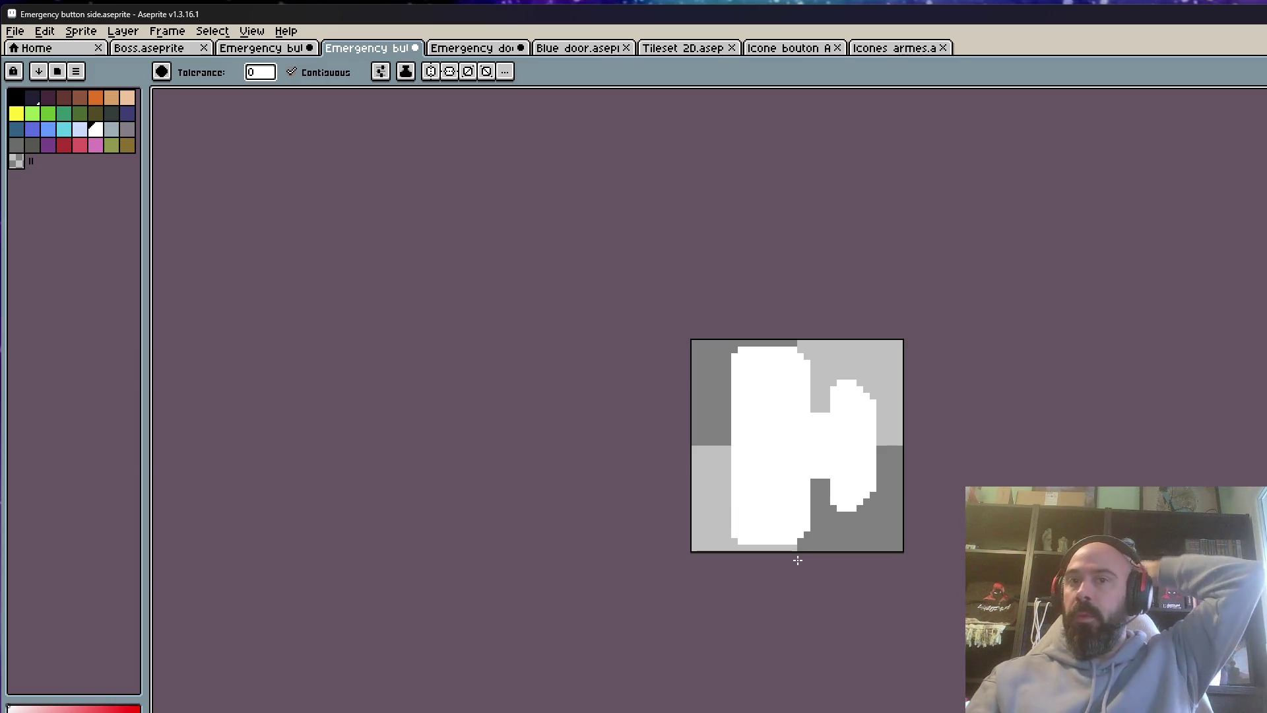
{"action": "left_click", "coordinate": [15, 31]}
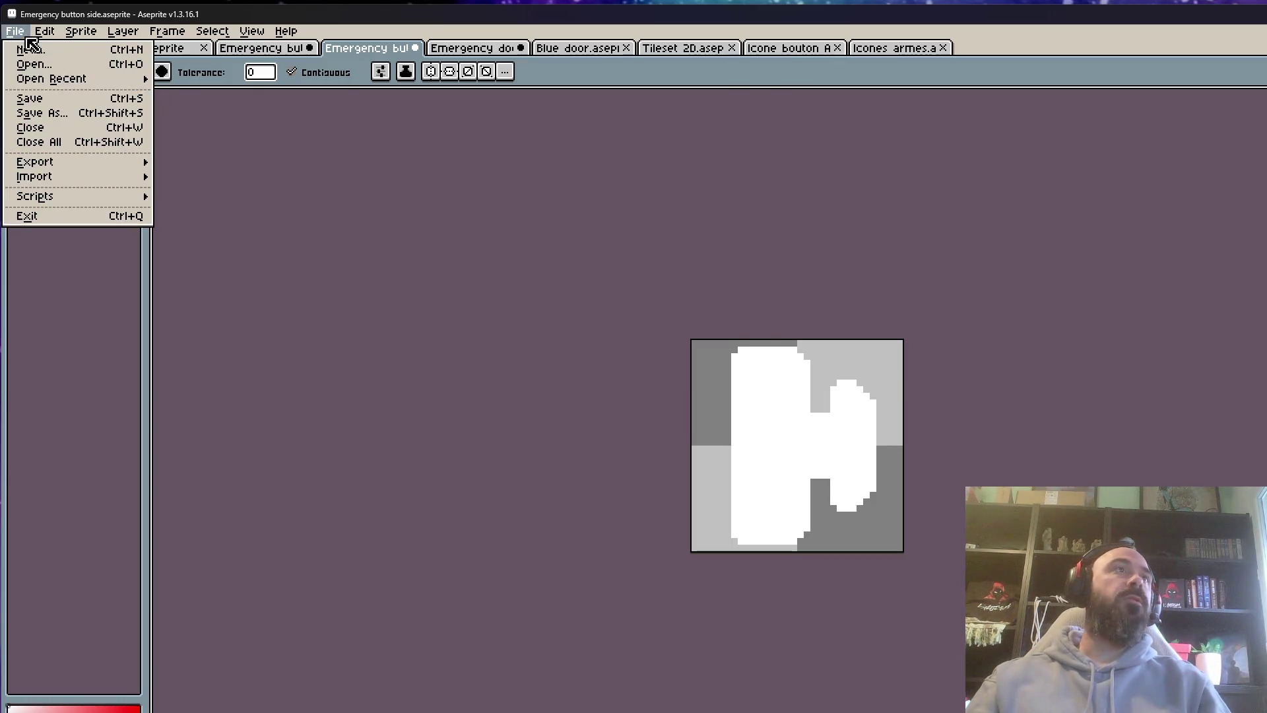
Create a new 16×16 sprite
{"action": "left_click", "coordinate": [31, 56]}
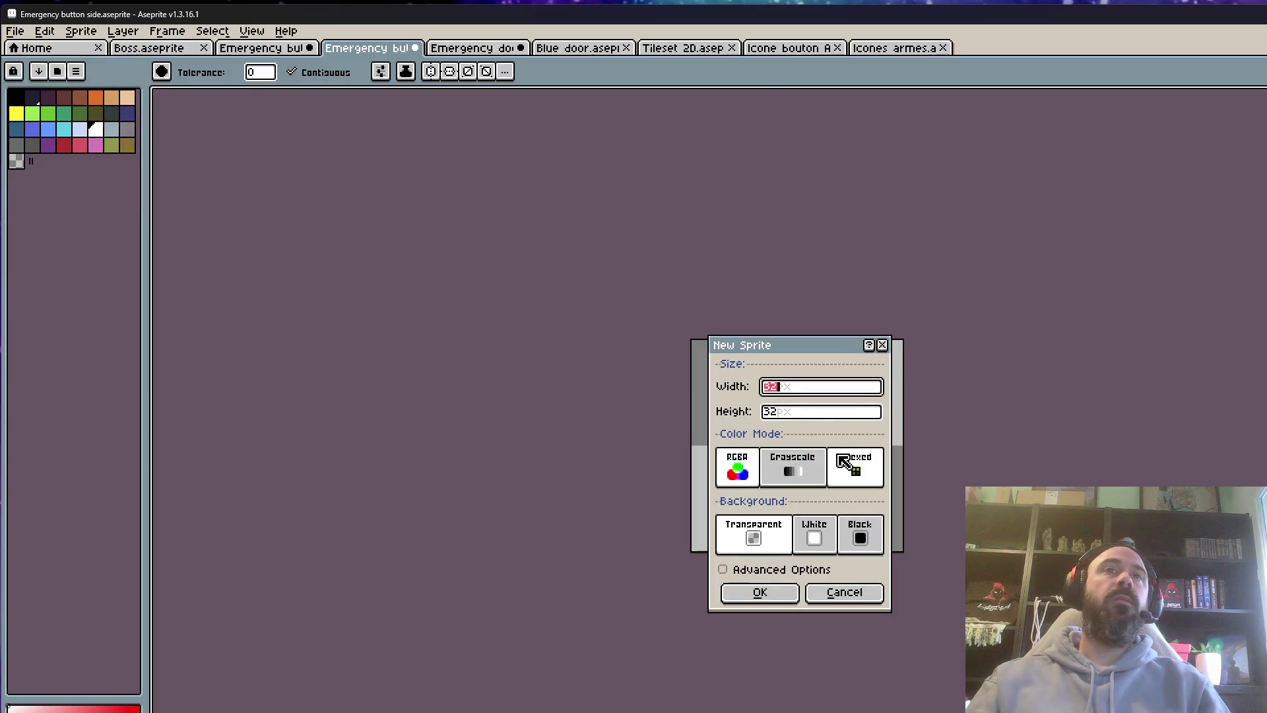
{"action": "type", "text": "16"}
{"action": "key", "text": "Tab"}
{"action": "type", "text": "1"}
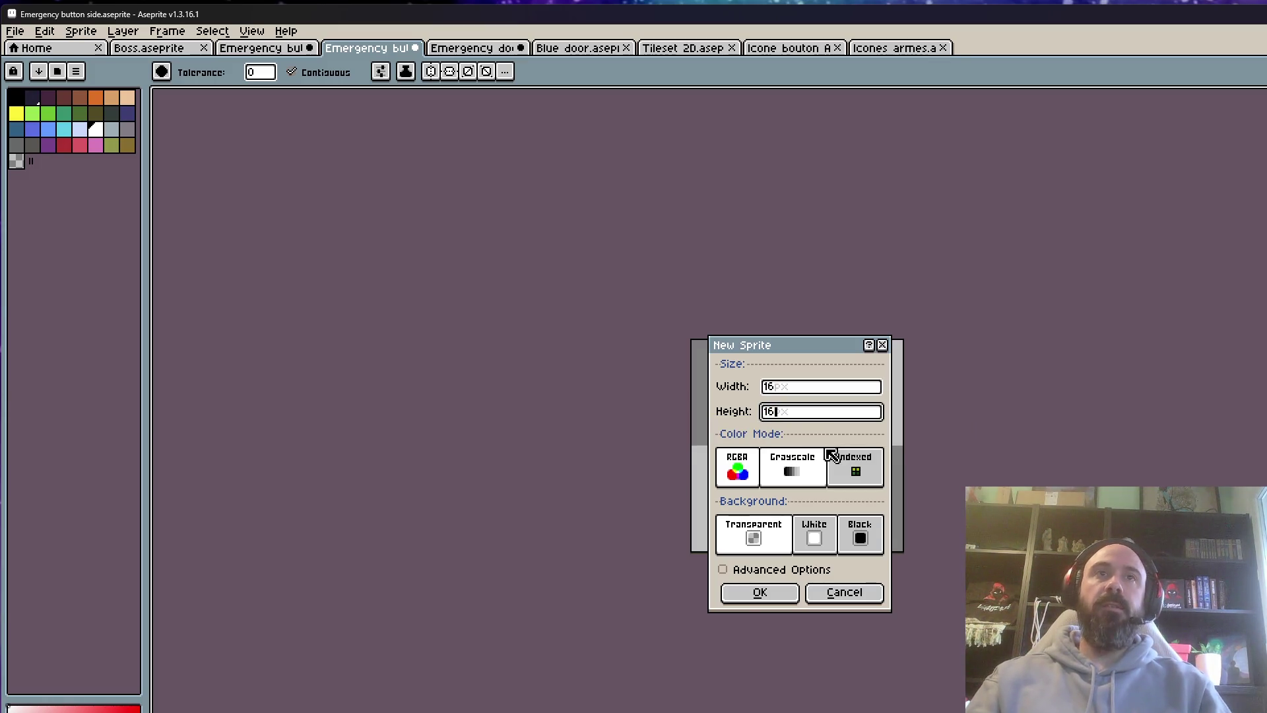
{"action": "left_click", "coordinate": [759, 592]}
Stamp a large white circle in the canvas centre; draw a dark stroke inside, then undo it
{"action": "scroll", "coordinate": [833, 384], "scroll_direction": "up", "scroll_amount": 10}
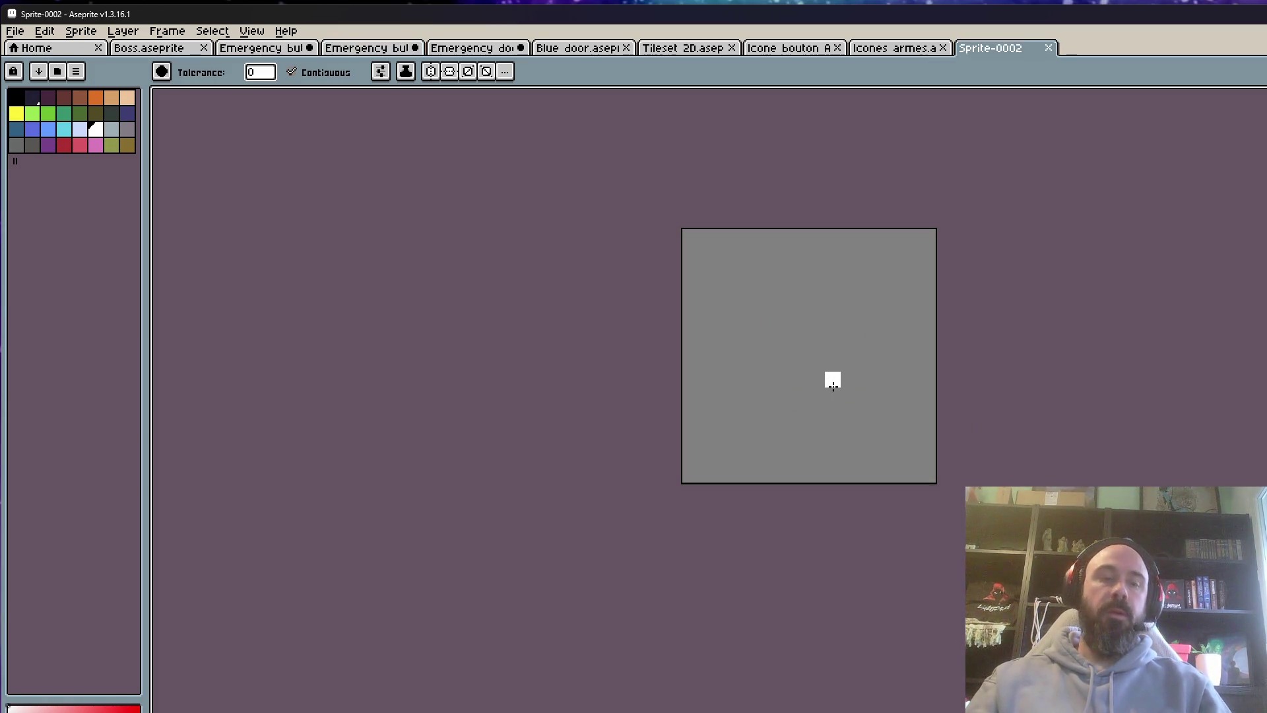
{"action": "key", "text": "b"}
{"action": "scroll", "coordinate": [826, 369], "scroll_direction": "down", "scroll_amount": 5}
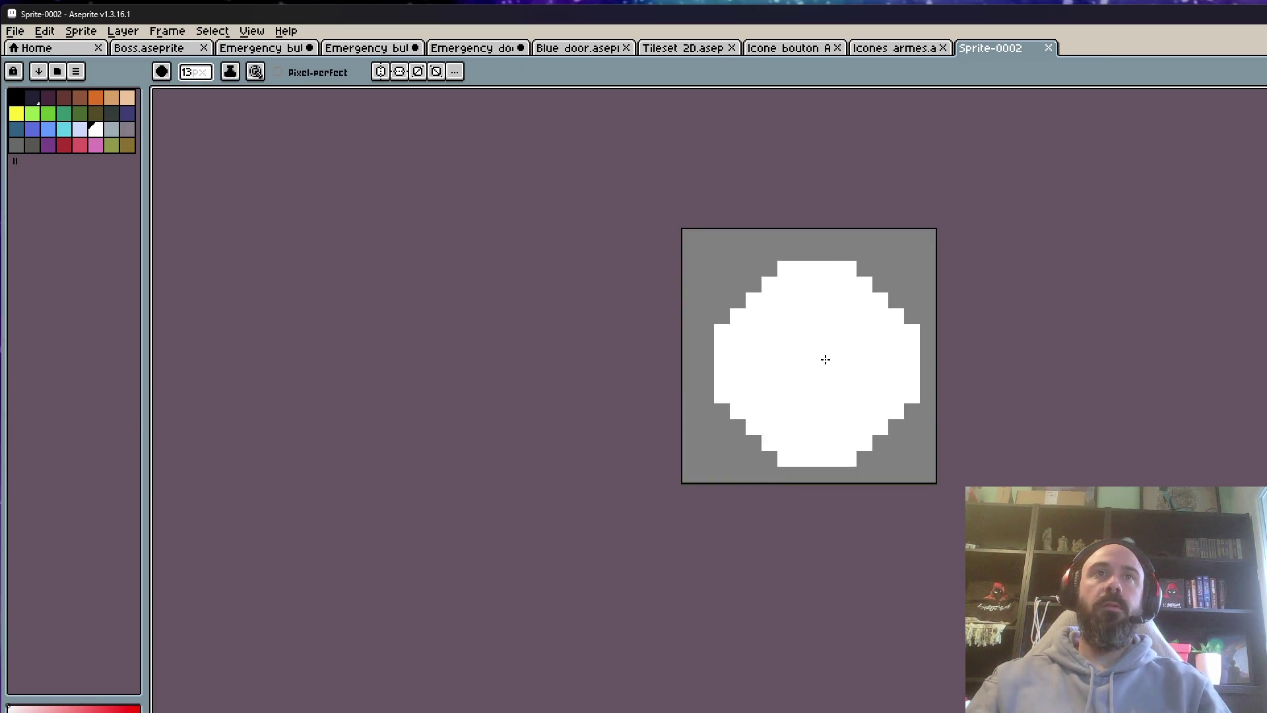
{"action": "scroll", "coordinate": [814, 351], "scroll_direction": "down", "scroll_amount": 1}
{"action": "left_click", "coordinate": [812, 360]}
{"action": "scroll", "coordinate": [1014, 343], "scroll_direction": "down", "scroll_amount": 4}
{"action": "scroll", "coordinate": [947, 334], "scroll_direction": "down", "scroll_amount": 8}
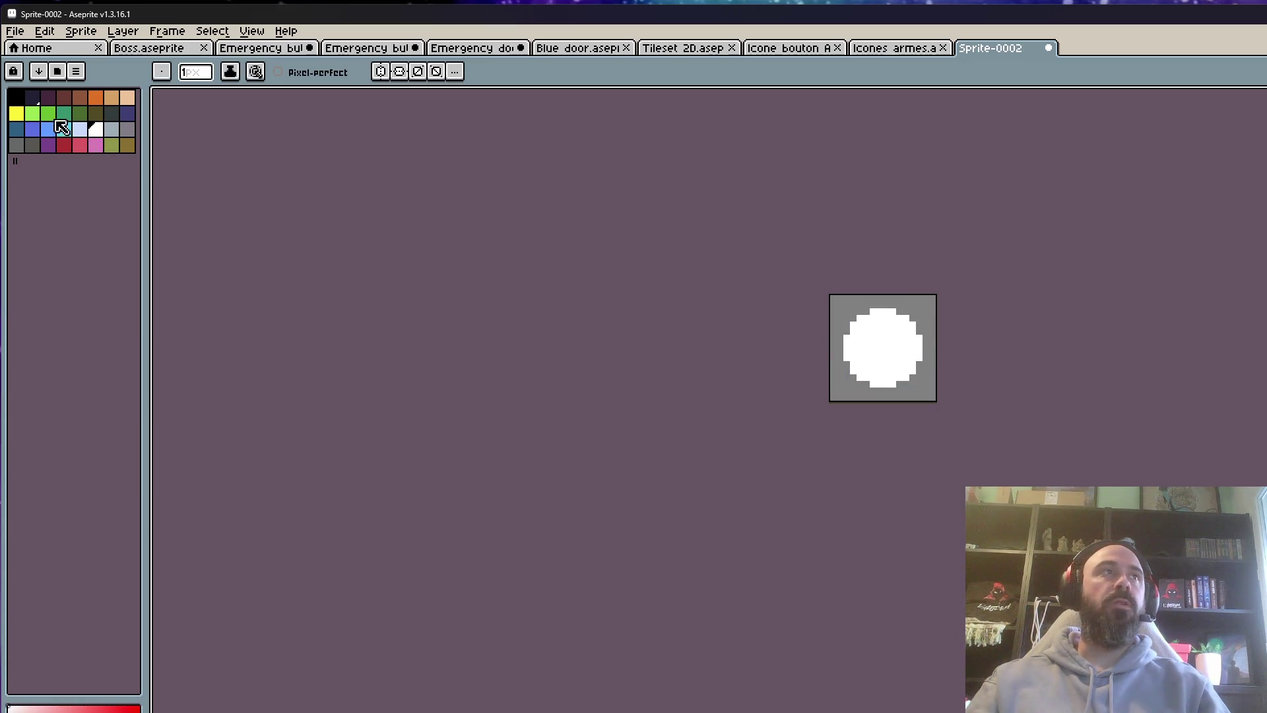
{"action": "scroll", "coordinate": [866, 341], "scroll_direction": "up", "scroll_amount": 4}
{"action": "mouse_move", "coordinate": [927, 330]}
{"action": "left_mouse_down"}
{"action": "mouse_move", "coordinate": [892, 353]}
{"action": "mouse_move", "coordinate": [901, 393]}
{"action": "left_mouse_up"}
{"action": "key", "text": "ctrl+z"}
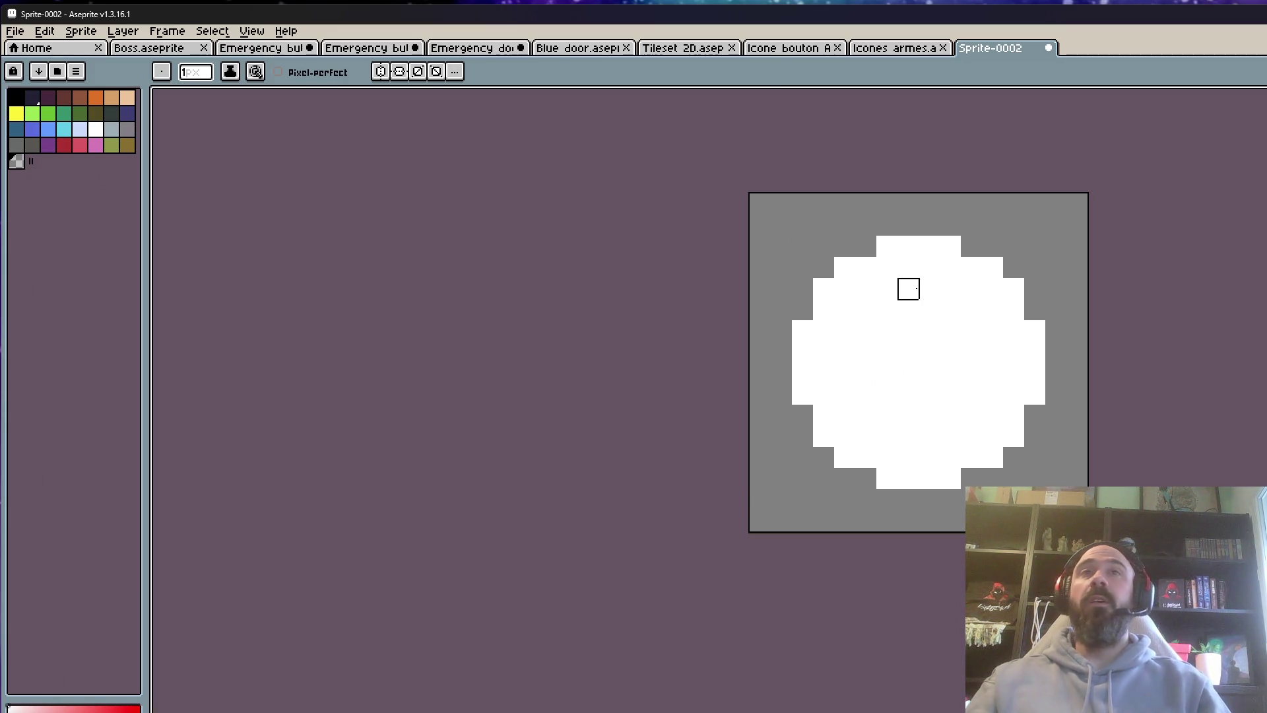
Hollow the circle into a ring, then try a white diagonal clock hand and undo it
{"action": "scroll", "coordinate": [911, 354], "scroll_direction": "up", "scroll_amount": 10}
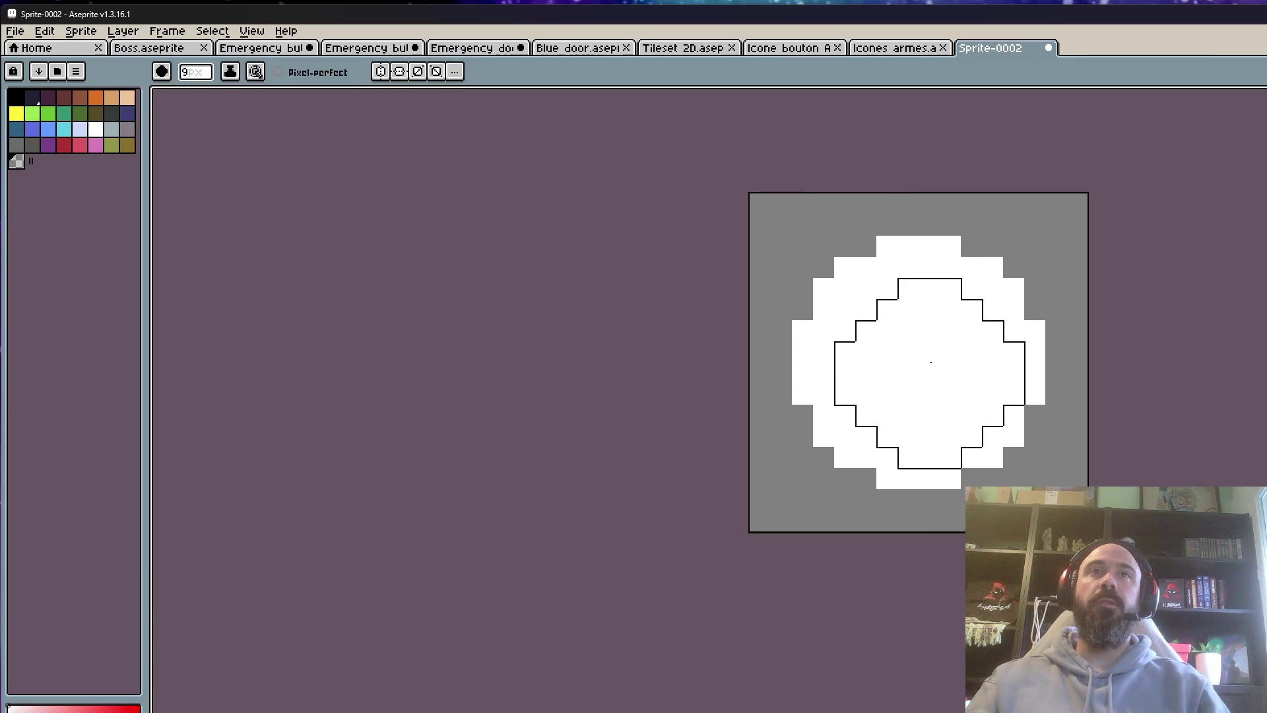
{"action": "scroll", "coordinate": [922, 371], "scroll_direction": "down", "scroll_amount": 3}
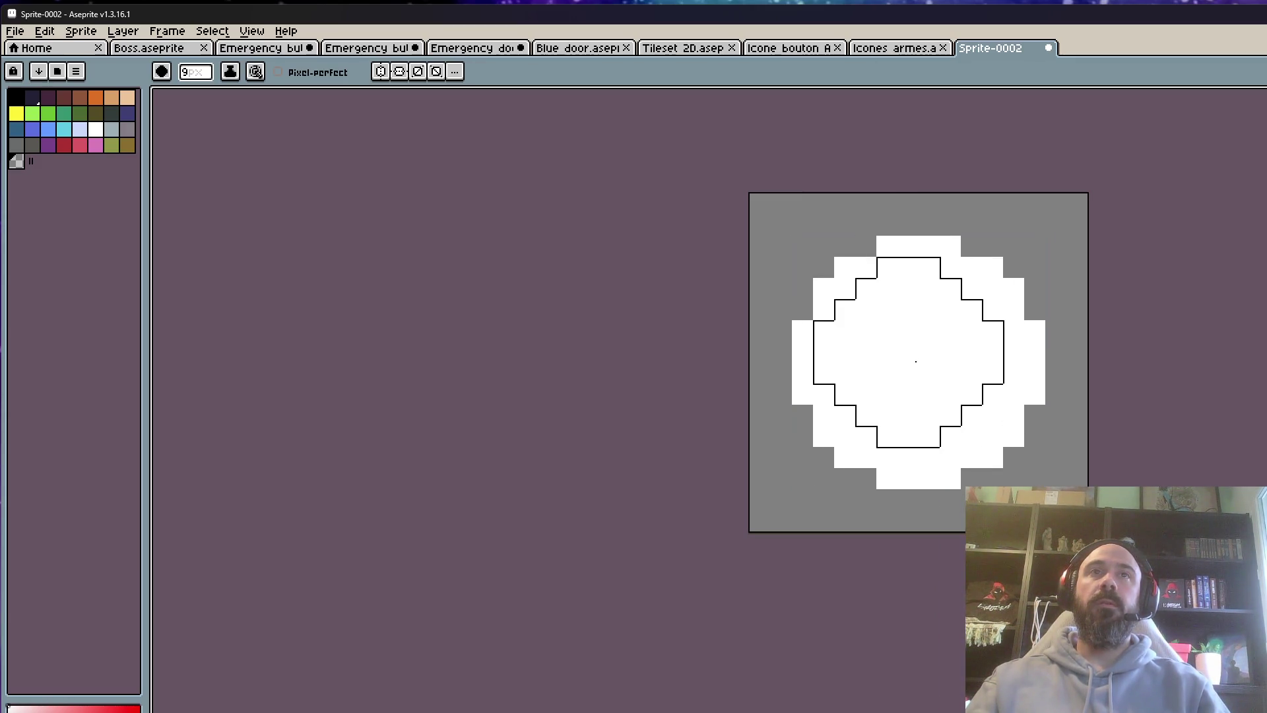
{"action": "left_click", "coordinate": [918, 364]}
{"action": "scroll", "coordinate": [977, 433], "scroll_direction": "down", "scroll_amount": 1}
{"action": "scroll", "coordinate": [970, 434], "scroll_direction": "down", "scroll_amount": 7}
{"action": "left_click", "coordinate": [96, 130]}
{"action": "scroll", "coordinate": [917, 430], "scroll_direction": "up", "scroll_amount": 1}
{"action": "left_click", "coordinate": [938, 331]}
{"action": "left_click", "coordinate": [981, 374], "text": "shift"}
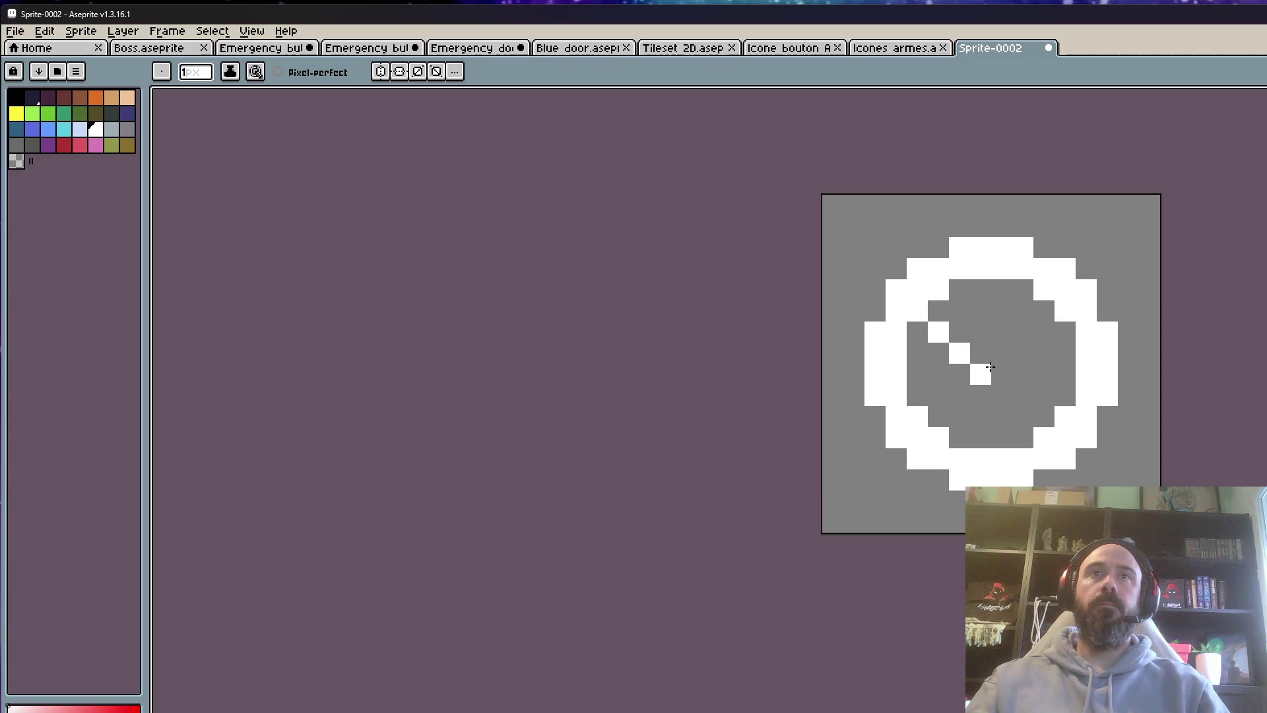
{"action": "key", "text": "v"}
{"action": "key", "text": "ctrl+z"}
{"action": "key", "text": "ctrl+z"}
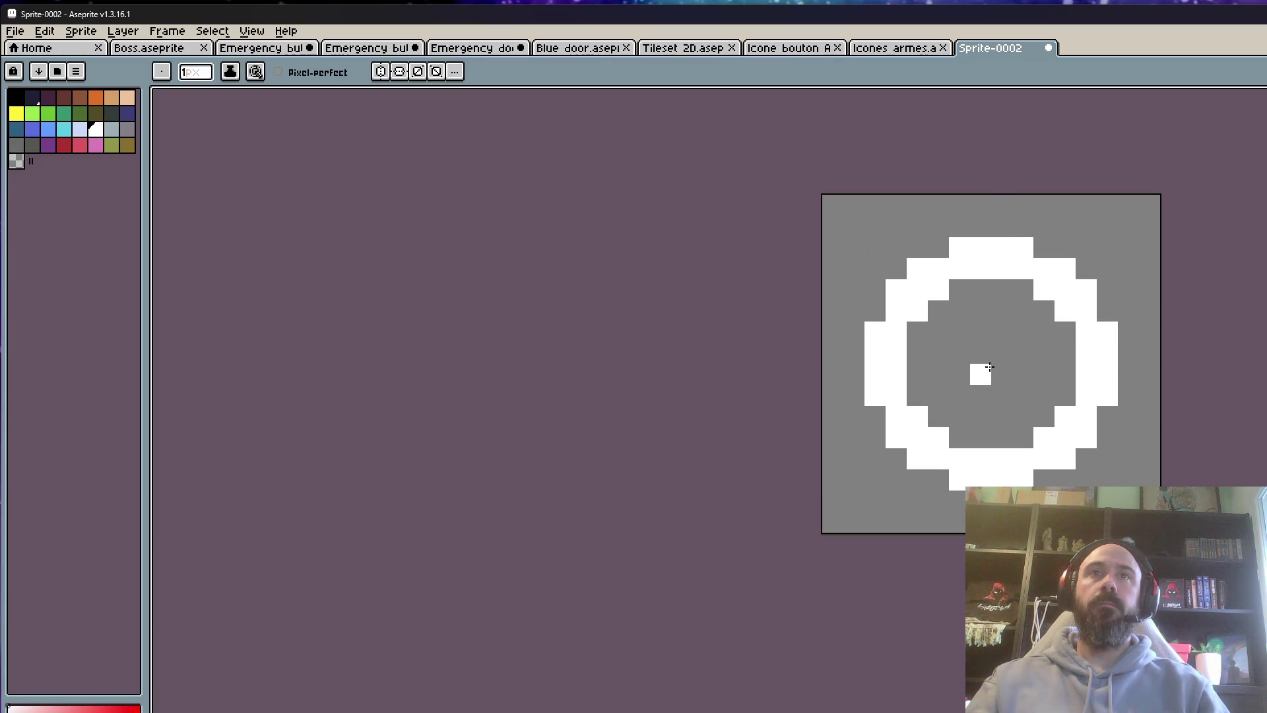
Draw a centre dot and a hand reaching right to the ring, then undo the clock-hand drawing
{"action": "left_click", "coordinate": [991, 367]}
{"action": "left_click", "coordinate": [958, 332]}
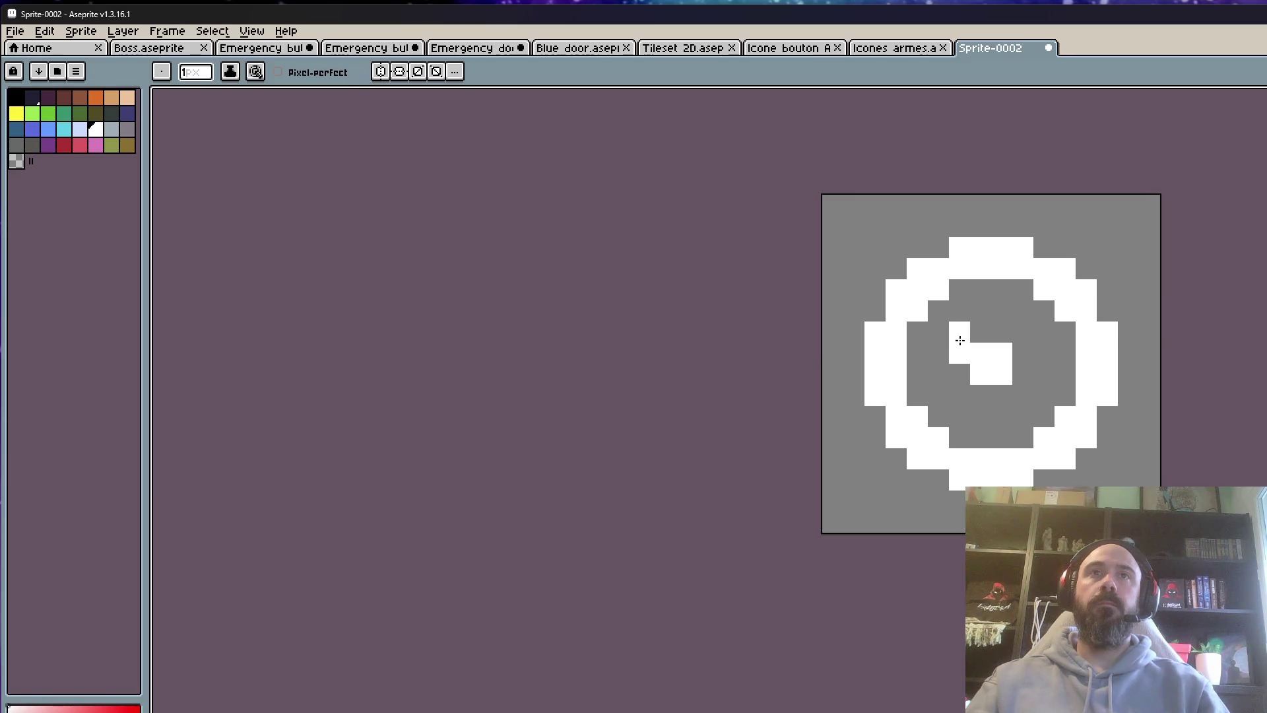
{"action": "left_click", "coordinate": [1023, 375]}
{"action": "left_click", "coordinate": [1044, 374]}
{"action": "left_click", "coordinate": [1064, 374]}
{"action": "scroll", "coordinate": [1069, 396], "scroll_direction": "down", "scroll_amount": 8}
{"action": "key", "text": "ctrl"}
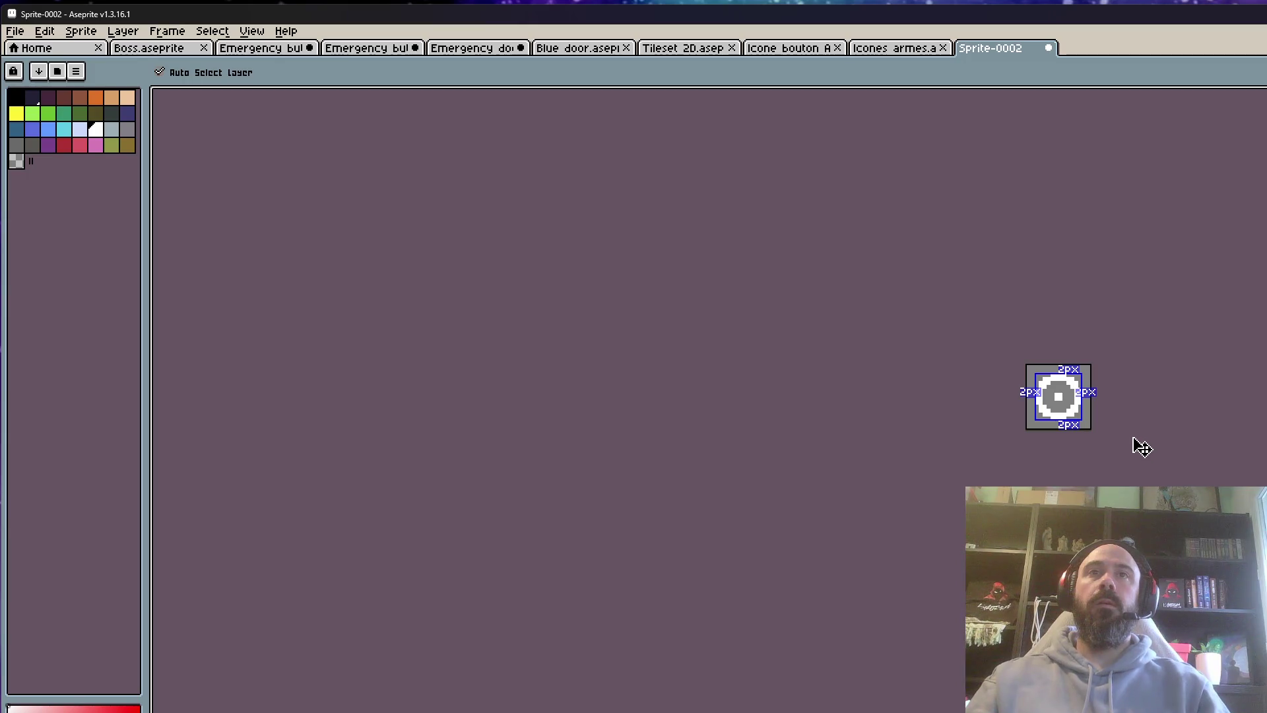
{"action": "key", "text": "ctrl+z"}
{"action": "key", "text": "ctrl+z"}
{"action": "key", "text": "ctrl+z"}
{"action": "scroll", "coordinate": [1106, 413], "scroll_direction": "up", "scroll_amount": 1}
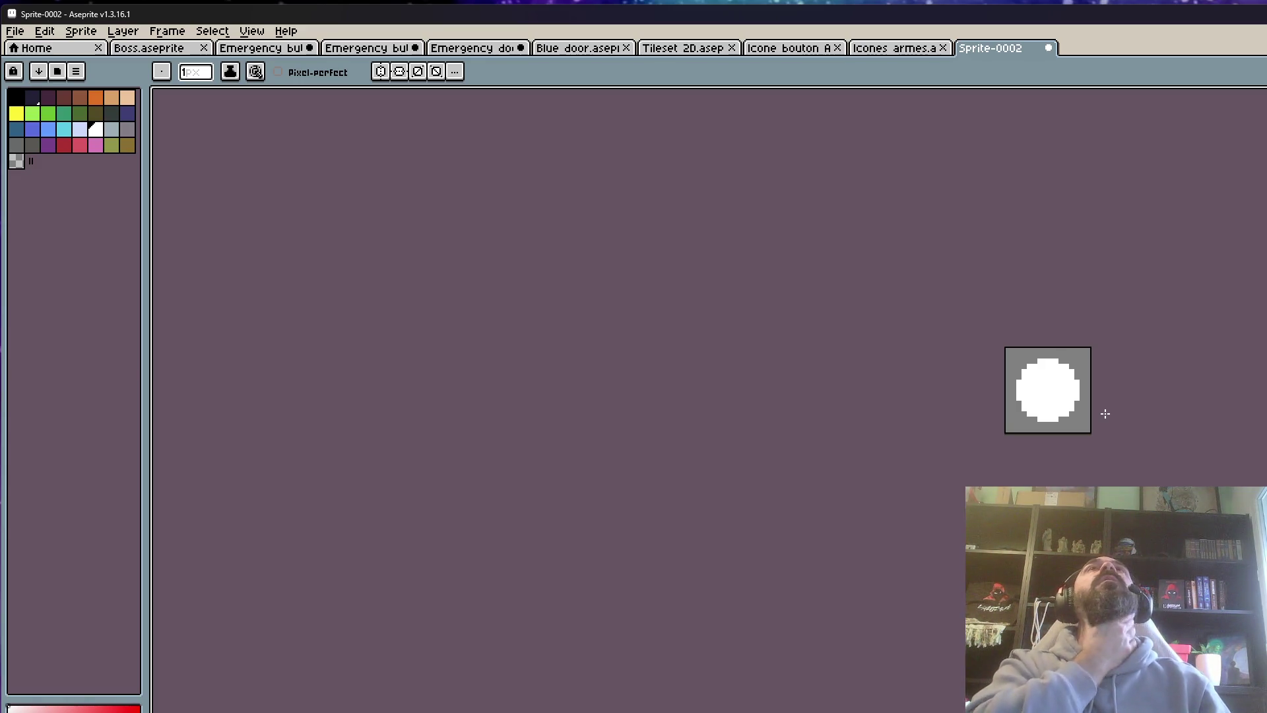
Select the whole 16×16 sprite and delete the white disc, leaving an empty grey canvas
{"action": "scroll", "coordinate": [1105, 413], "scroll_direction": "up", "scroll_amount": 1}
{"action": "key", "text": "m"}
{"action": "key", "text": "ctrl+a"}
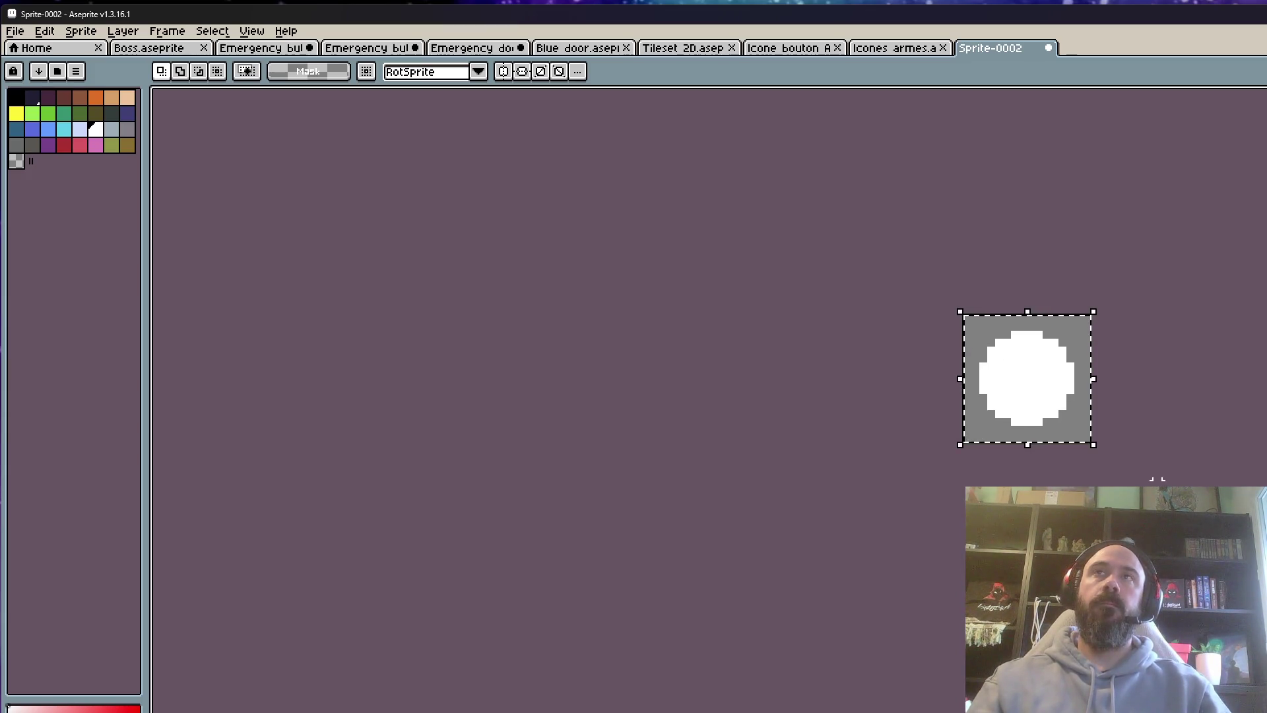
{"action": "key", "text": "Delete"}
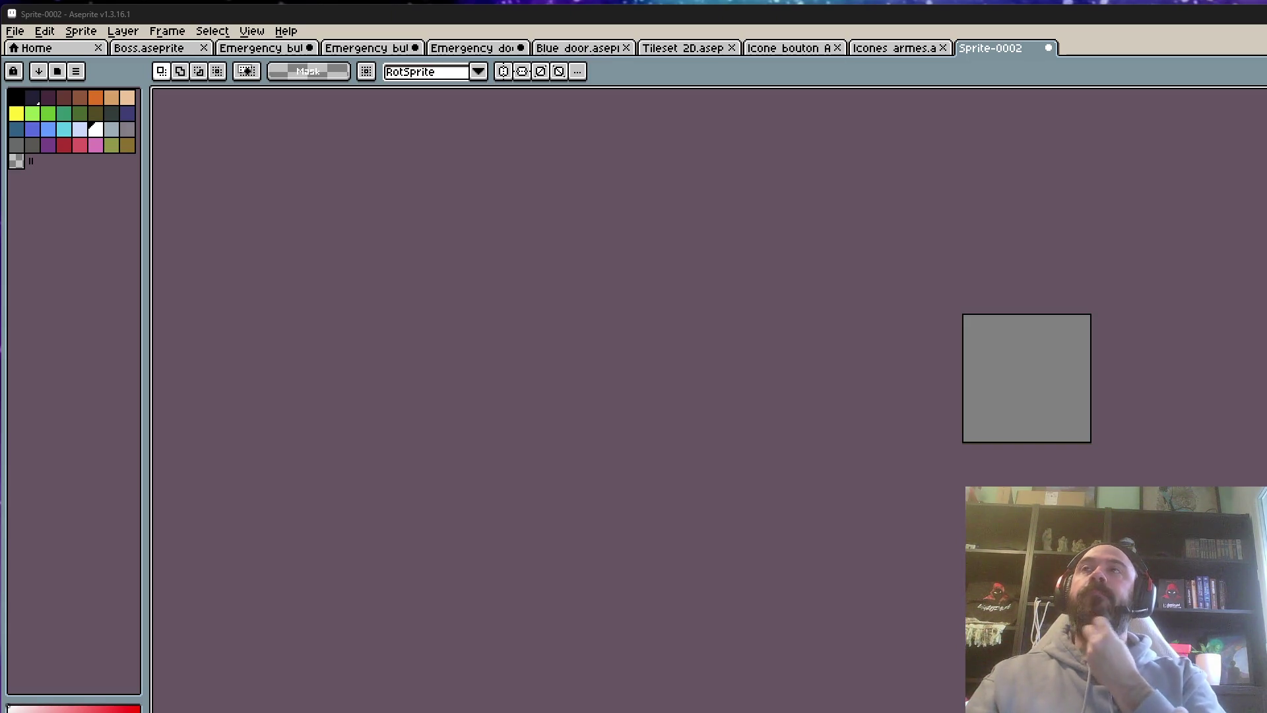
{"action": "scroll", "coordinate": [1026, 367], "scroll_direction": "down", "scroll_amount": 1}
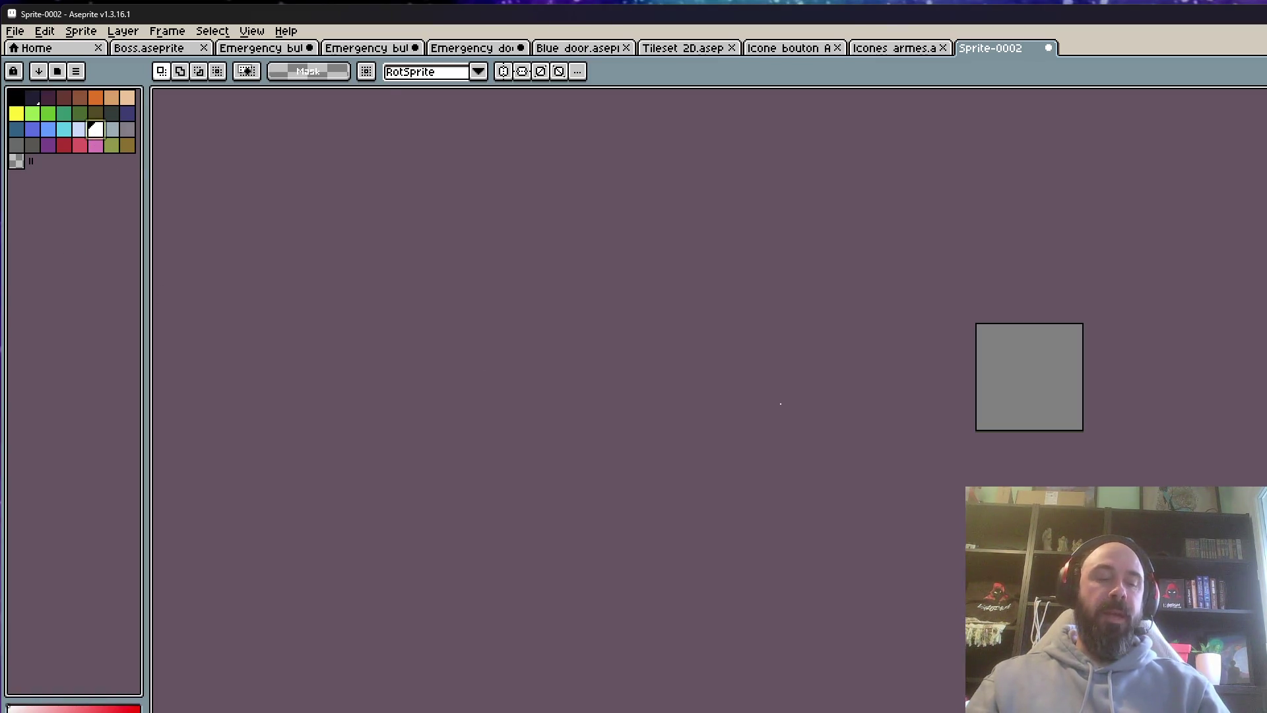
{"action": "key", "text": "b"}
{"action": "scroll", "coordinate": [998, 370], "scroll_direction": "up", "scroll_amount": 2}
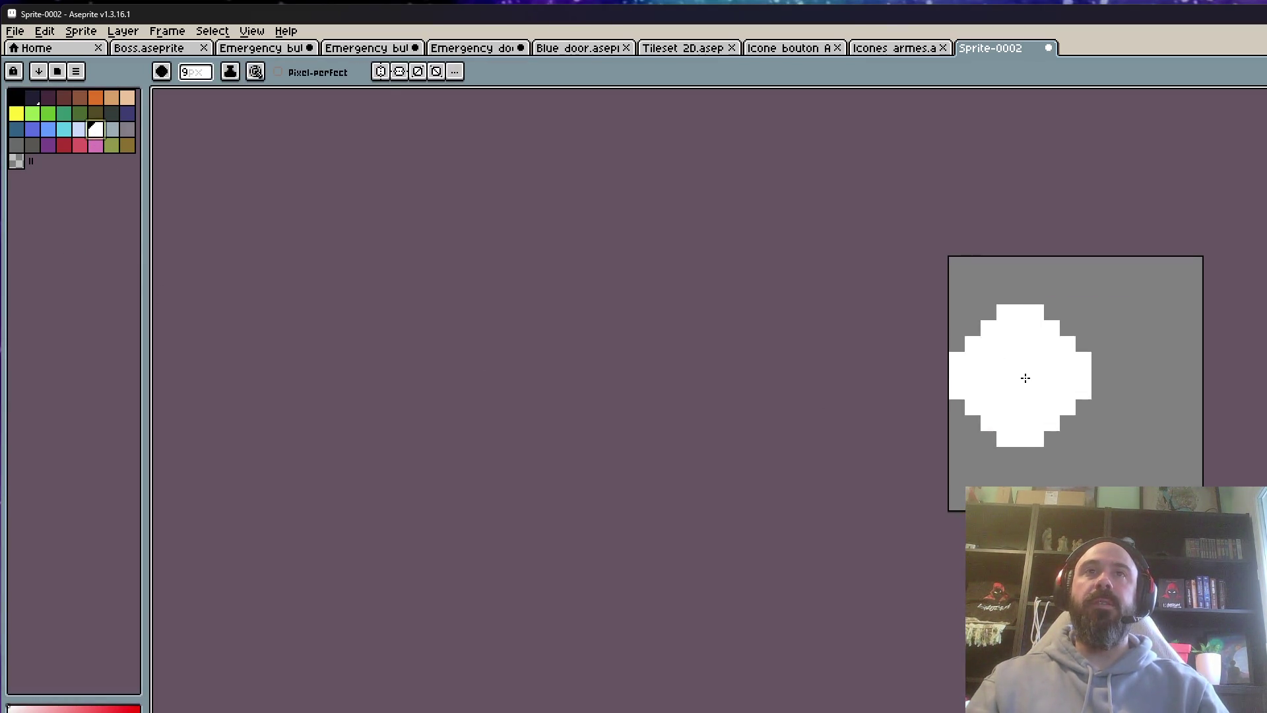
With a 1px brush, draw a white 0 and the small raised 2 beside it
{"action": "key", "text": "minus"}
{"action": "key", "text": "minus"}
{"action": "key", "text": "minus"}
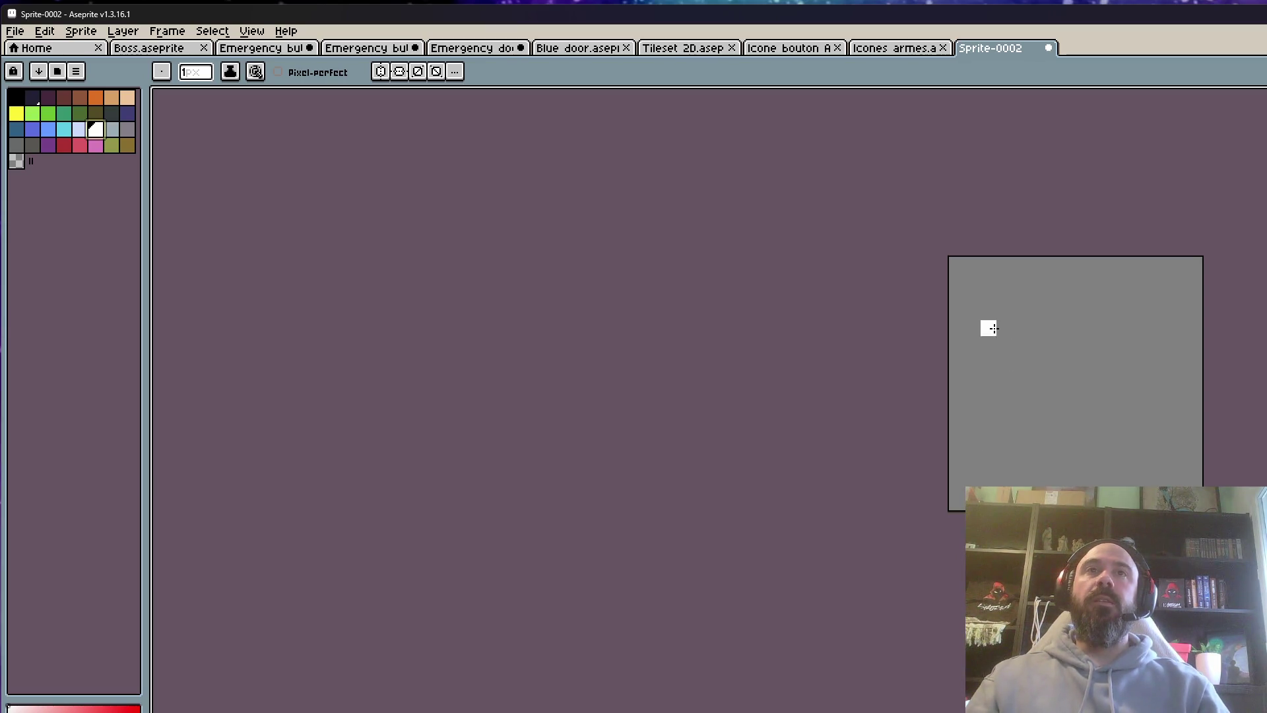
{"action": "left_click_drag", "start_coordinate": [994, 328], "coordinate": [997, 398]}
{"action": "key", "text": "ctrl+z"}
{"action": "mouse_move", "coordinate": [988, 327]}
{"action": "left_mouse_down"}
{"action": "mouse_move", "coordinate": [990, 428]}
{"action": "mouse_move", "coordinate": [1038, 456]}
{"action": "mouse_move", "coordinate": [1052, 339]}
{"action": "mouse_move", "coordinate": [1040, 326]}
{"action": "mouse_move", "coordinate": [995, 330]}
{"action": "mouse_move", "coordinate": [1005, 324]}
{"action": "left_mouse_up"}
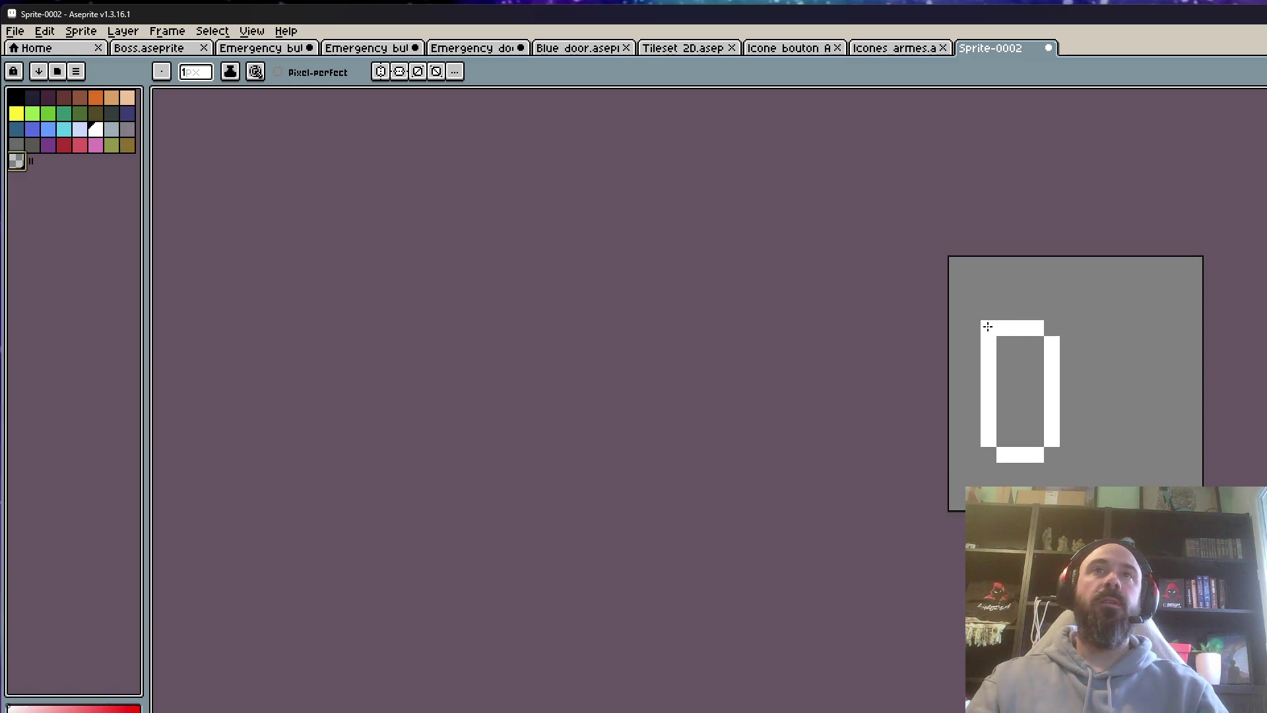
{"action": "key", "text": "ctrl+z"}
{"action": "mouse_move", "coordinate": [1100, 330]}
{"action": "left_mouse_down"}
{"action": "mouse_move", "coordinate": [1126, 330]}
{"action": "mouse_move", "coordinate": [1116, 377]}
{"action": "mouse_move", "coordinate": [1102, 369]}
{"action": "mouse_move", "coordinate": [1115, 358]}
{"action": "left_mouse_up"}
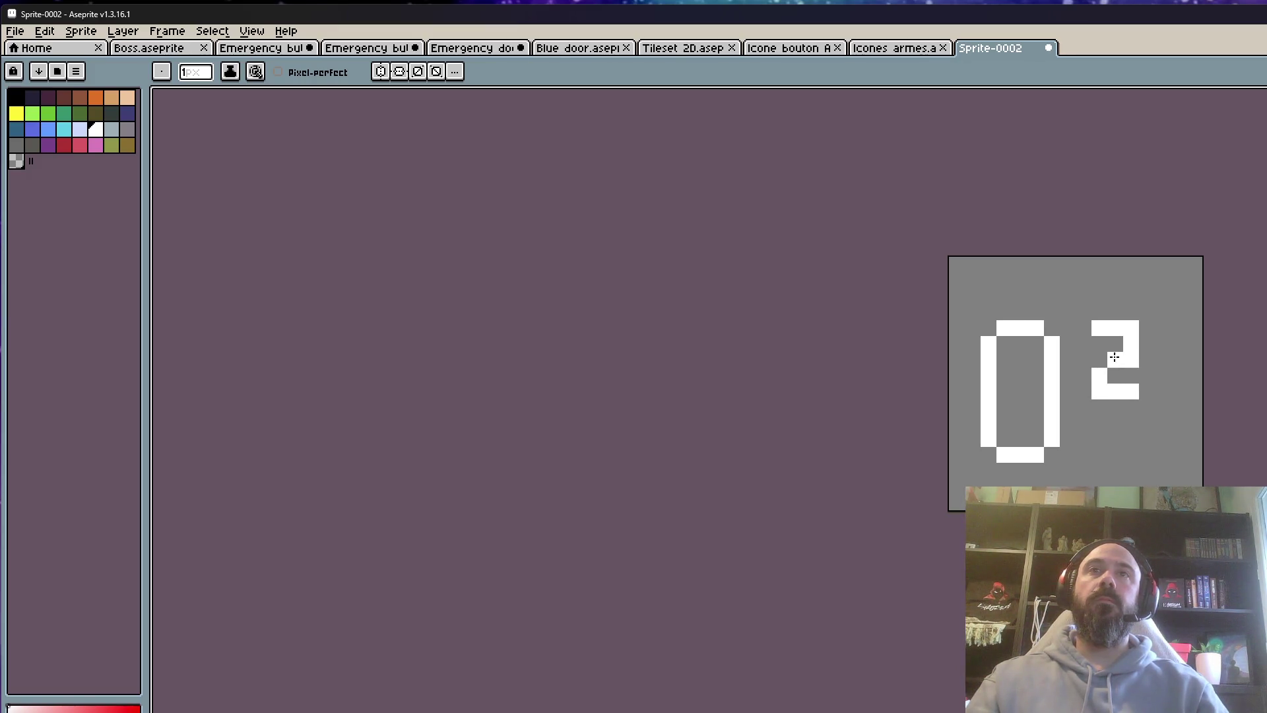
{"action": "scroll", "coordinate": [1197, 415], "scroll_direction": "down", "scroll_amount": 3}
{"action": "scroll", "coordinate": [1207, 414], "scroll_direction": "up", "scroll_amount": 2}
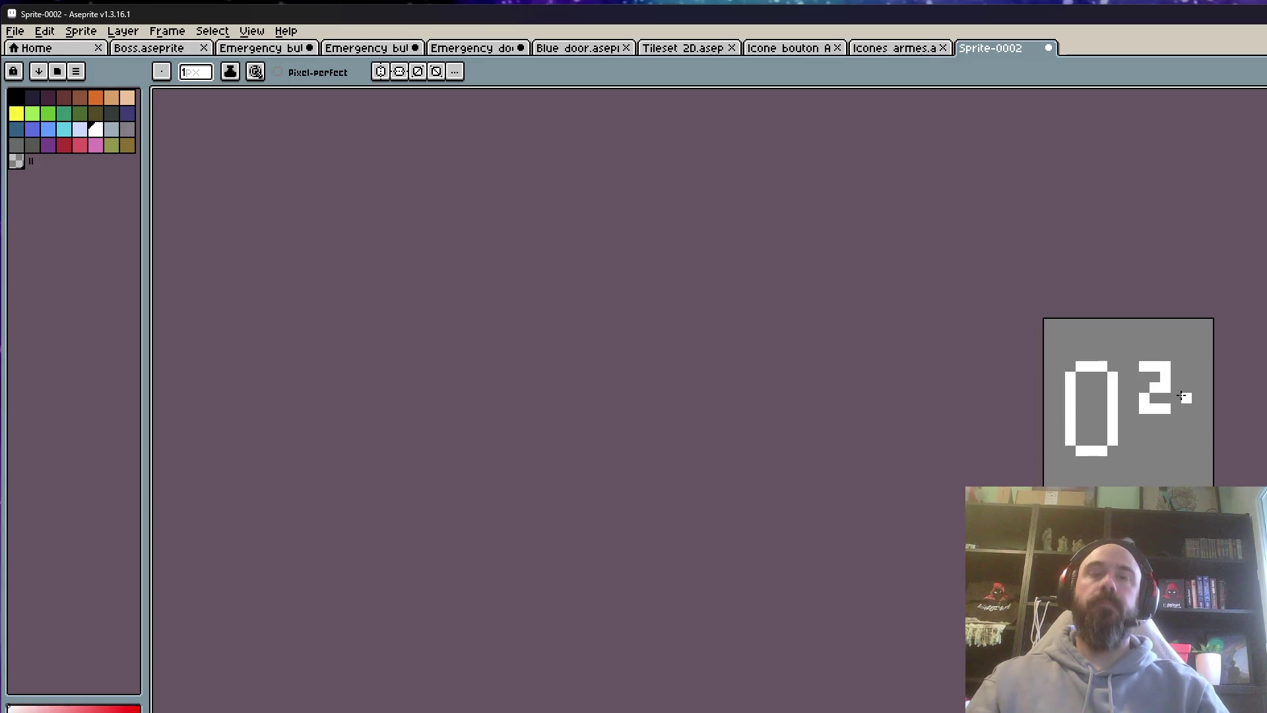
Paste a copy of the 0 and move it right and slightly up
{"action": "key", "text": "m"}
{"action": "key", "text": "ctrl+v"}
{"action": "mouse_move", "coordinate": [1058, 458]}
{"action": "left_mouse_down"}
{"action": "mouse_move", "coordinate": [1149, 386]}
{"action": "mouse_move", "coordinate": [1113, 396]}
{"action": "left_mouse_up"}
{"action": "key", "text": "Return"}
{"action": "left_click", "coordinate": [865, 52]}
{"action": "left_click", "coordinate": [795, 53]}
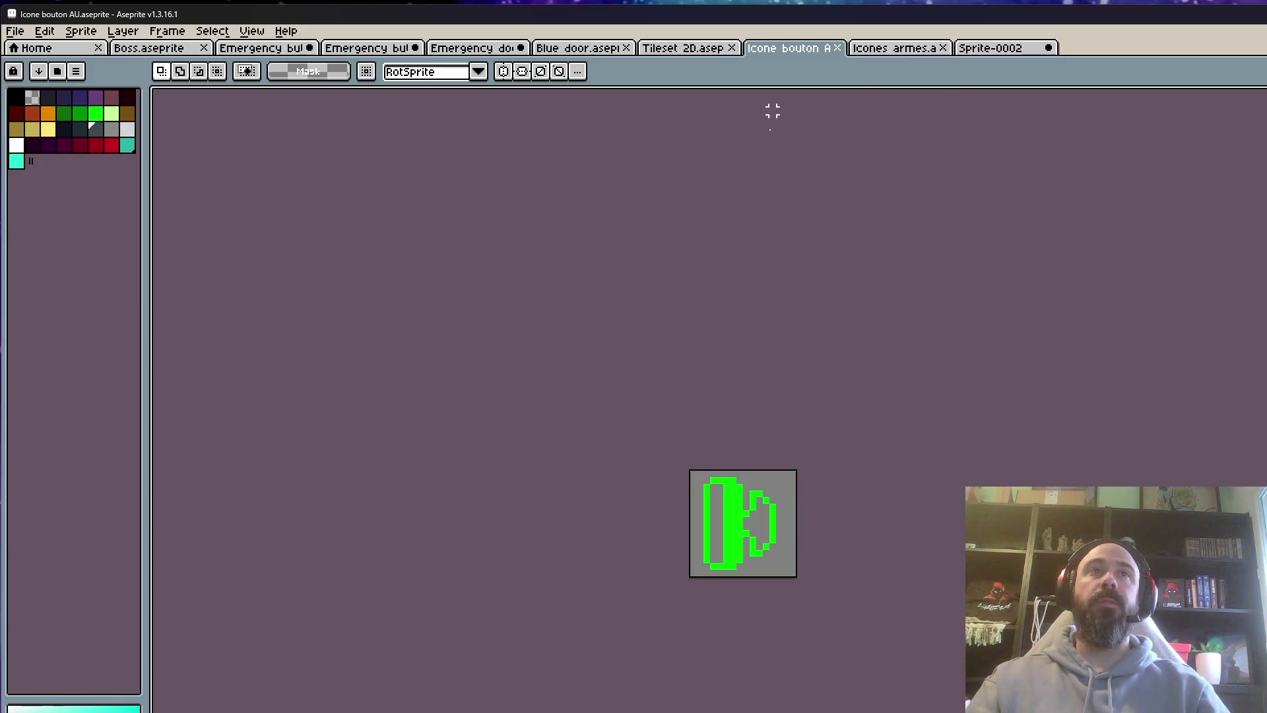
{"action": "scroll", "coordinate": [753, 462], "scroll_direction": "up", "scroll_amount": 8}
{"action": "scroll", "coordinate": [741, 405], "scroll_direction": "down", "scroll_amount": 8}
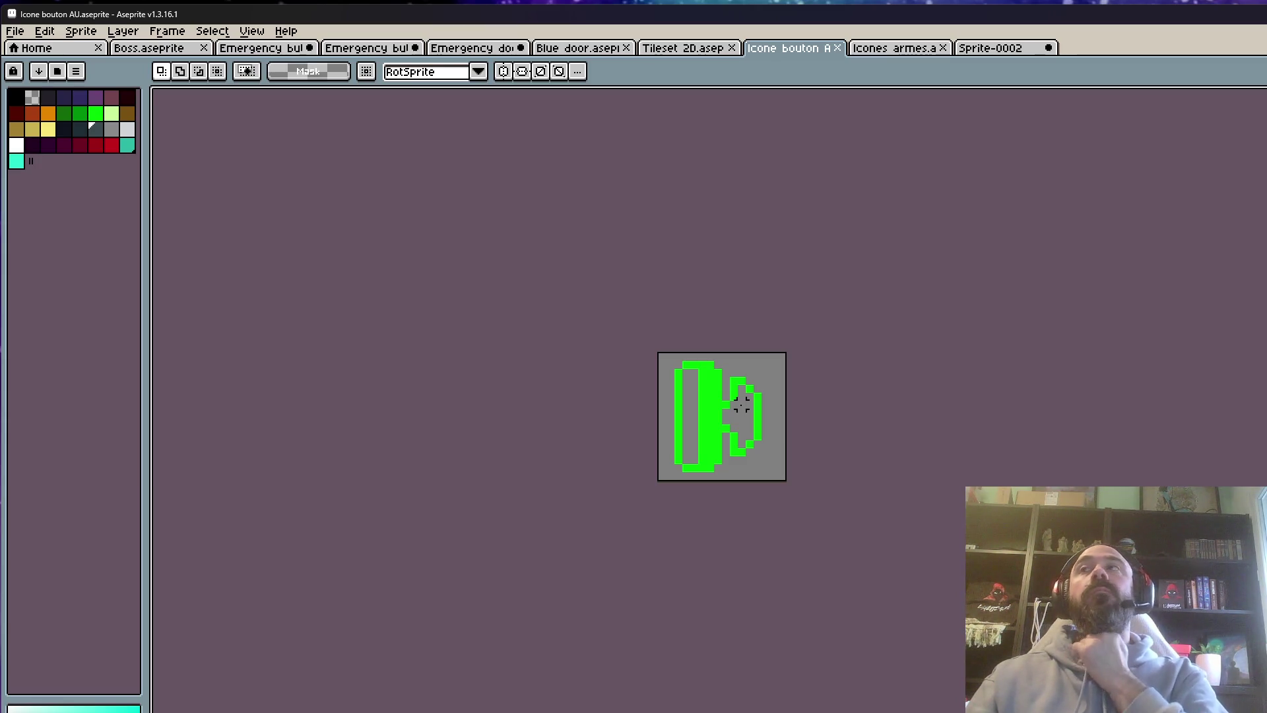
{"action": "left_click", "coordinate": [924, 53]}
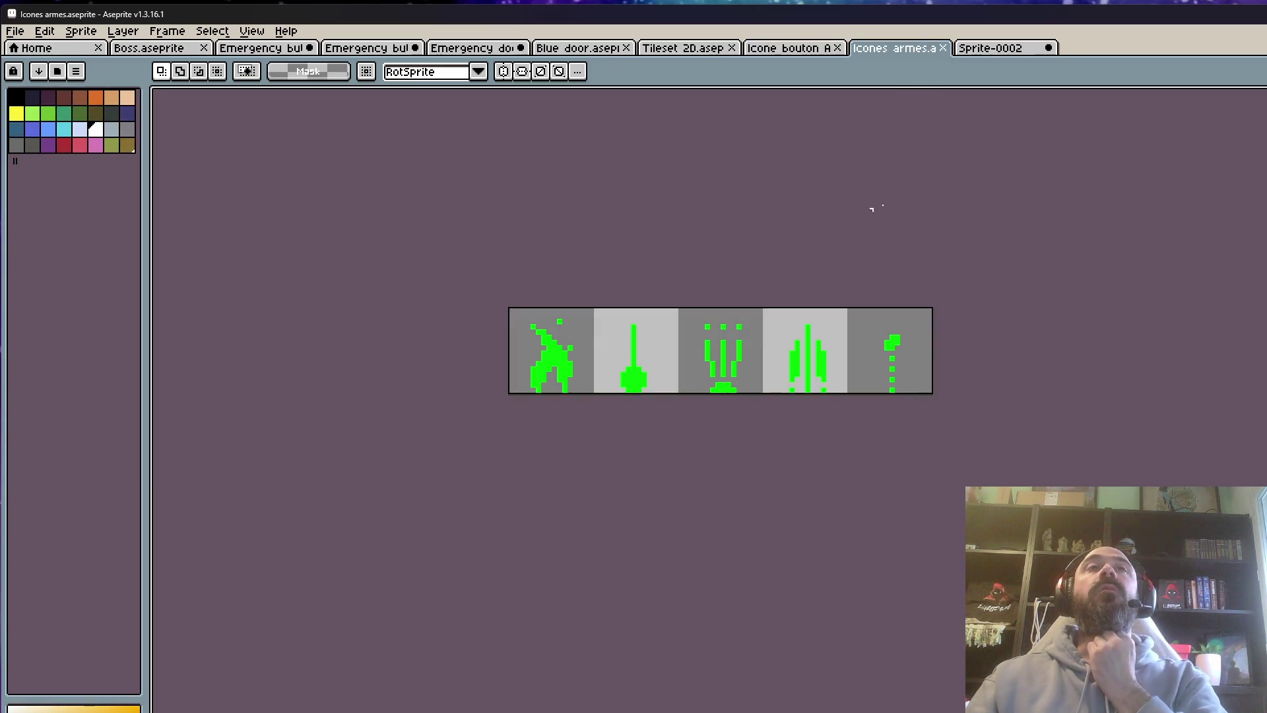
{"action": "left_click", "coordinate": [1017, 47]}
{"action": "scroll", "coordinate": [988, 269], "scroll_direction": "down", "scroll_amount": 2}
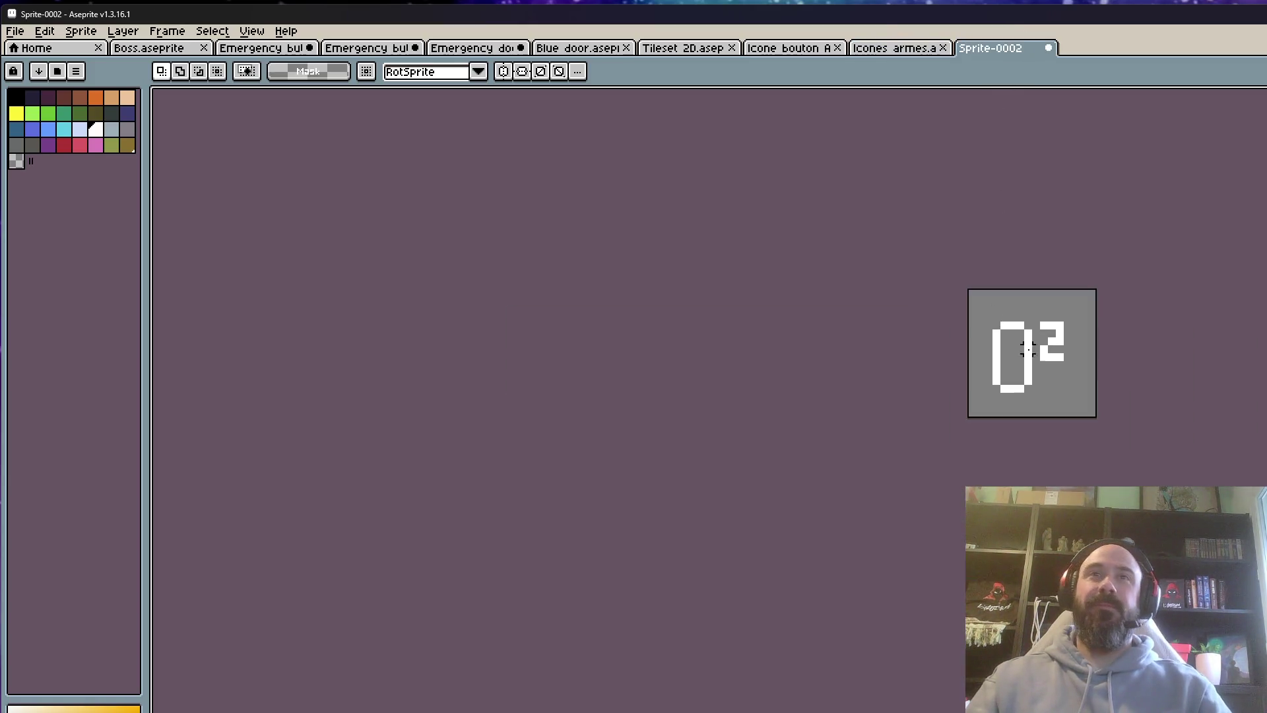
Select the whole sprite, start moving the drawing, then drop the selection
{"action": "scroll", "coordinate": [988, 268], "scroll_direction": "up", "scroll_amount": 3}
{"action": "key", "text": "ctrl+a"}
{"action": "left_click", "coordinate": [1138, 346]}
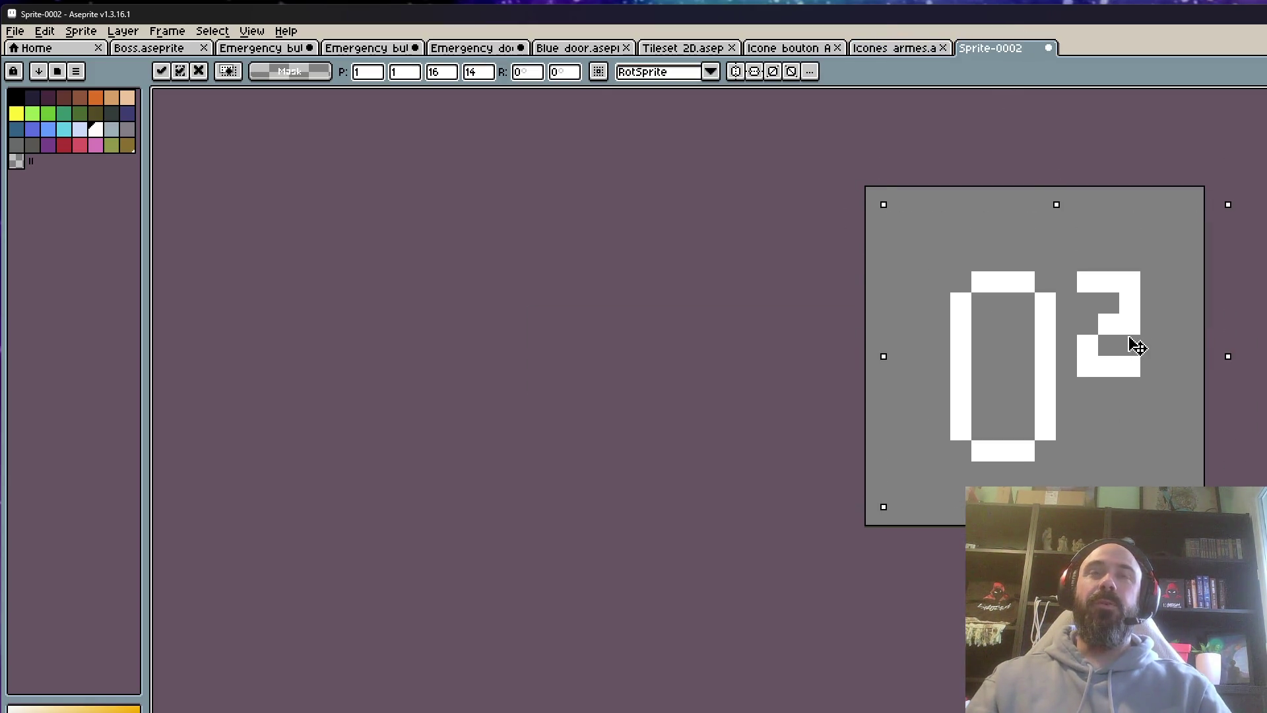
{"action": "scroll", "coordinate": [1138, 345], "scroll_direction": "down", "scroll_amount": 4}
{"action": "key", "text": "ctrl+d"}
{"action": "scroll", "coordinate": [1137, 371], "scroll_direction": "up", "scroll_amount": 3}
Raise the bottom of the 0 one pixel and reposition the whole 0² drawing
{"action": "left_click_drag", "start_coordinate": [954, 341], "coordinate": [1127, 392]}
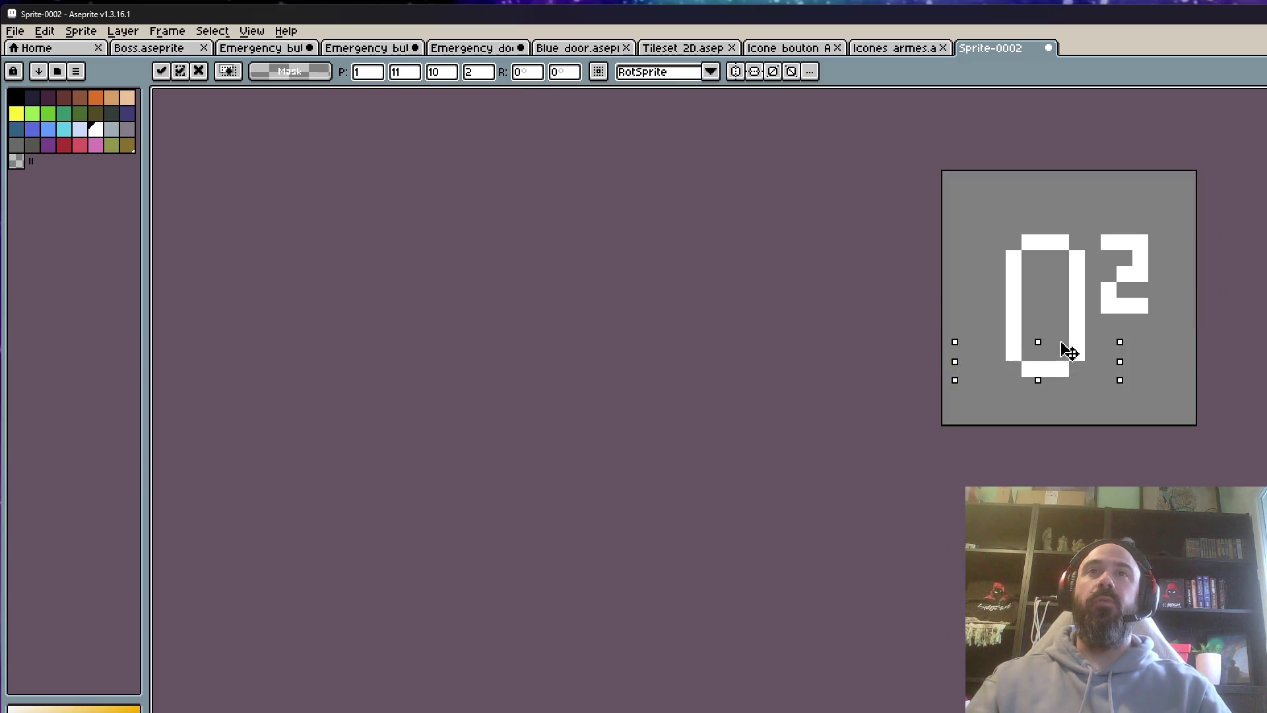
{"action": "left_click_drag", "start_coordinate": [1061, 354], "coordinate": [1063, 338]}
{"action": "key", "text": "ctrl+a"}
{"action": "left_click", "coordinate": [1130, 302]}
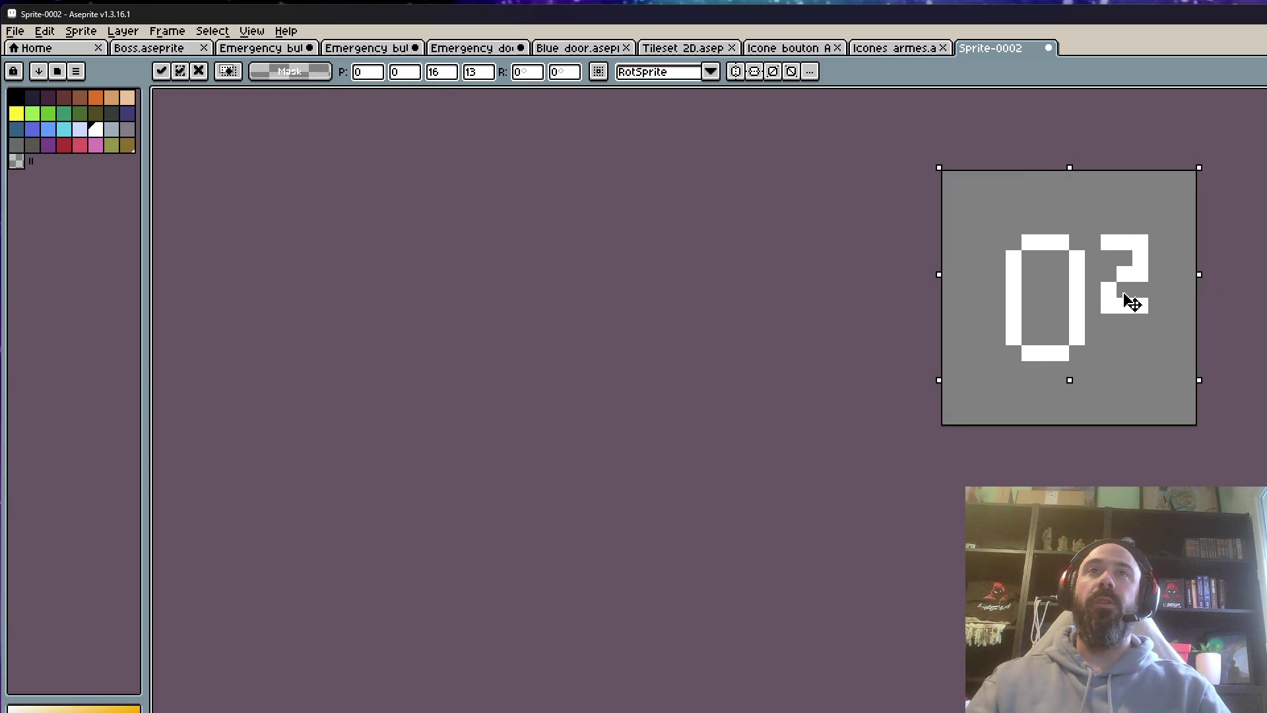
{"action": "scroll", "coordinate": [1130, 302], "scroll_direction": "down", "scroll_amount": 4}
{"action": "key", "text": "ctrl+d"}
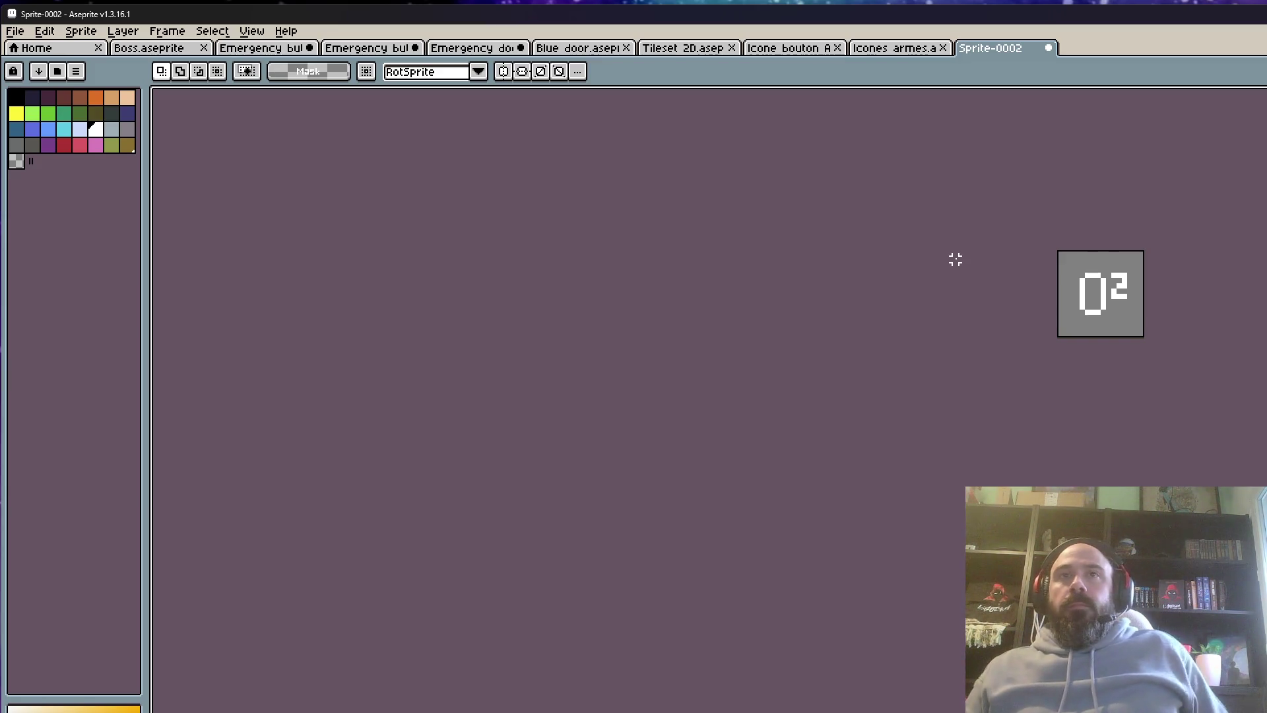
Try a pixel at the 2's top-right corner, undo it, and switch to the Icones armes sprite
{"action": "scroll", "coordinate": [1136, 271], "scroll_direction": "up", "scroll_amount": 5}
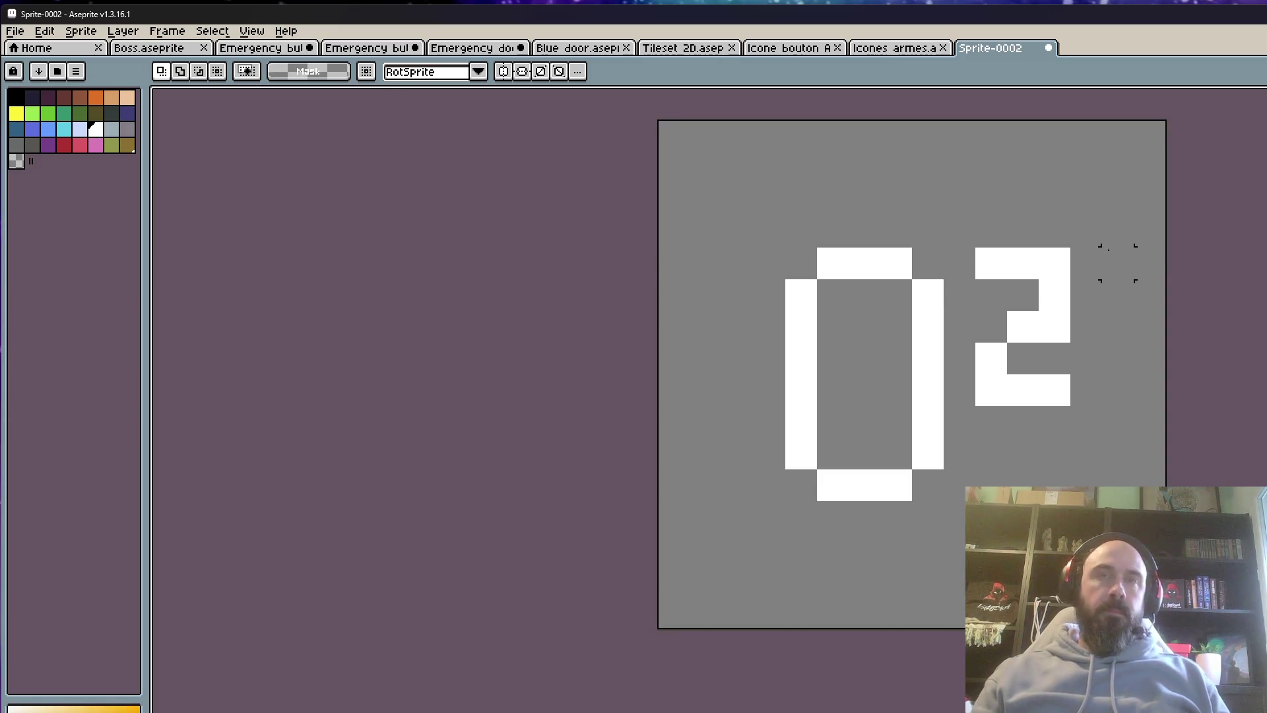
{"action": "key", "text": "b"}
{"action": "left_click", "coordinate": [1054, 263]}
{"action": "key", "text": "v"}
{"action": "key", "text": "ctrl+z"}
{"action": "key", "text": "b"}
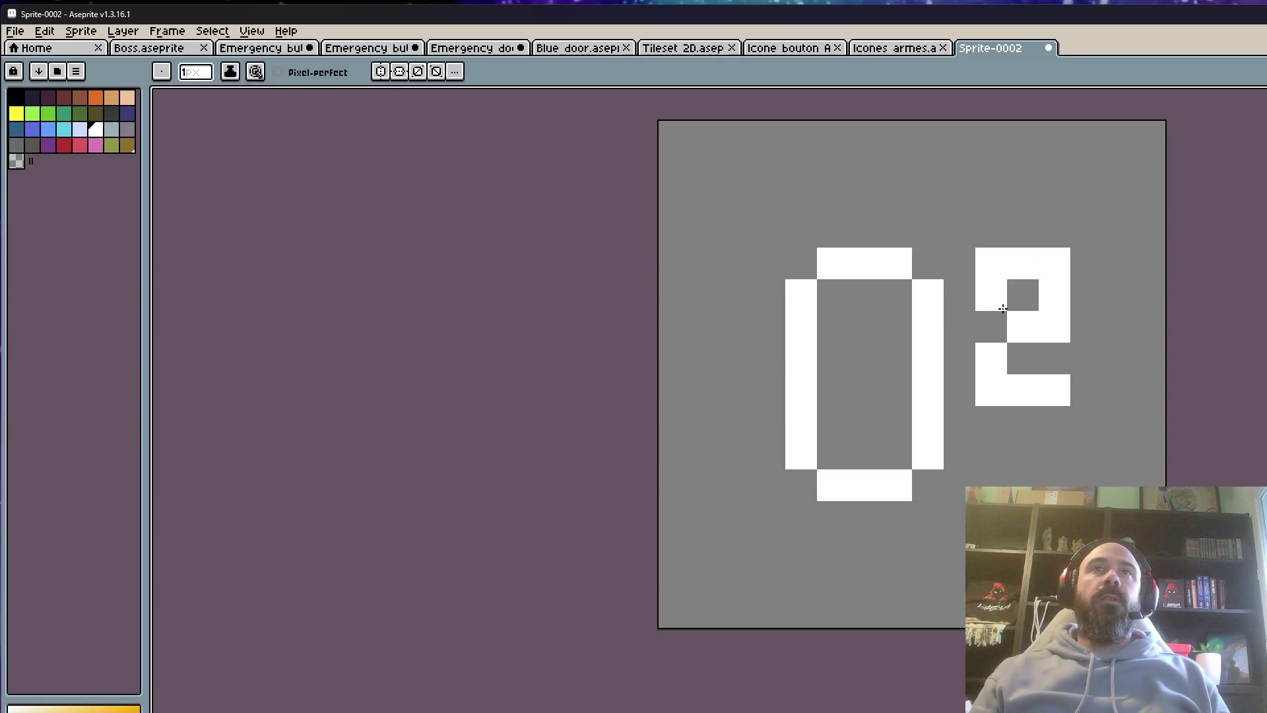
{"action": "scroll", "coordinate": [994, 308], "scroll_direction": "down", "scroll_amount": 4}
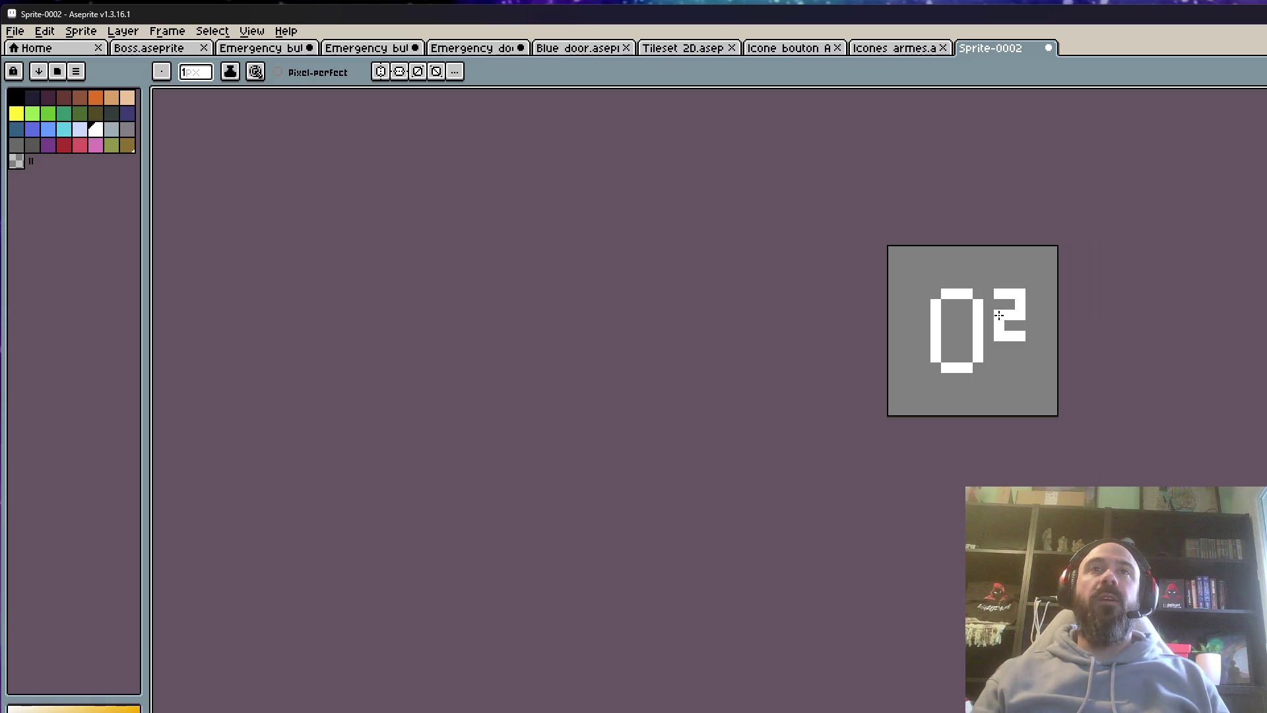
{"action": "scroll", "coordinate": [984, 397], "scroll_direction": "down", "scroll_amount": 1}
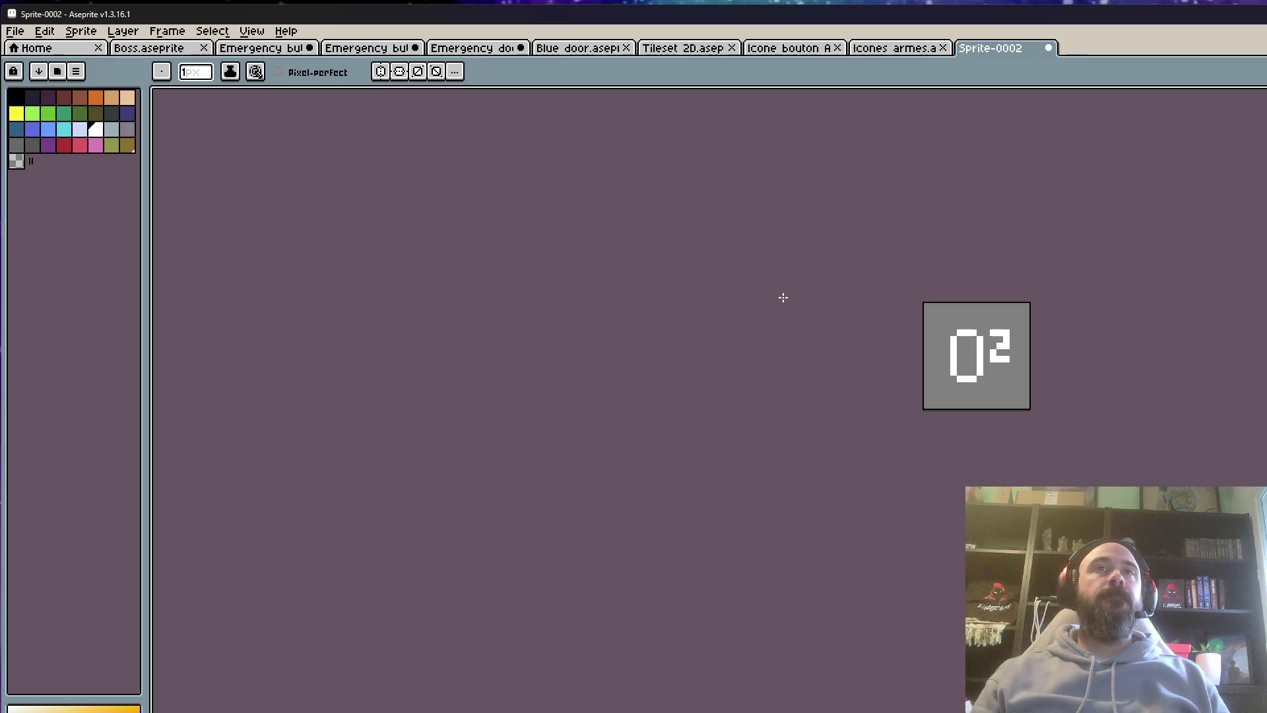
{"action": "left_click", "coordinate": [897, 49]}
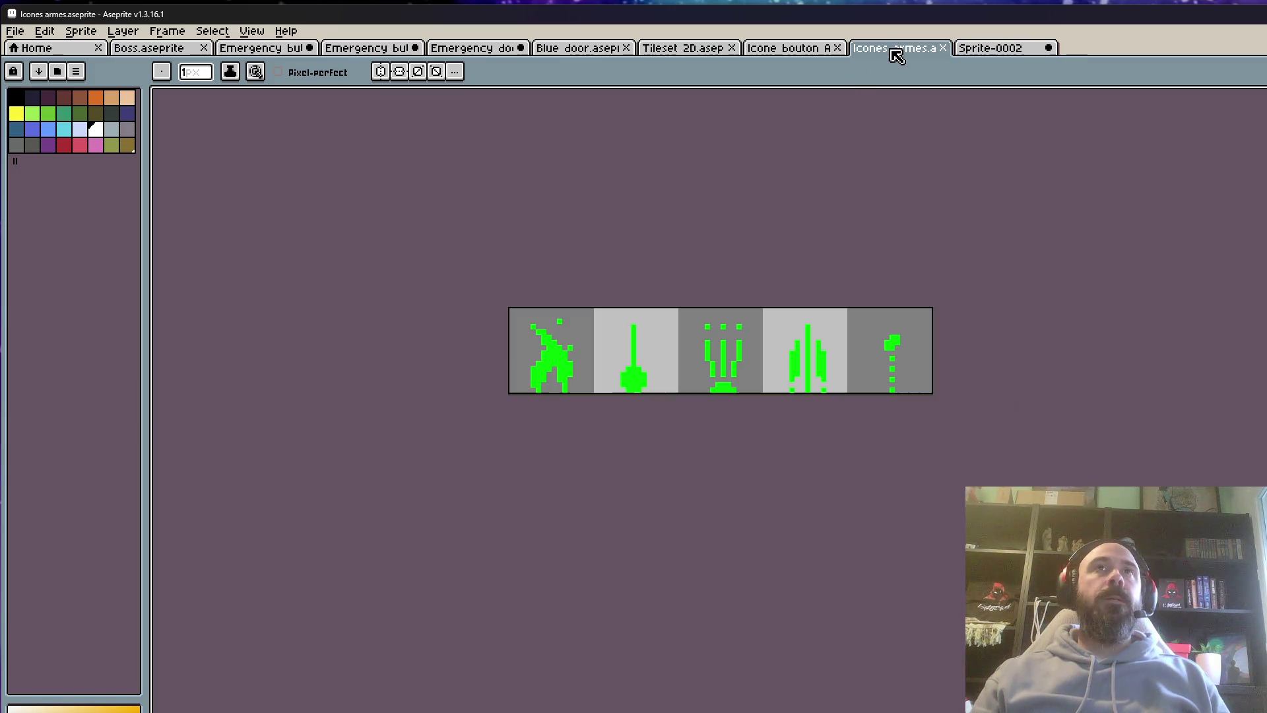
Flip through the Icone bouton AU, Tileset 2D and Blue door sprites, then choose Emergency button side
{"action": "left_click", "coordinate": [792, 49]}
{"action": "left_click", "coordinate": [673, 50]}
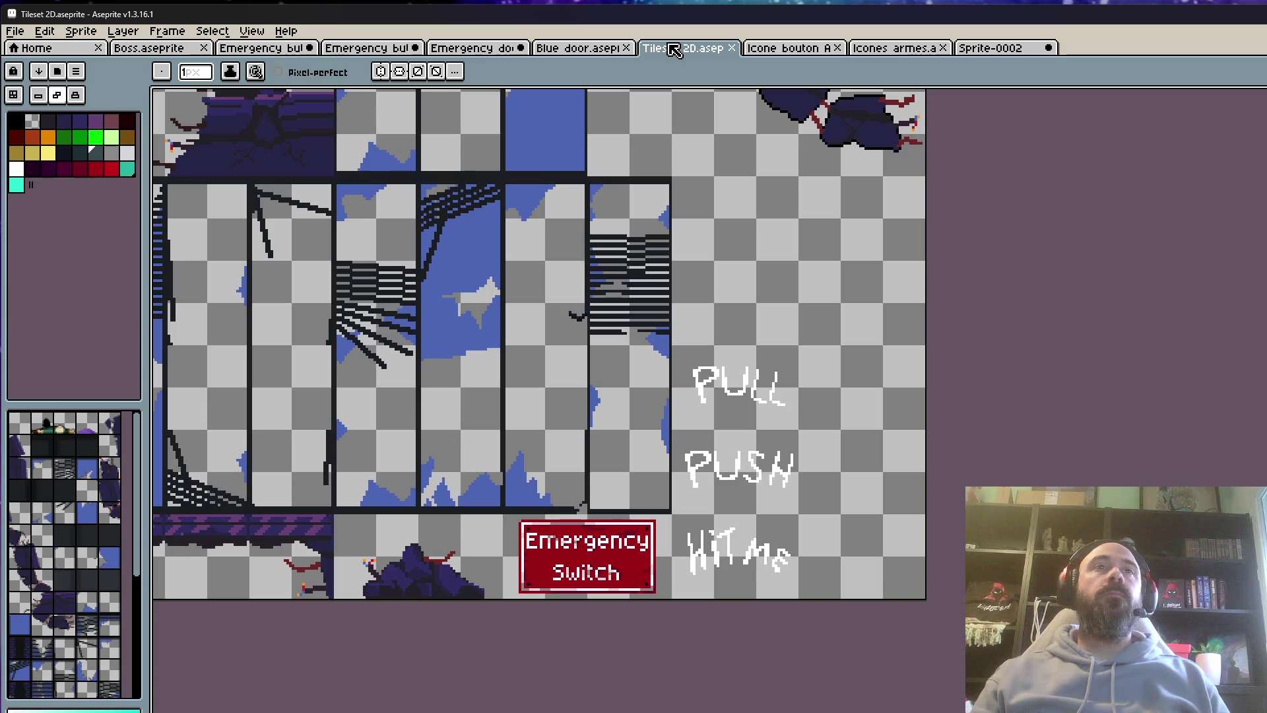
{"action": "left_click", "coordinate": [566, 57]}
{"action": "scroll", "coordinate": [812, 241], "scroll_direction": "down", "scroll_amount": 1}
{"action": "scroll", "coordinate": [812, 241], "scroll_direction": "up", "scroll_amount": 1}
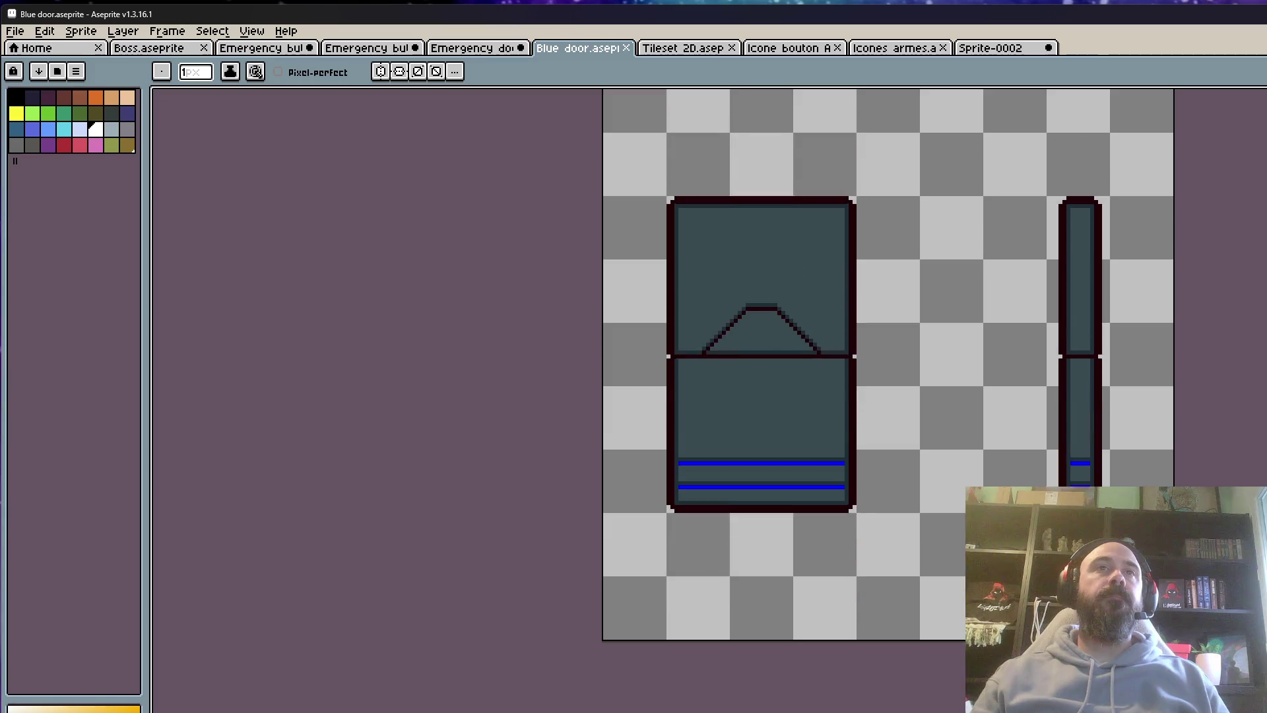
{"action": "left_click", "coordinate": [362, 57]}
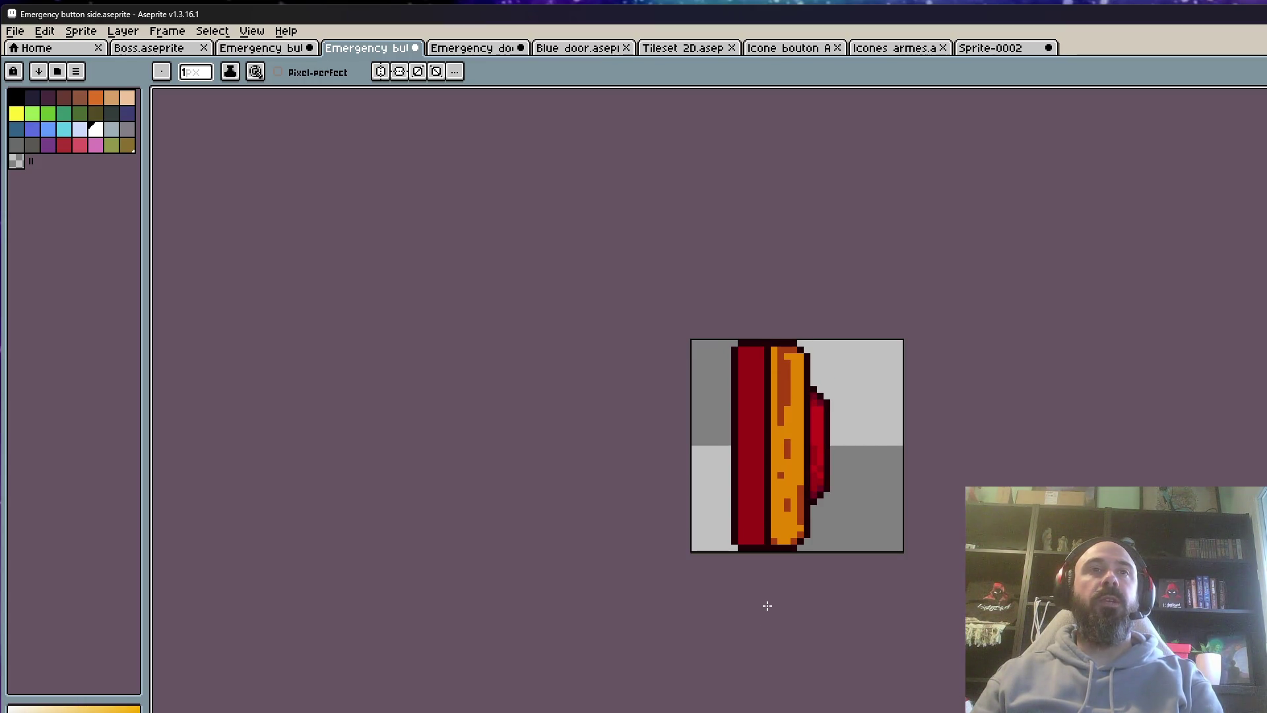
Play the emergency button's side-view animation while zooming the canvas
{"action": "scroll", "coordinate": [819, 489], "scroll_direction": "up", "scroll_amount": 5}
{"action": "key", "text": "i"}
{"action": "scroll", "coordinate": [775, 495], "scroll_direction": "down", "scroll_amount": 3}
{"action": "key", "text": "b"}
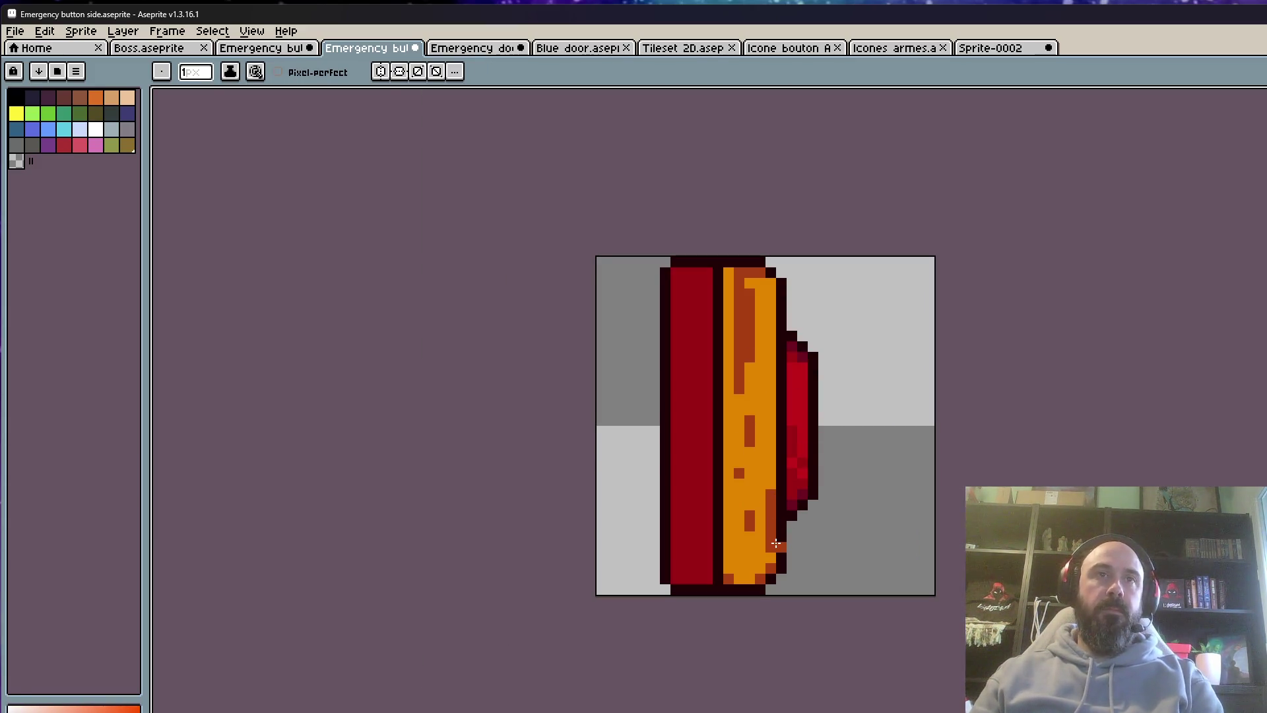
{"action": "scroll", "coordinate": [776, 543], "scroll_direction": "up", "scroll_amount": 1}
{"action": "key", "text": "Return"}
{"action": "scroll", "coordinate": [761, 528], "scroll_direction": "down", "scroll_amount": 2}
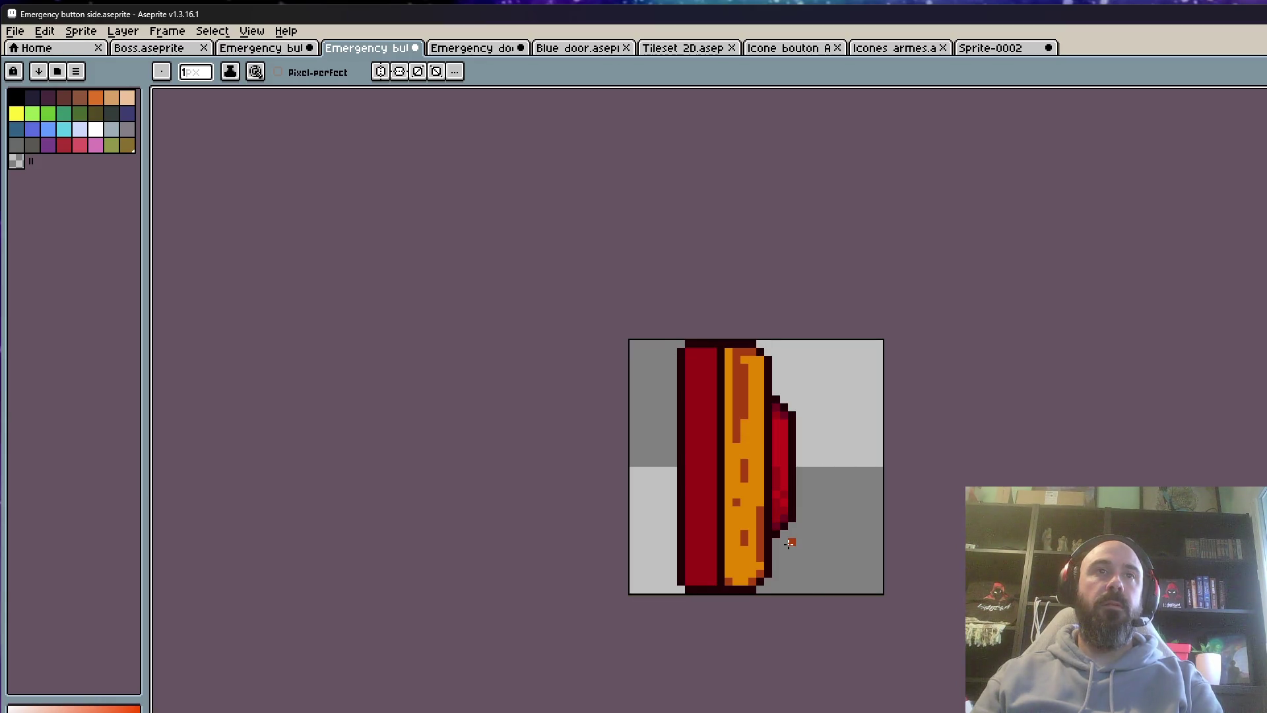
Zoom in and out on the button, then bring up the File menu
{"action": "scroll", "coordinate": [751, 579], "scroll_direction": "up", "scroll_amount": 2}
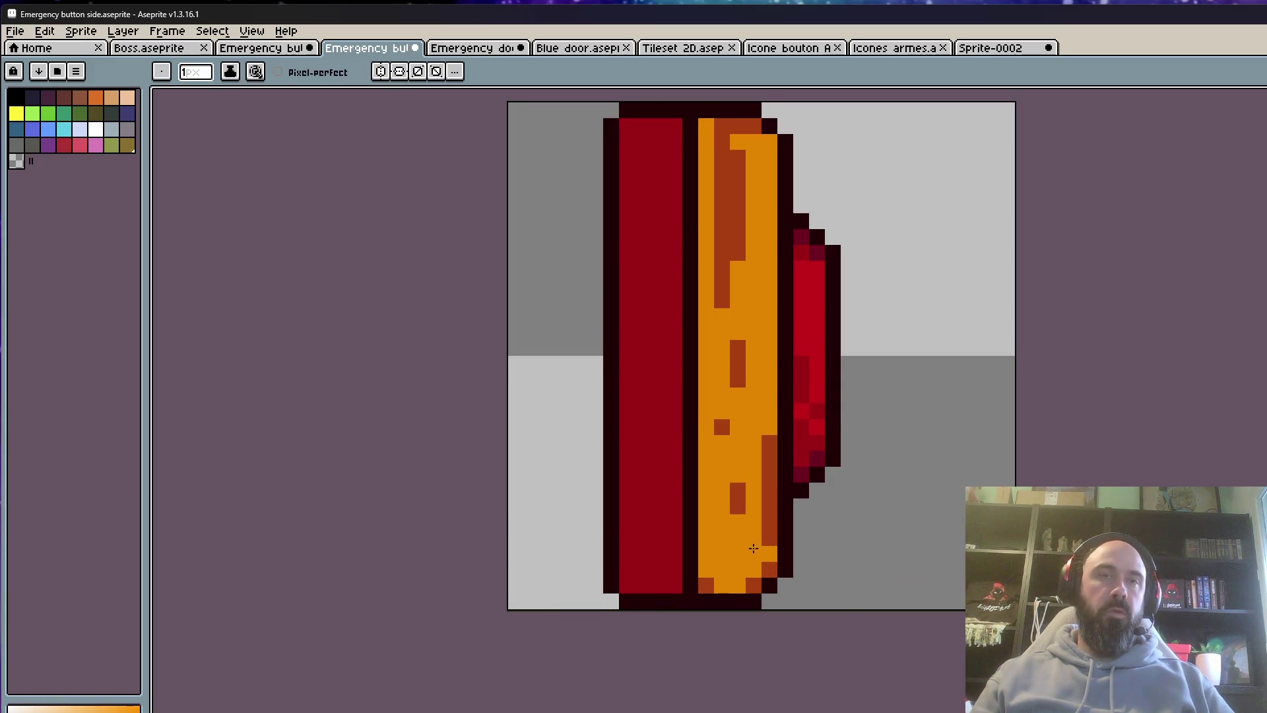
{"action": "scroll", "coordinate": [763, 535], "scroll_direction": "down", "scroll_amount": 2}
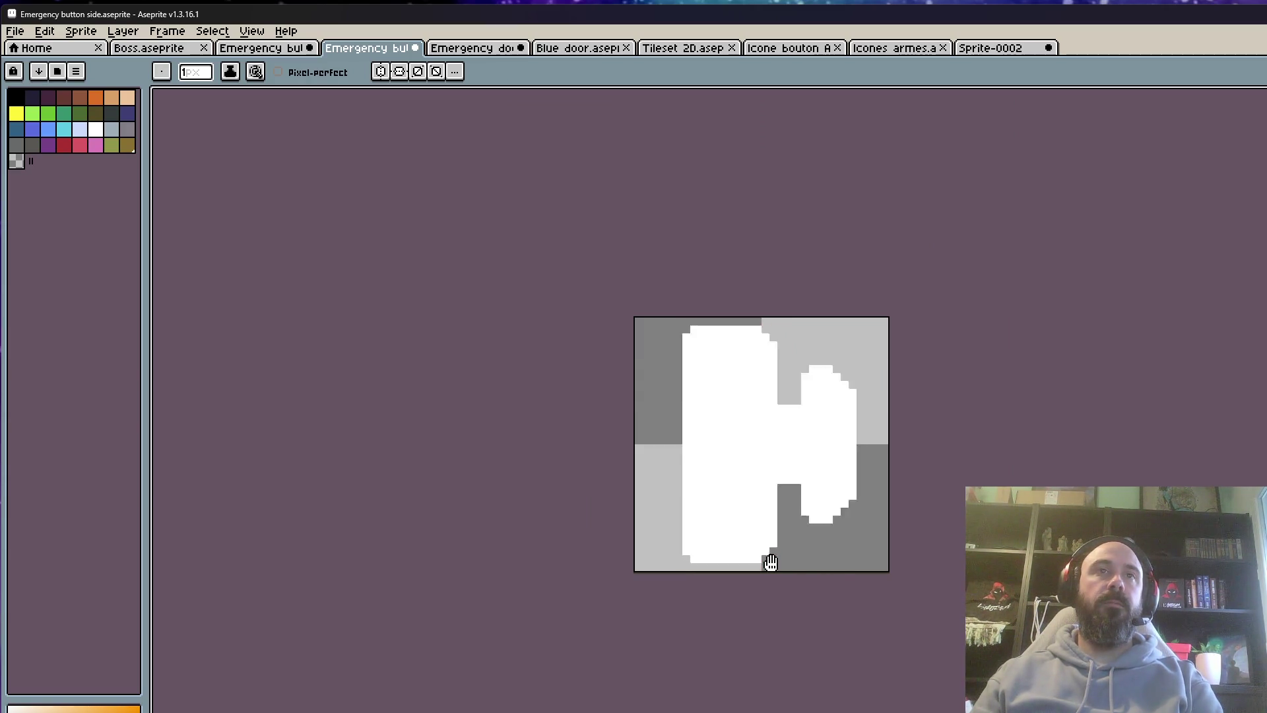
{"action": "scroll", "coordinate": [792, 522], "scroll_direction": "down", "scroll_amount": 2}
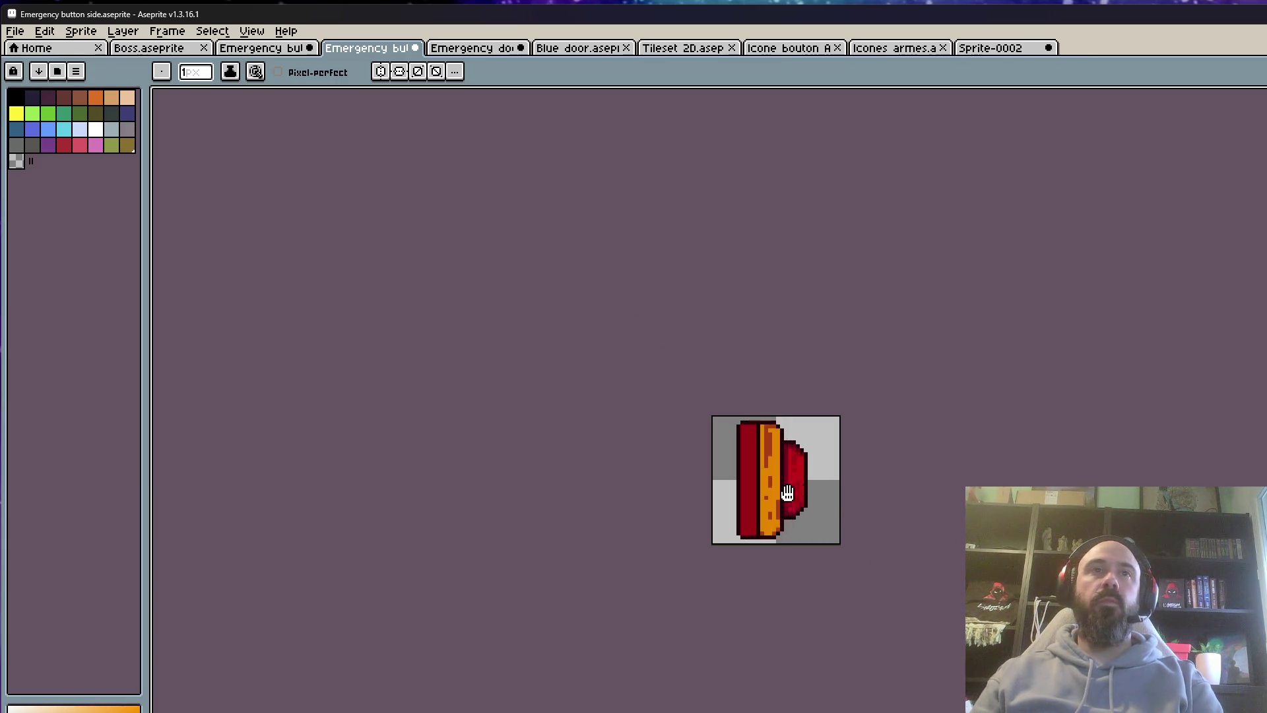
{"action": "scroll", "coordinate": [787, 494], "scroll_direction": "up", "scroll_amount": 1}
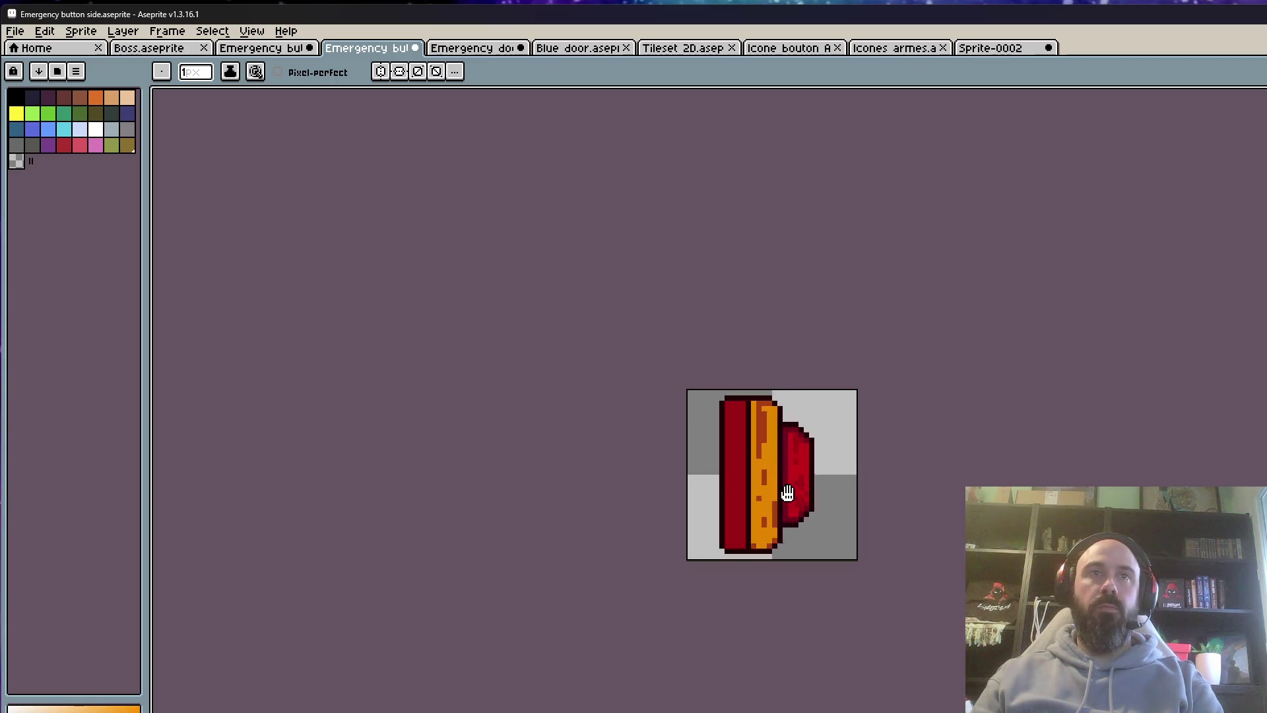
{"action": "scroll", "coordinate": [788, 493], "scroll_direction": "down", "scroll_amount": 1}
{"action": "left_click", "coordinate": [14, 31]}
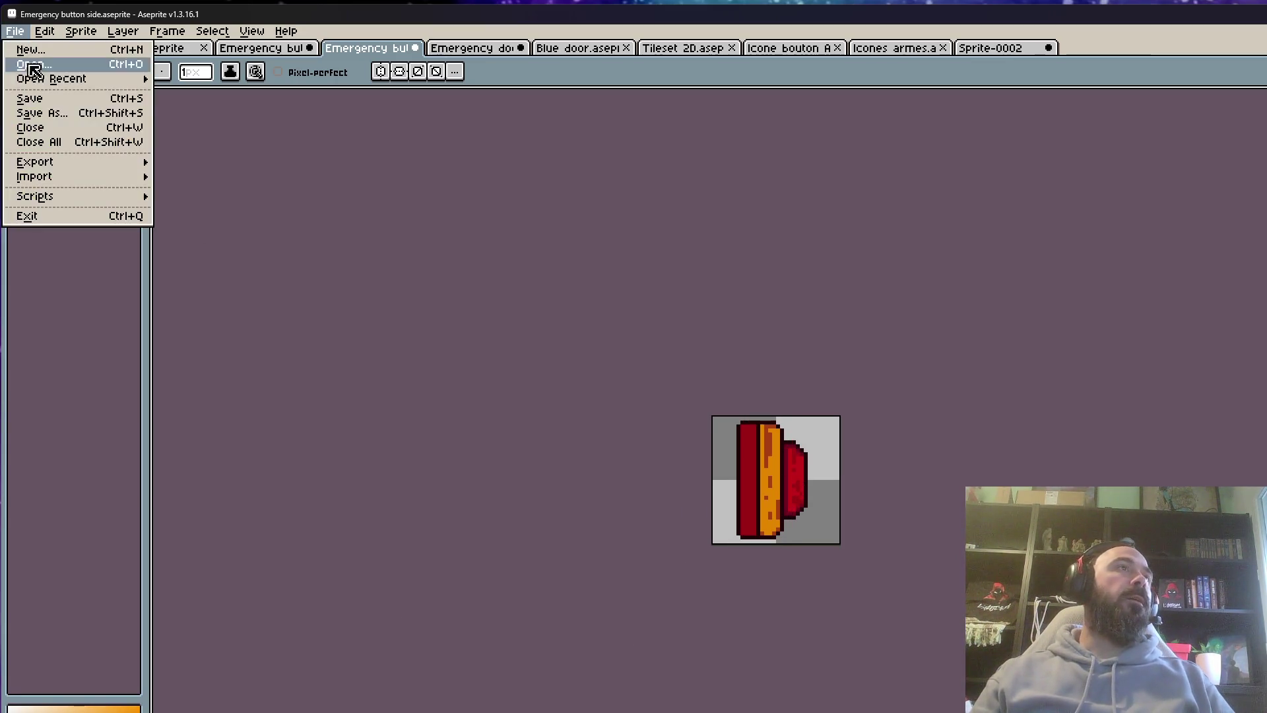
Dismiss the File menu, switch to Emergency door and step to its narrow side-view frame
{"action": "left_click", "coordinate": [249, 206]}
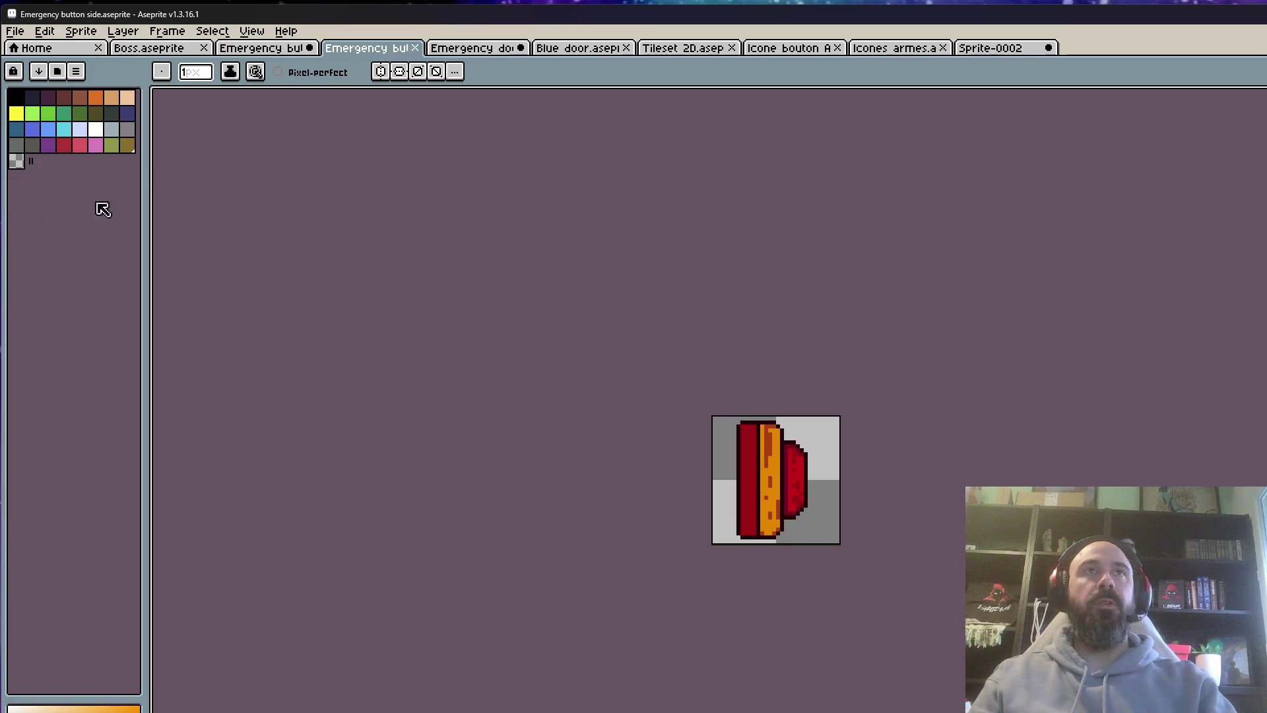
{"action": "left_click", "coordinate": [471, 50]}
{"action": "scroll", "coordinate": [653, 323], "scroll_direction": "down", "scroll_amount": 1}
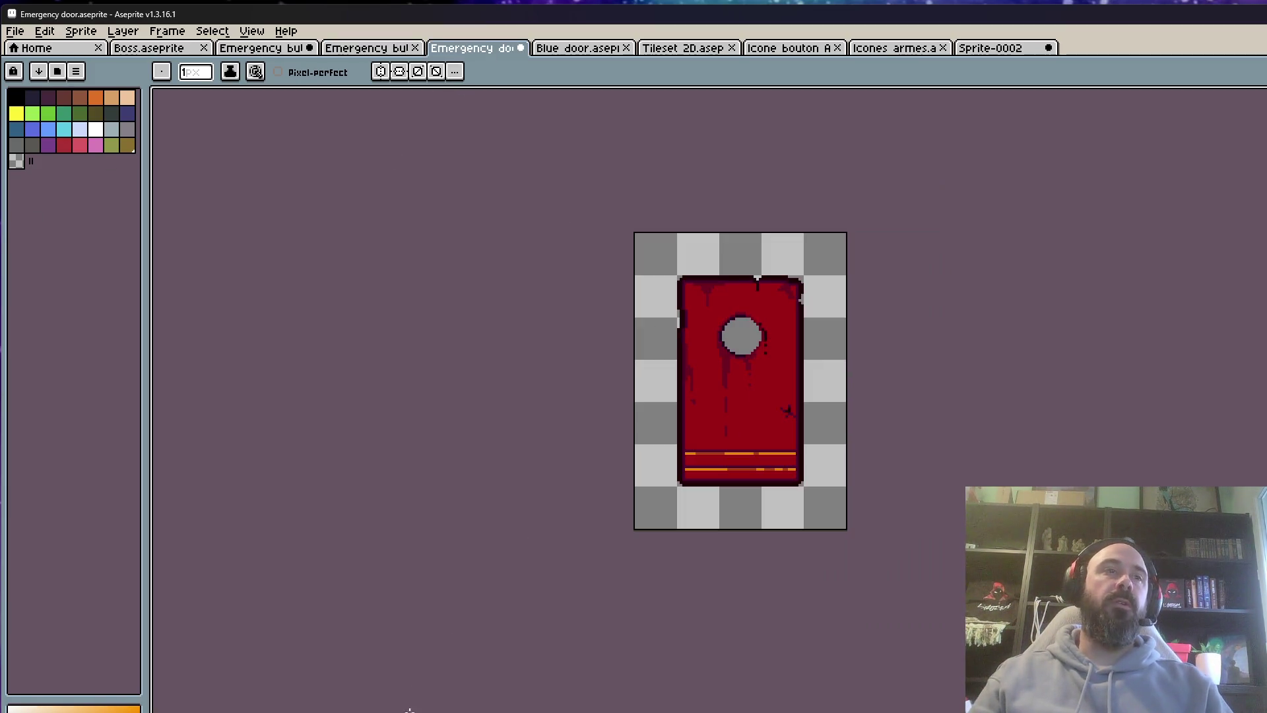
{"action": "key", "text": "Right"}
{"action": "scroll", "coordinate": [717, 355], "scroll_direction": "down", "scroll_amount": 2}
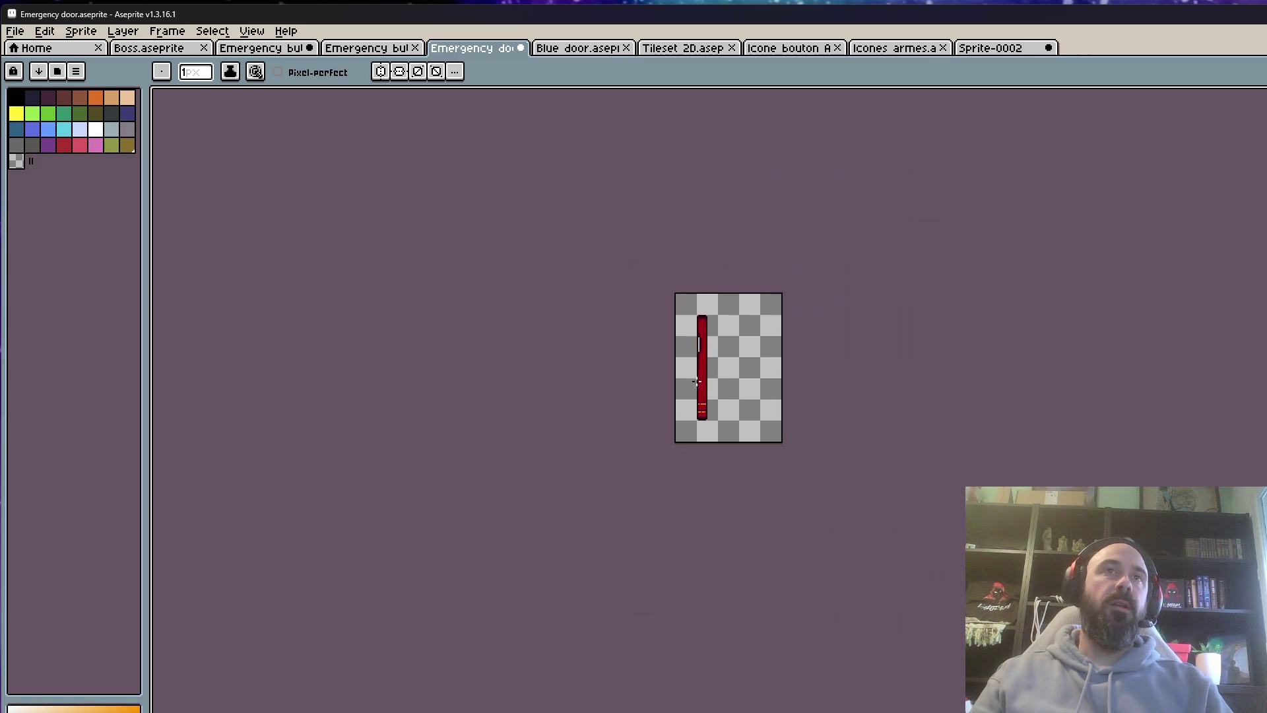
{"action": "scroll", "coordinate": [656, 371], "scroll_direction": "up", "scroll_amount": 1}
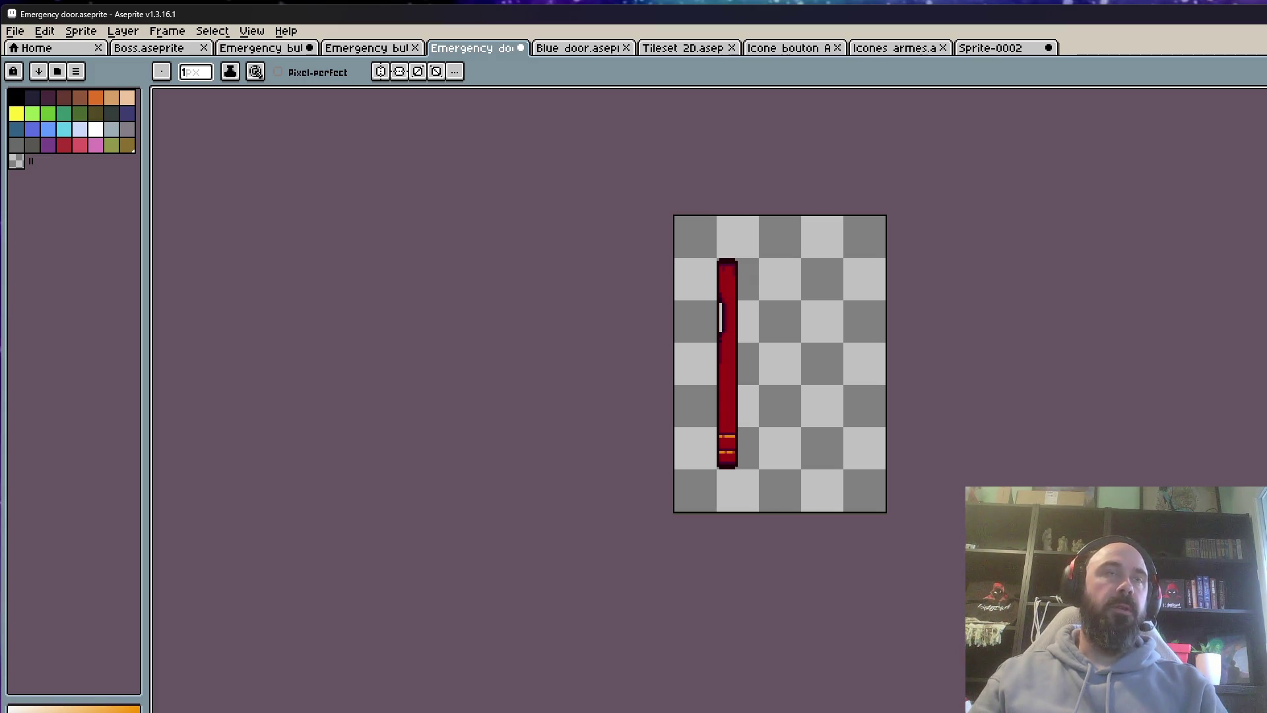
Close the Blue door and Icones armes files
{"action": "left_click", "coordinate": [597, 49]}
{"action": "left_click", "coordinate": [626, 49]}
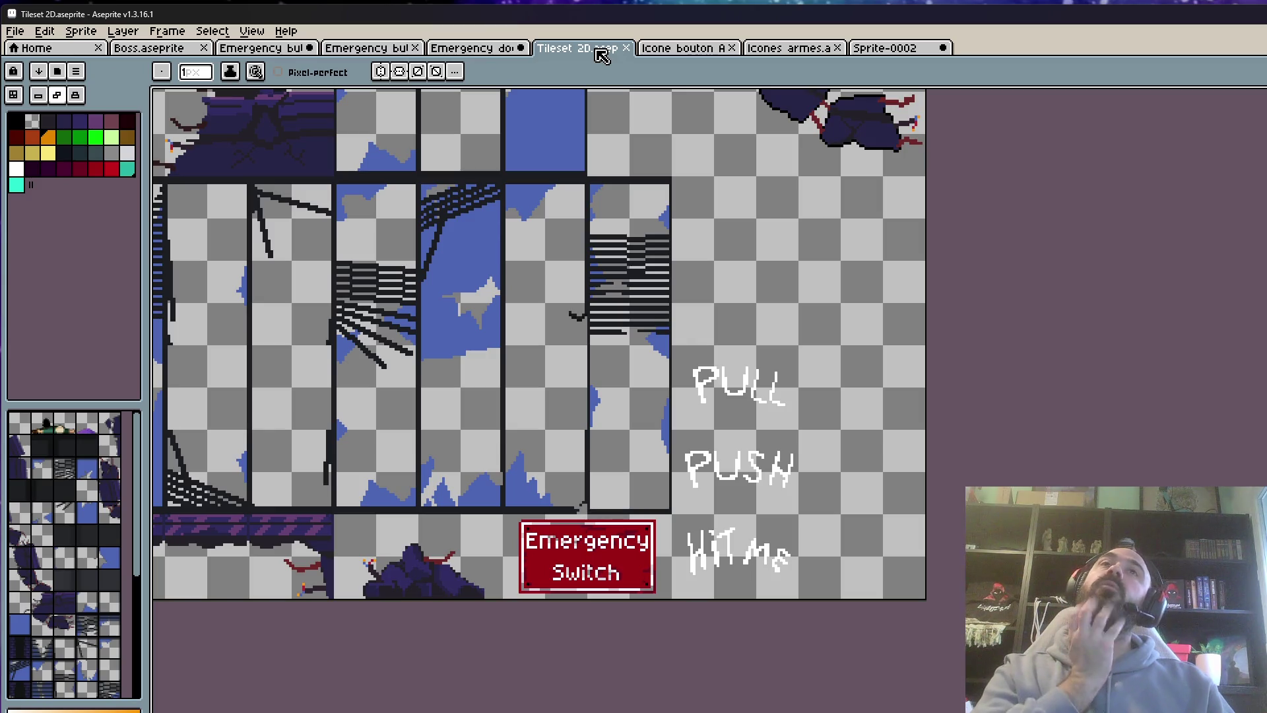
{"action": "left_click", "coordinate": [663, 53]}
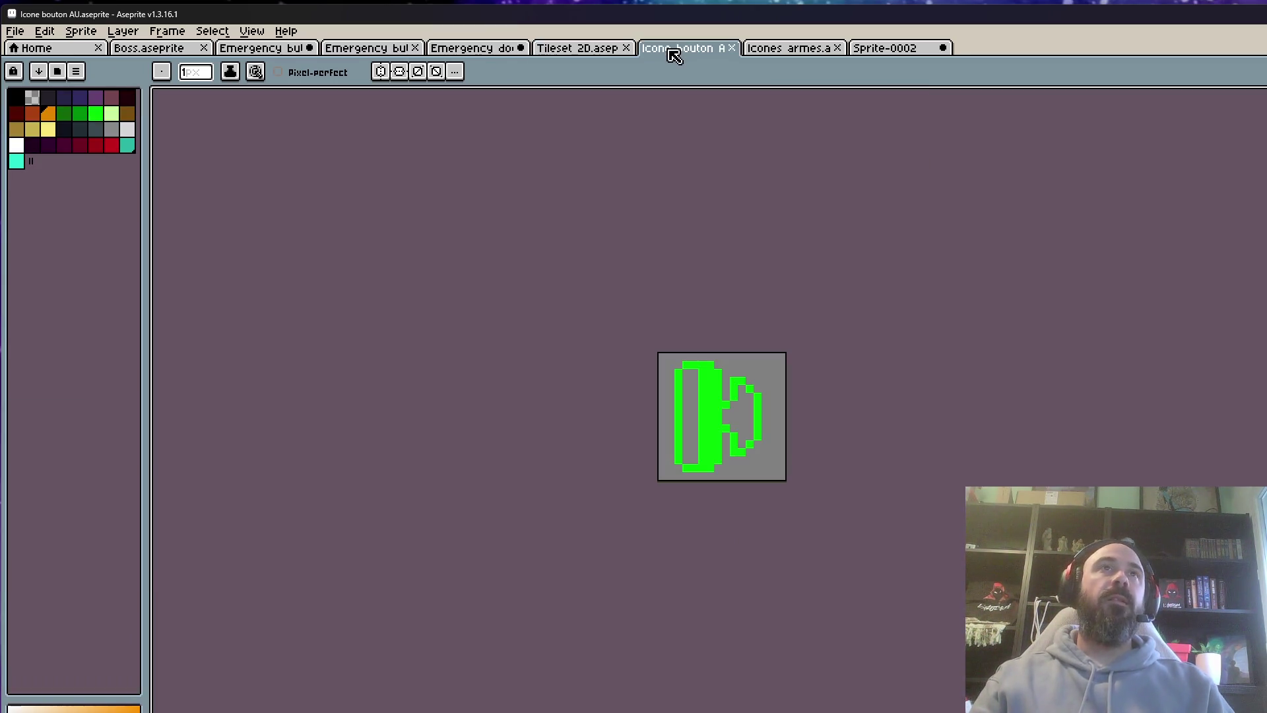
{"action": "left_click", "coordinate": [808, 54]}
{"action": "left_click", "coordinate": [885, 48]}
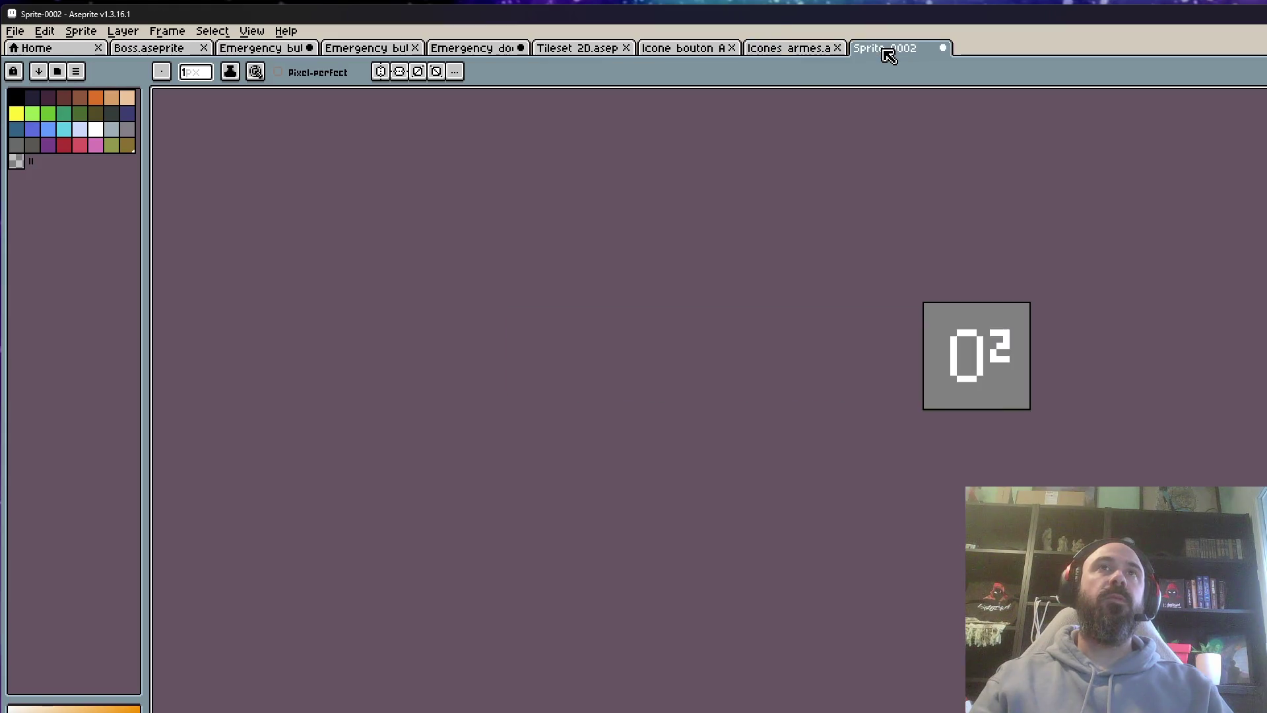
Close Sprite-0002 without saving, plus Icone bouton AU and Tileset 2D, returning to Emergency button side
{"action": "left_click", "coordinate": [837, 48]}
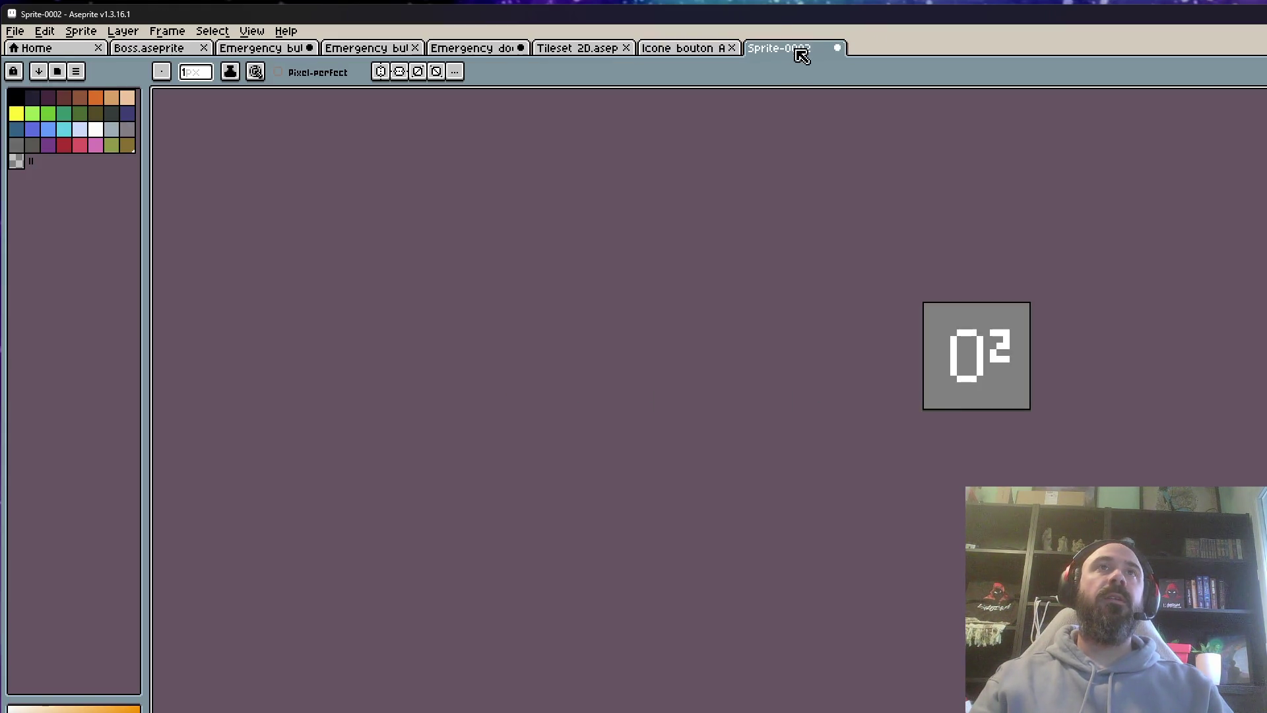
{"action": "left_click", "coordinate": [837, 47]}
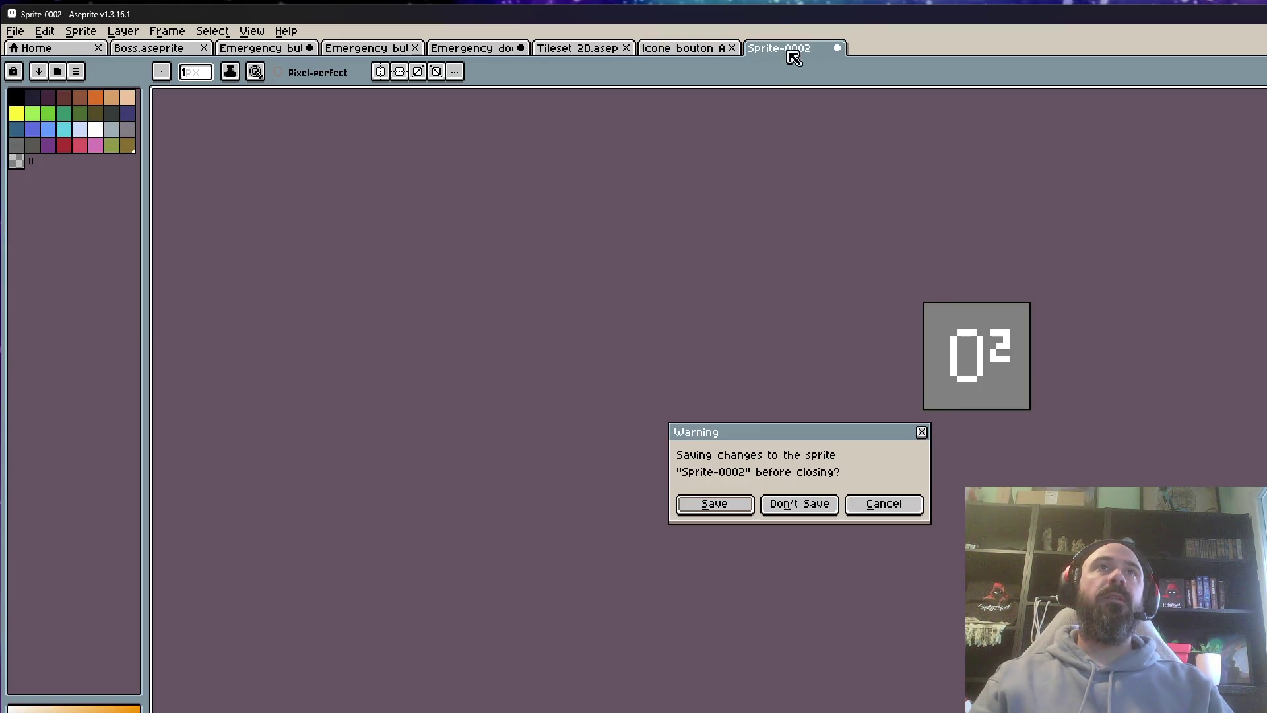
{"action": "left_click", "coordinate": [818, 507]}
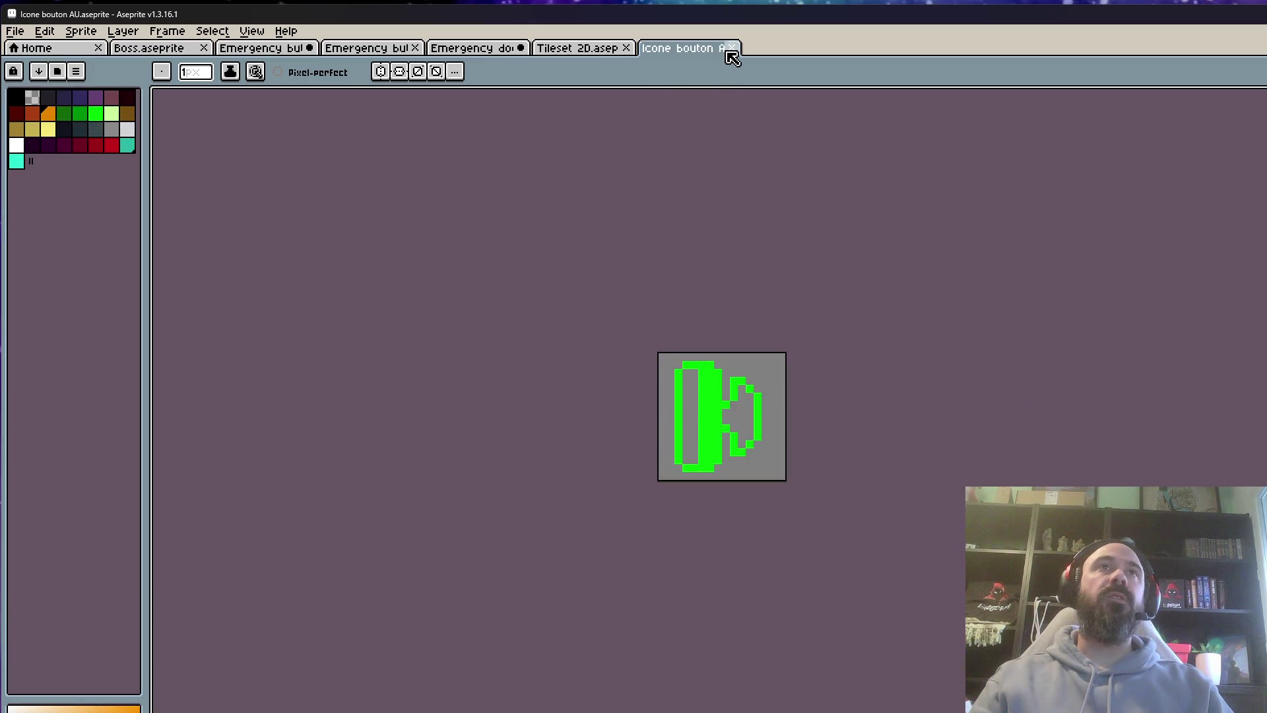
{"action": "left_click", "coordinate": [732, 49]}
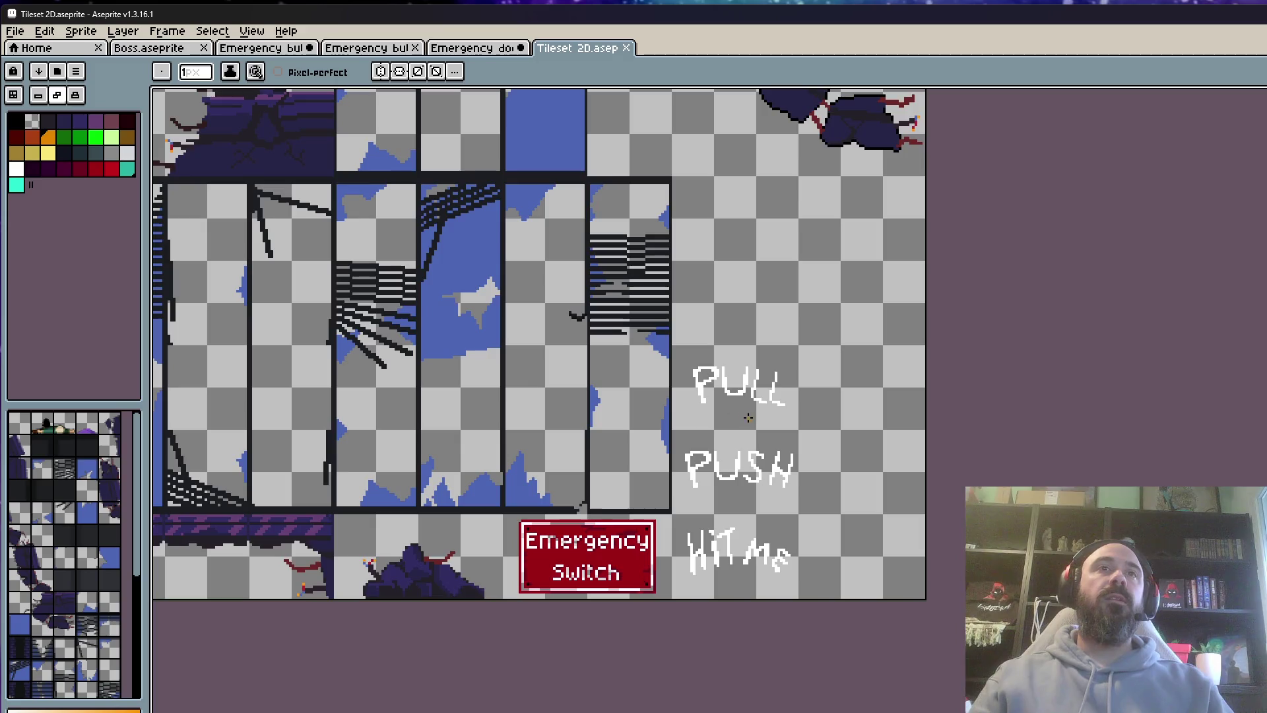
{"action": "scroll", "coordinate": [738, 391], "scroll_direction": "down", "scroll_amount": 2}
{"action": "scroll", "coordinate": [735, 355], "scroll_direction": "up", "scroll_amount": 2}
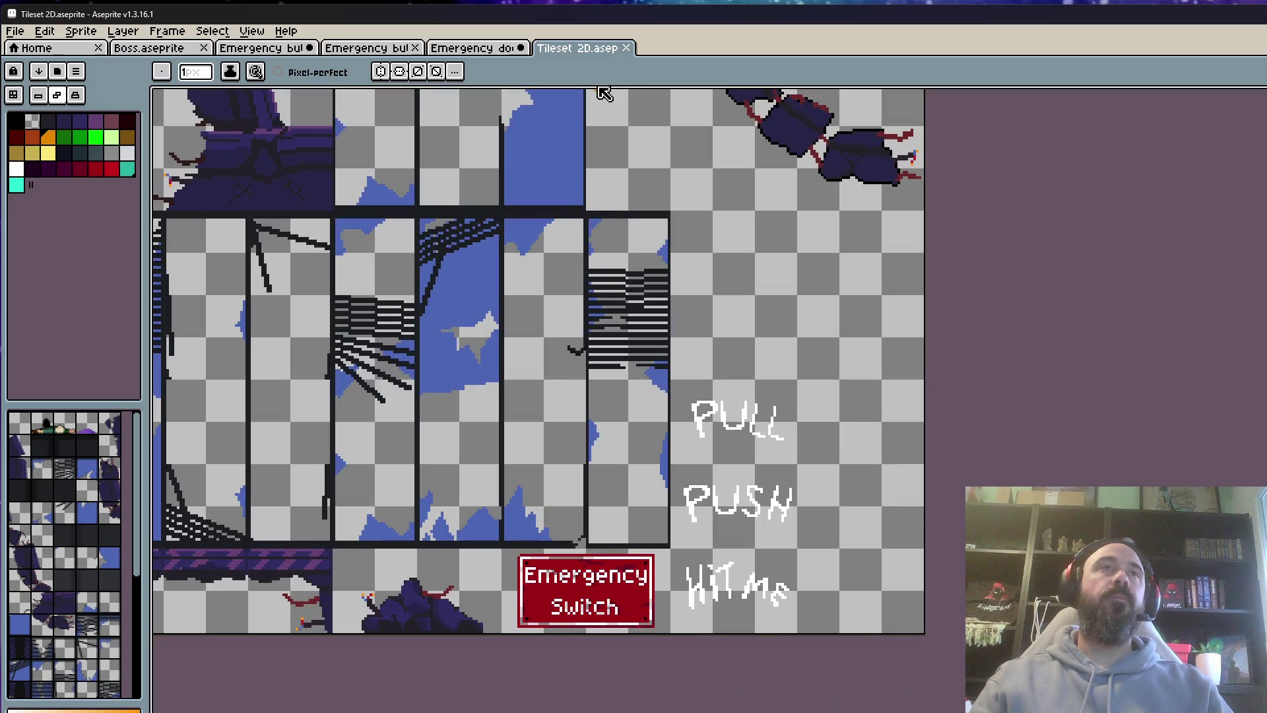
{"action": "left_click", "coordinate": [626, 48]}
{"action": "left_click", "coordinate": [371, 48]}
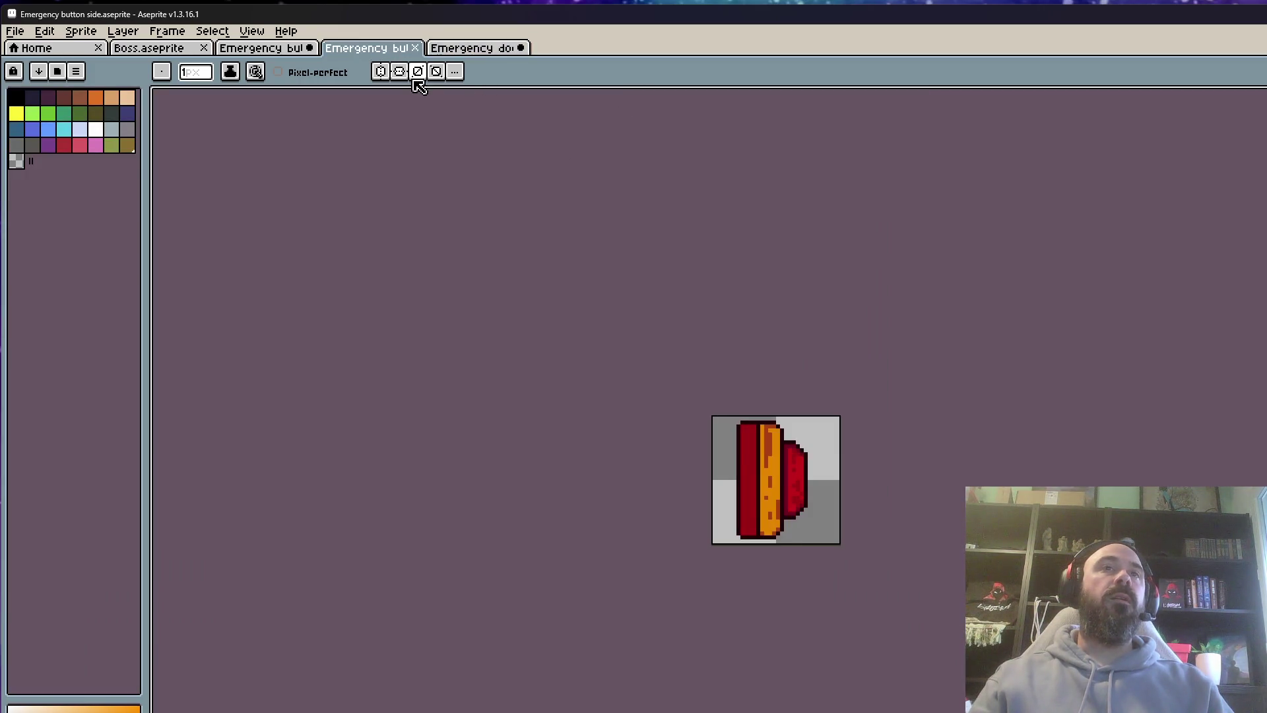
Step forward to frame 16 where the cap is pressed flat and start a new tag there
{"action": "key", "text": "Return"}
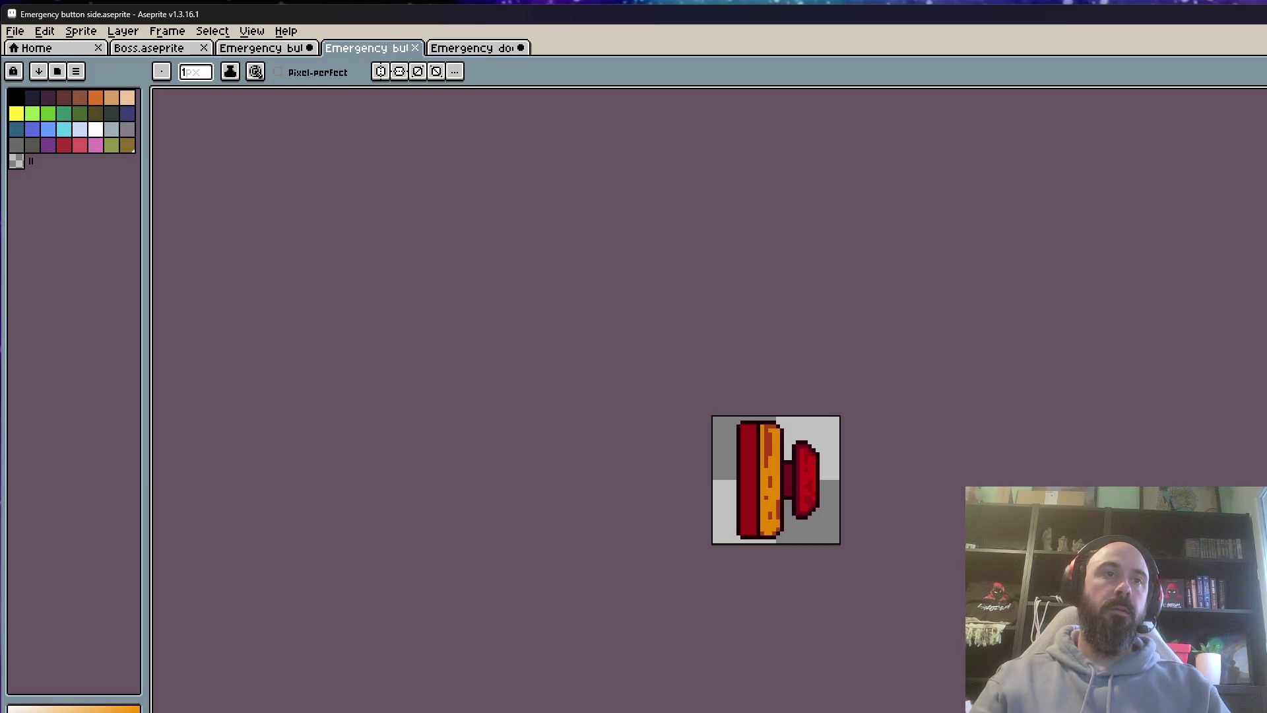
{"action": "key", "text": "Right"}
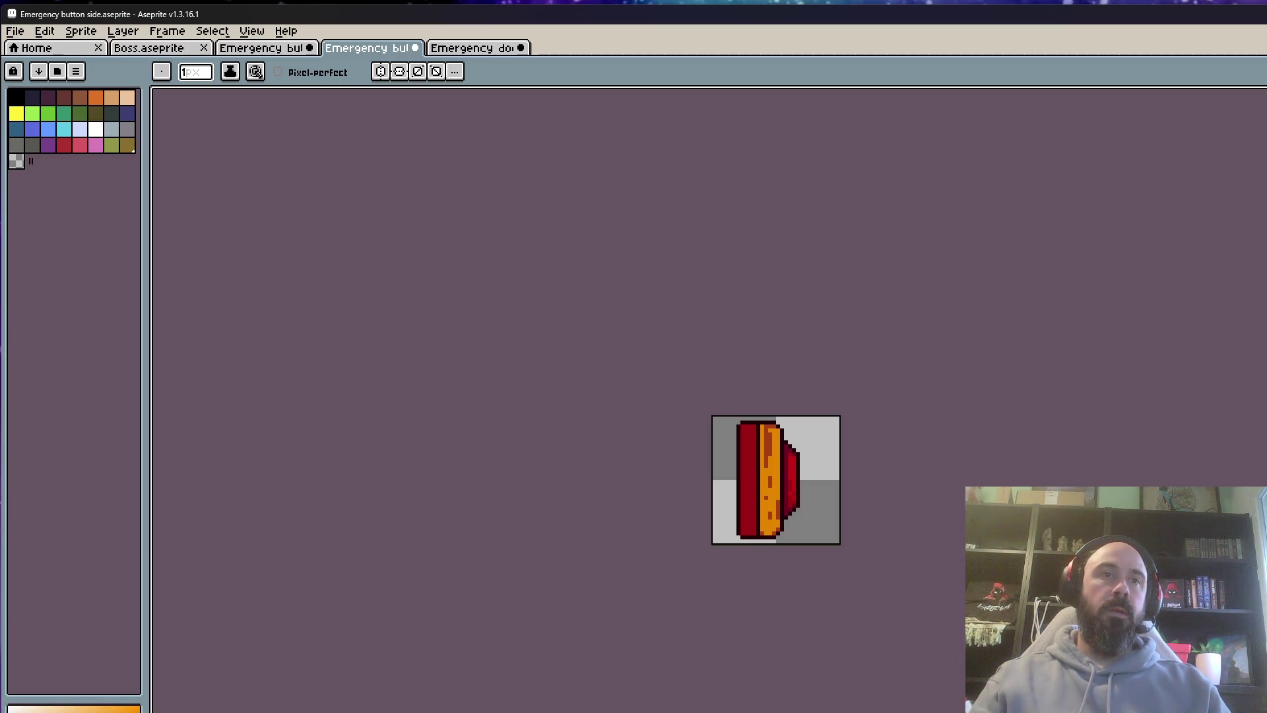
{"action": "key", "text": "alt+F2"}
Name the new frame-16 tag 'On' and confirm it
{"action": "type", "text": "On"}
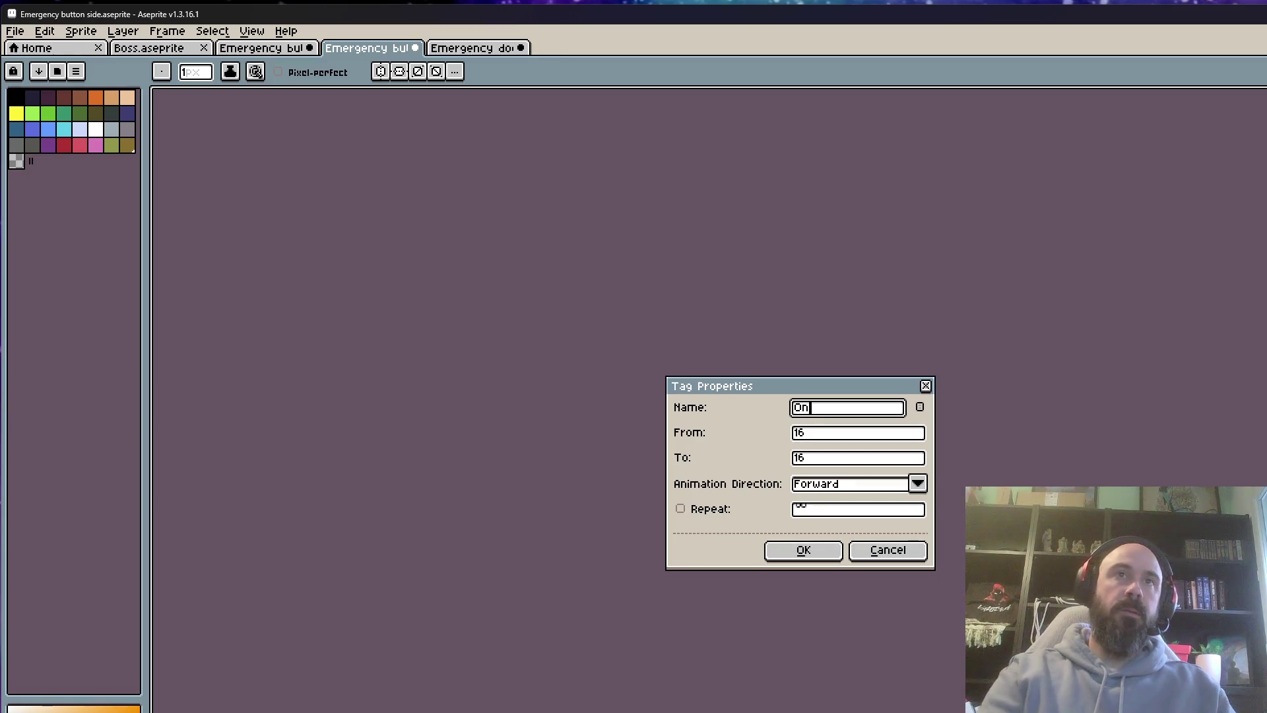
{"action": "left_click", "coordinate": [825, 555]}
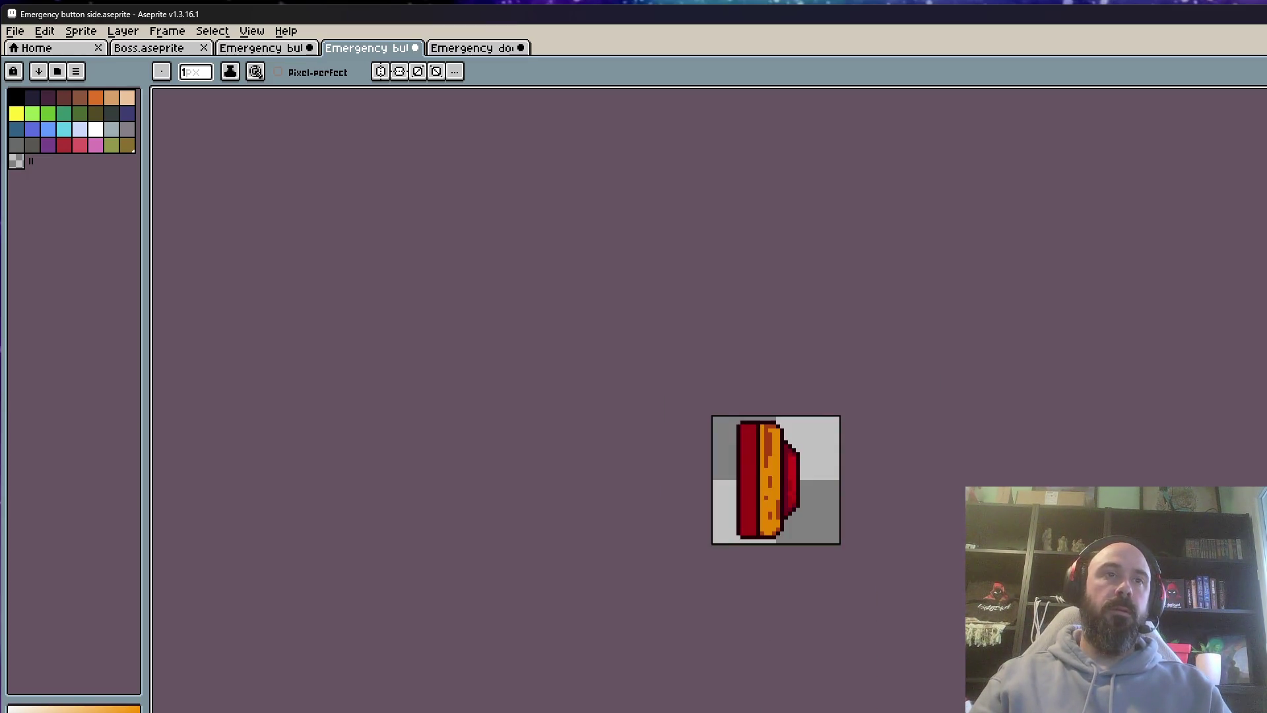
{"action": "scroll", "coordinate": [712, 545], "scroll_direction": "up", "scroll_amount": 2}
{"action": "scroll", "coordinate": [853, 406], "scroll_direction": "up", "scroll_amount": 1}
Select the red button cap and shift it one pixel left
{"action": "key", "text": "alt"}
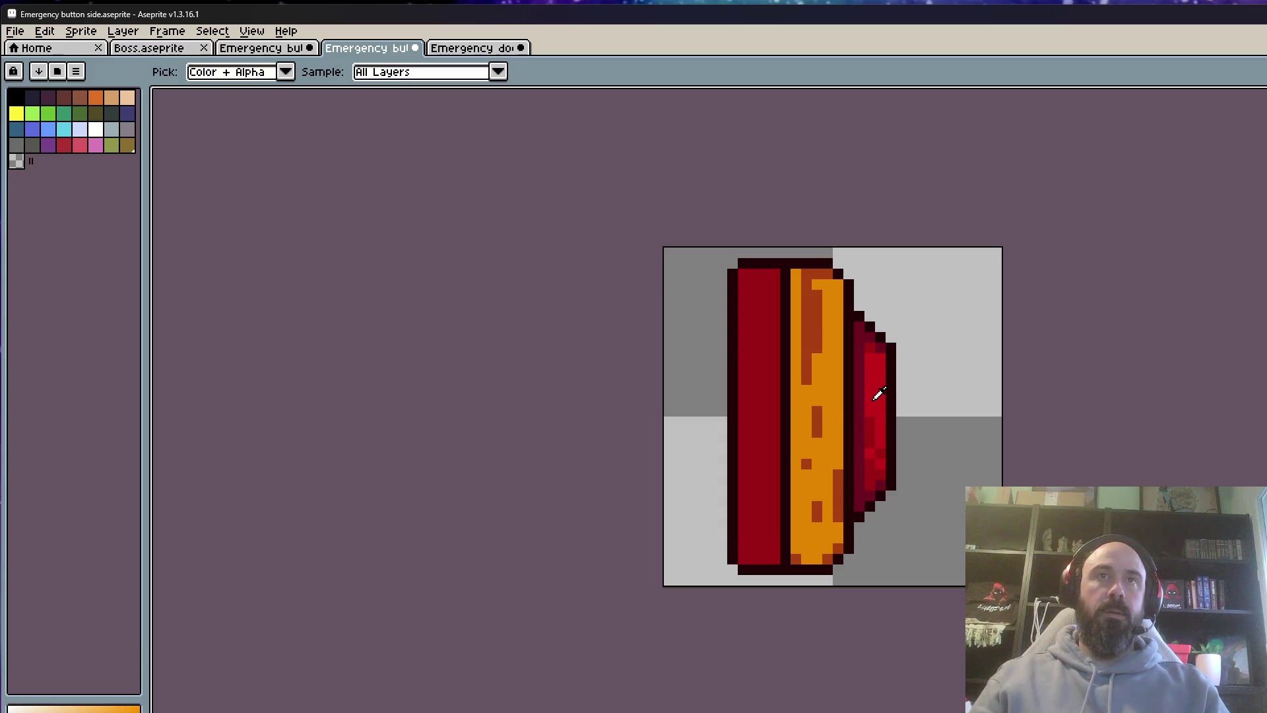
{"action": "scroll", "coordinate": [878, 394], "scroll_direction": "up", "scroll_amount": 2}
{"action": "key", "text": "m"}
{"action": "left_click_drag", "start_coordinate": [853, 218], "coordinate": [965, 708]}
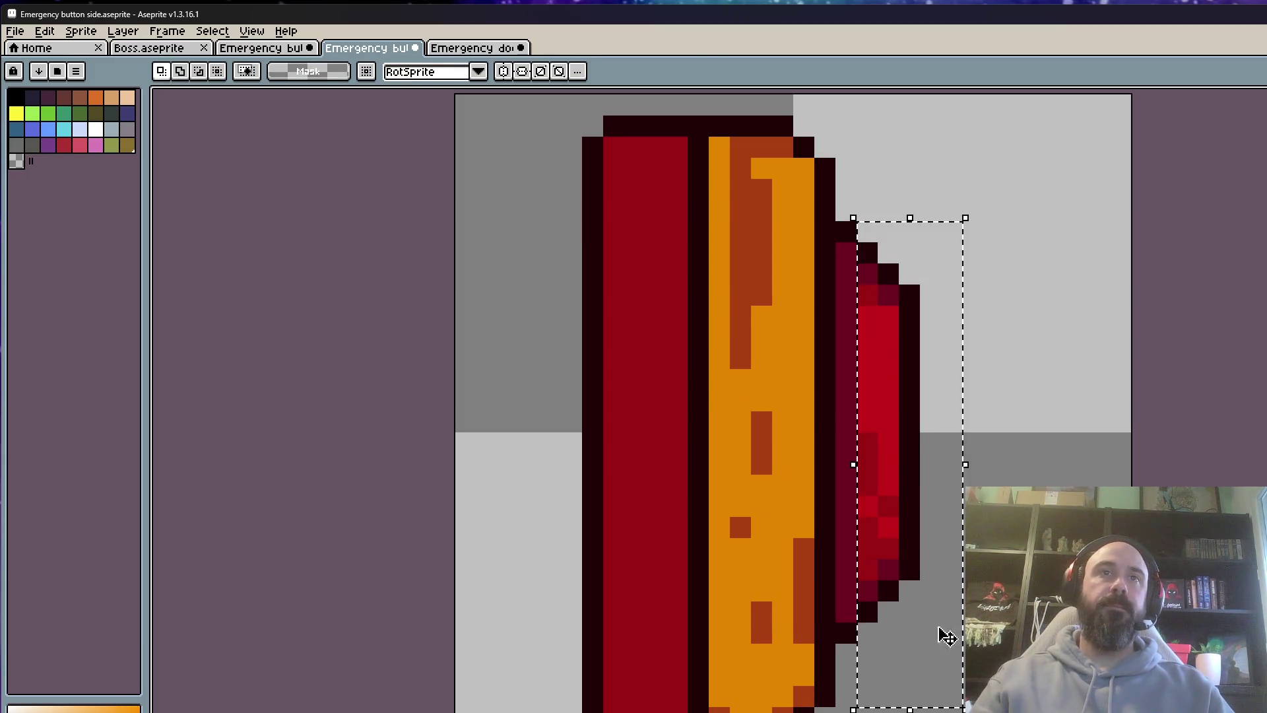
{"action": "key", "text": "Left"}
{"action": "key", "text": "Return"}
Deselect the cap and erase the stray pixel using the transparent colour
{"action": "scroll", "coordinate": [898, 475], "scroll_direction": "down", "scroll_amount": 5}
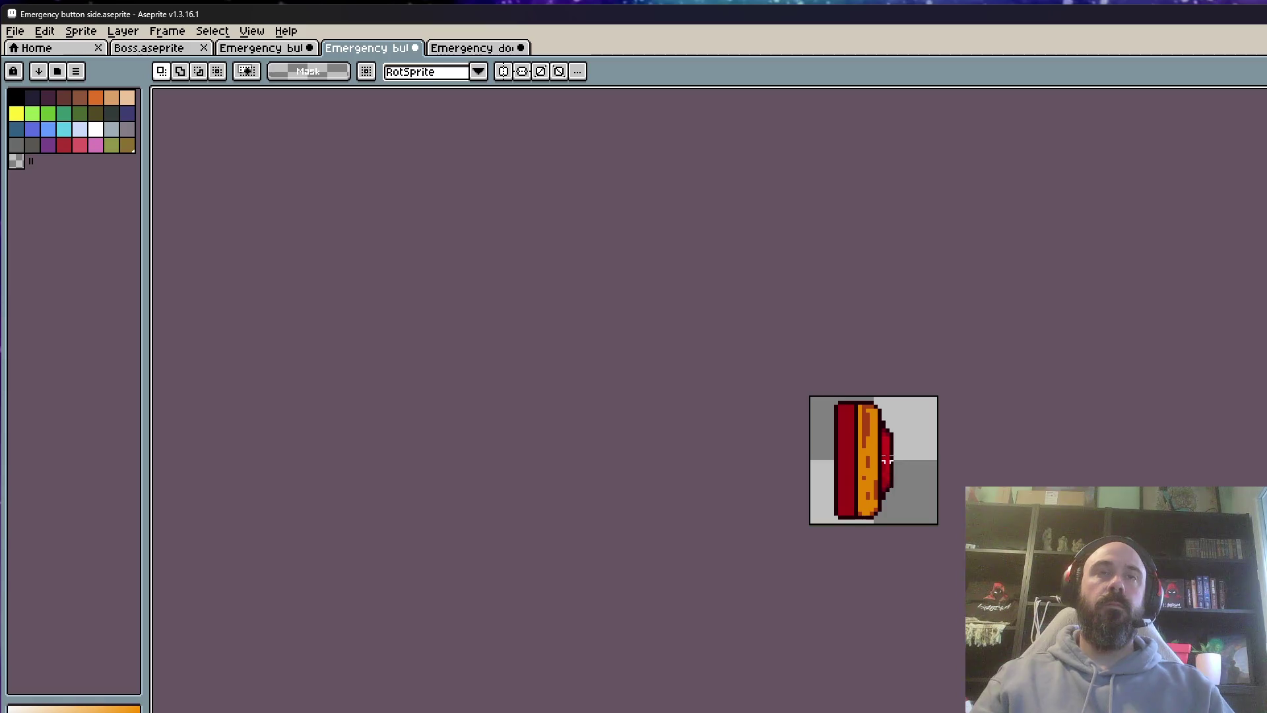
{"action": "scroll", "coordinate": [890, 466], "scroll_direction": "up", "scroll_amount": 5}
{"action": "key", "text": "v"}
{"action": "key", "text": "b"}
{"action": "key", "text": "ctrl+d"}
{"action": "left_click", "coordinate": [17, 161]}
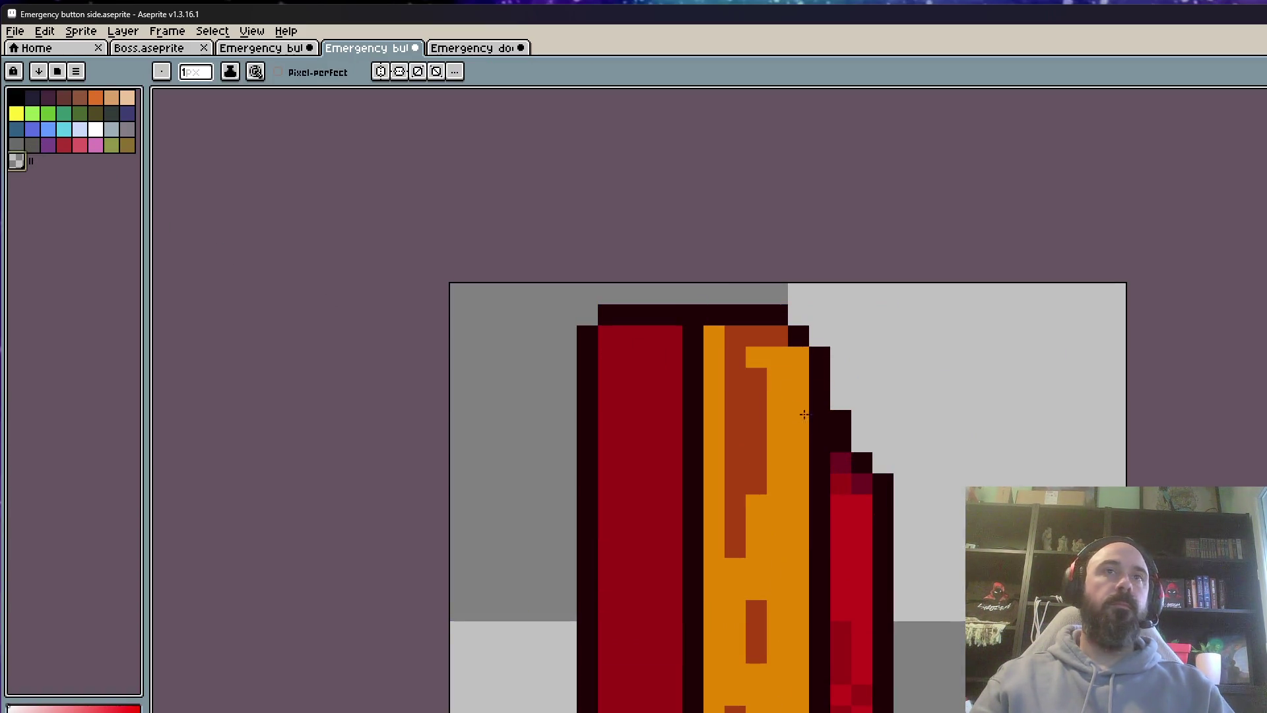
{"action": "scroll", "coordinate": [798, 413], "scroll_direction": "down", "scroll_amount": 3}
{"action": "scroll", "coordinate": [891, 348], "scroll_direction": "up", "scroll_amount": 3}
{"action": "scroll", "coordinate": [843, 410], "scroll_direction": "down", "scroll_amount": 2}
{"action": "scroll", "coordinate": [868, 404], "scroll_direction": "down", "scroll_amount": 4}
{"action": "scroll", "coordinate": [883, 339], "scroll_direction": "up", "scroll_amount": 4}
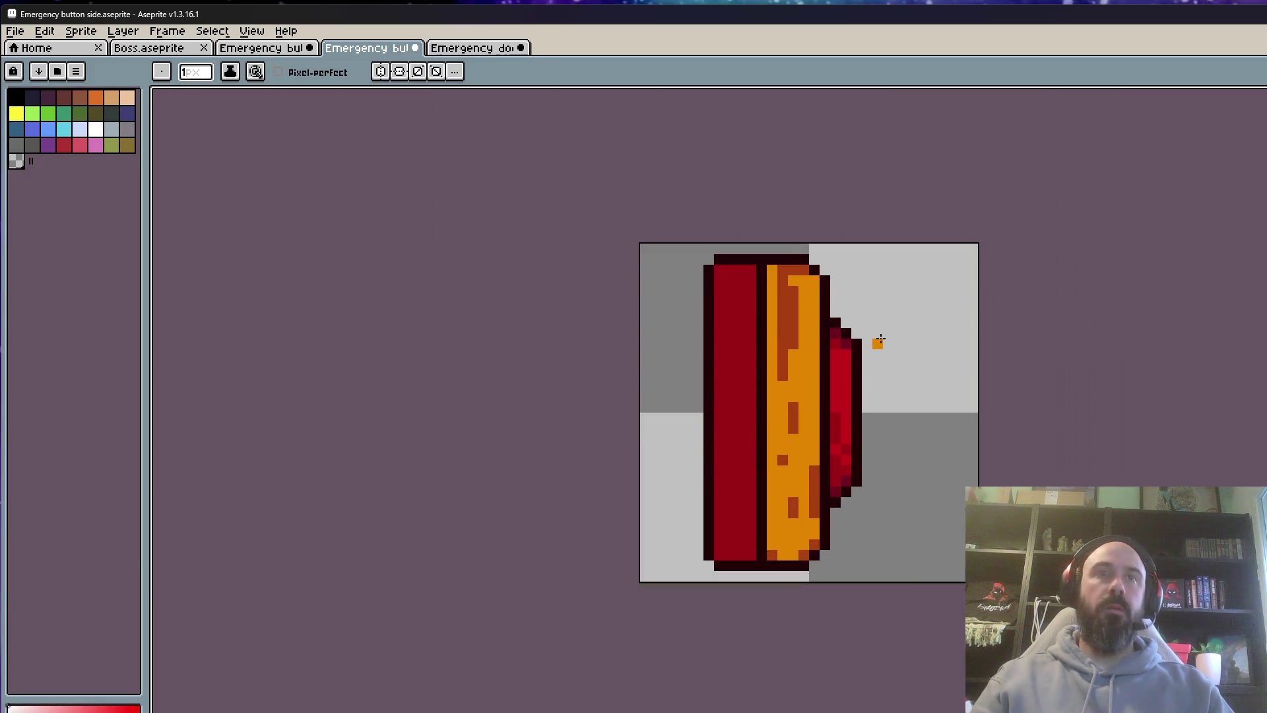
{"action": "scroll", "coordinate": [881, 339], "scroll_direction": "up", "scroll_amount": 3}
Sample the cap's dark red, draw a darker shading column down the cap, and preview the animation
{"action": "key", "text": "i"}
{"action": "left_click", "coordinate": [797, 320]}
{"action": "key", "text": "b"}
{"action": "left_click_drag", "start_coordinate": [790, 343], "coordinate": [769, 650]}
{"action": "key", "text": "ctrl+z"}
{"action": "left_click", "coordinate": [786, 343]}
{"action": "left_click_drag", "start_coordinate": [786, 342], "coordinate": [791, 627]}
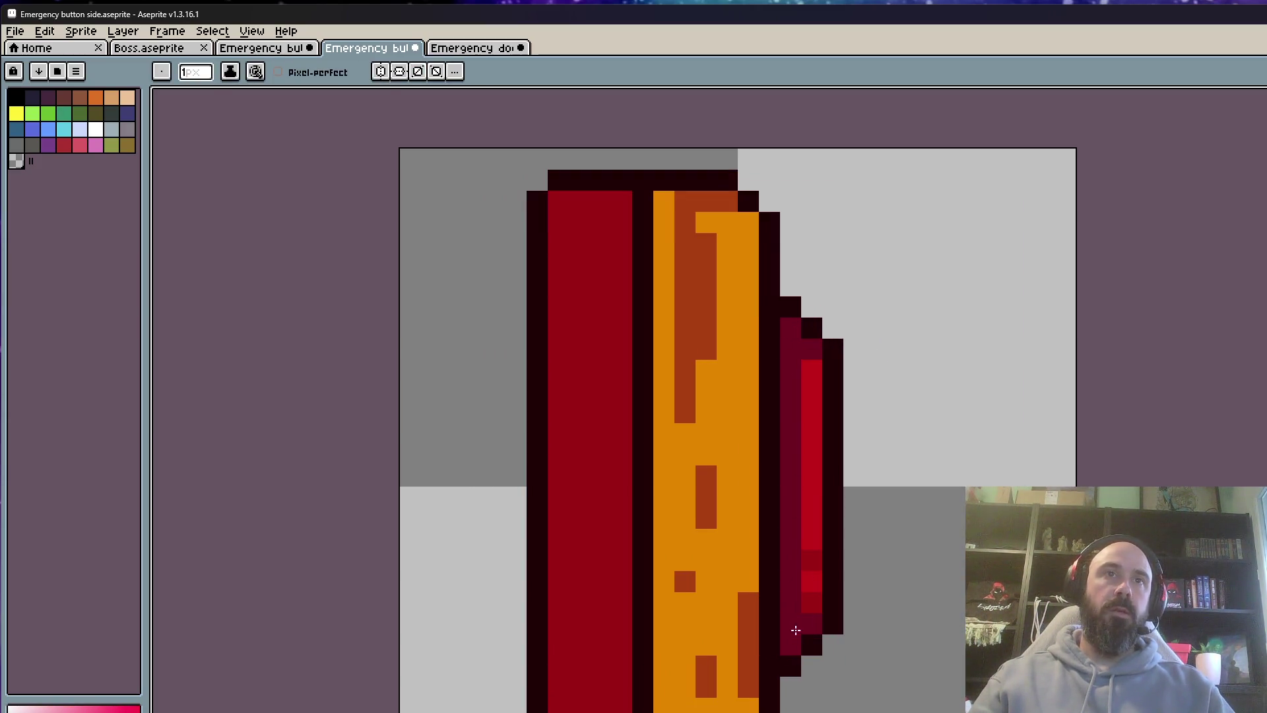
{"action": "scroll", "coordinate": [843, 523], "scroll_direction": "down", "scroll_amount": 5}
{"action": "left_click_drag", "start_coordinate": [843, 523], "coordinate": [854, 466]}
{"action": "key", "text": "Return"}
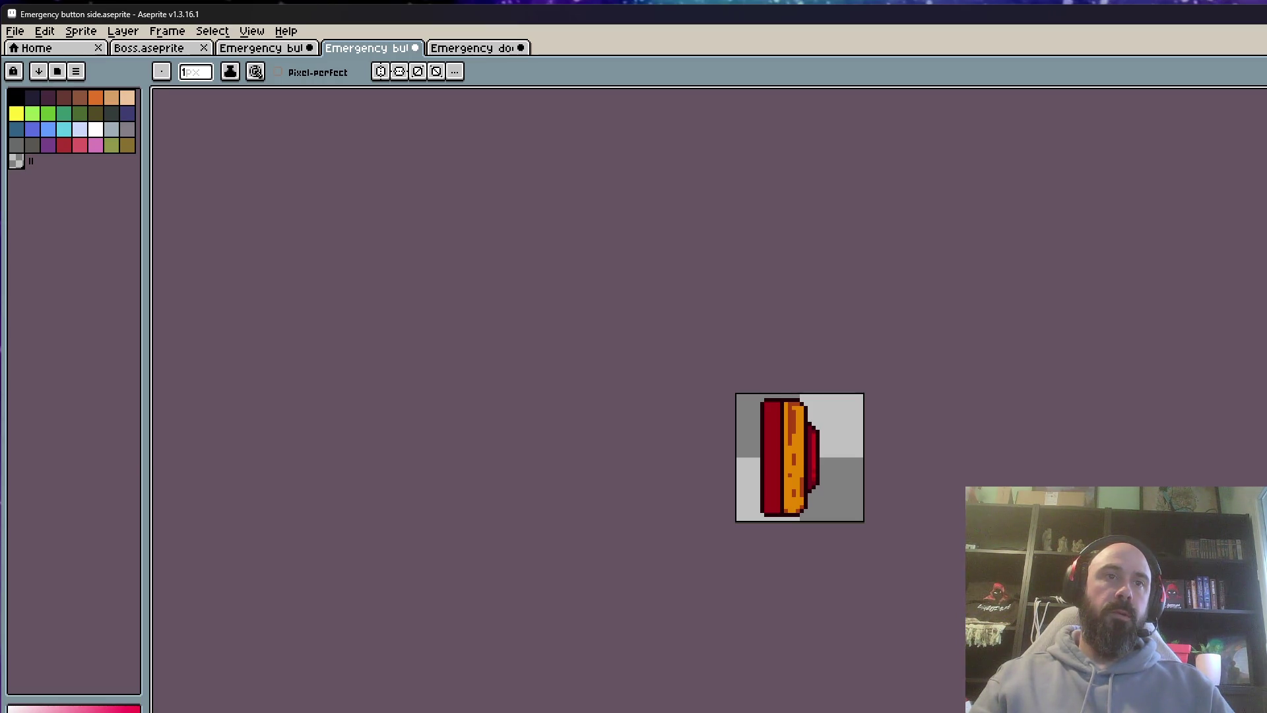
Add a tag named 'On' on frame 18 and play the button animation
{"action": "key", "text": "alt+f2"}
{"action": "type", "text": "On"}
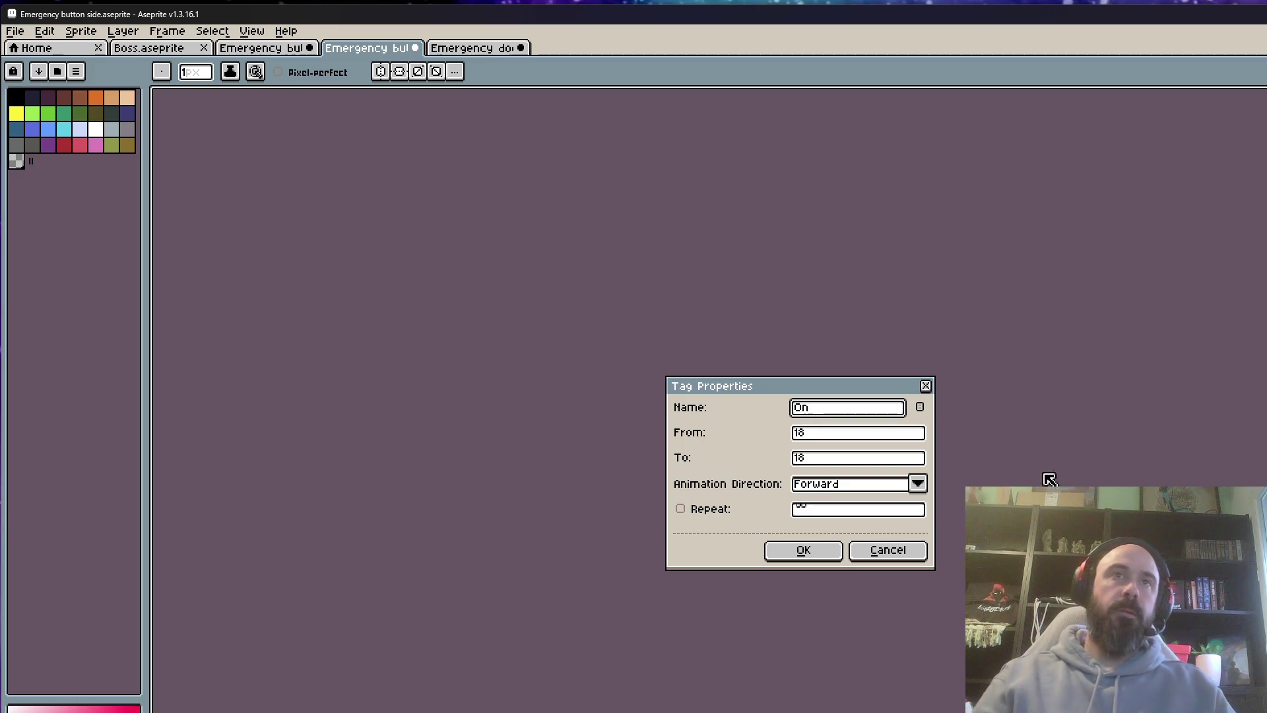
{"action": "left_click", "coordinate": [825, 544]}
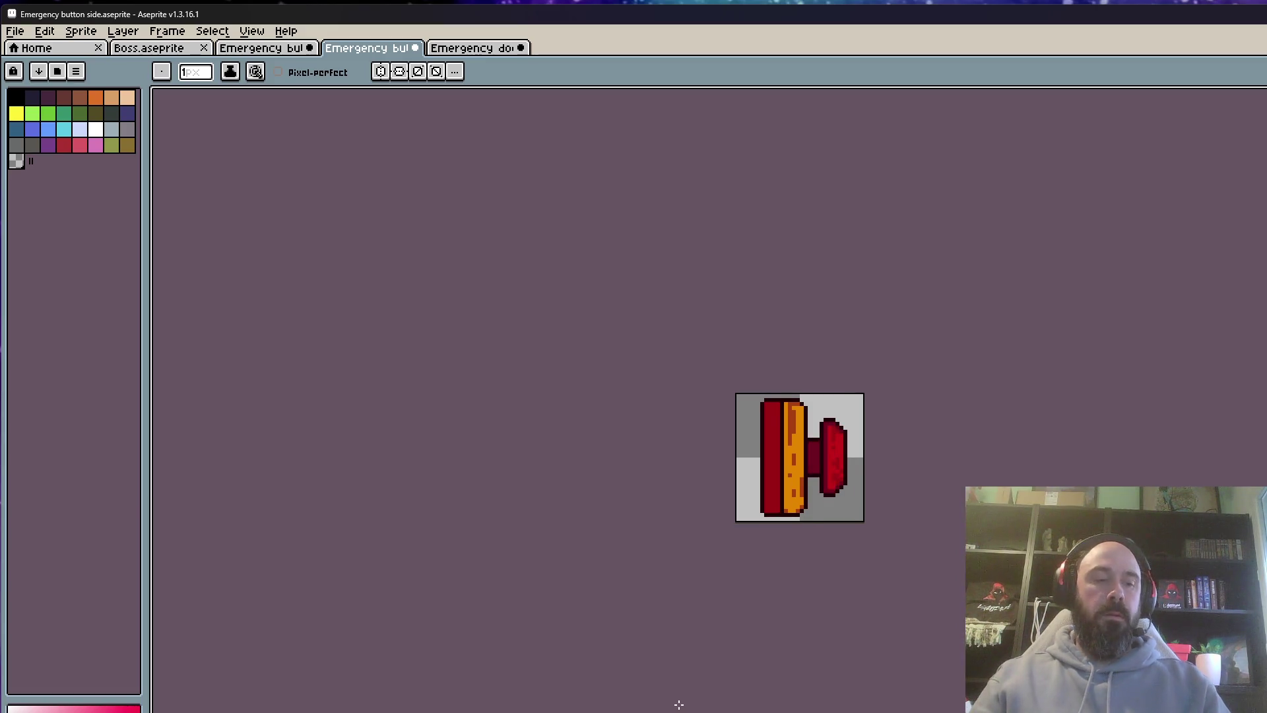
{"action": "key", "text": "v"}
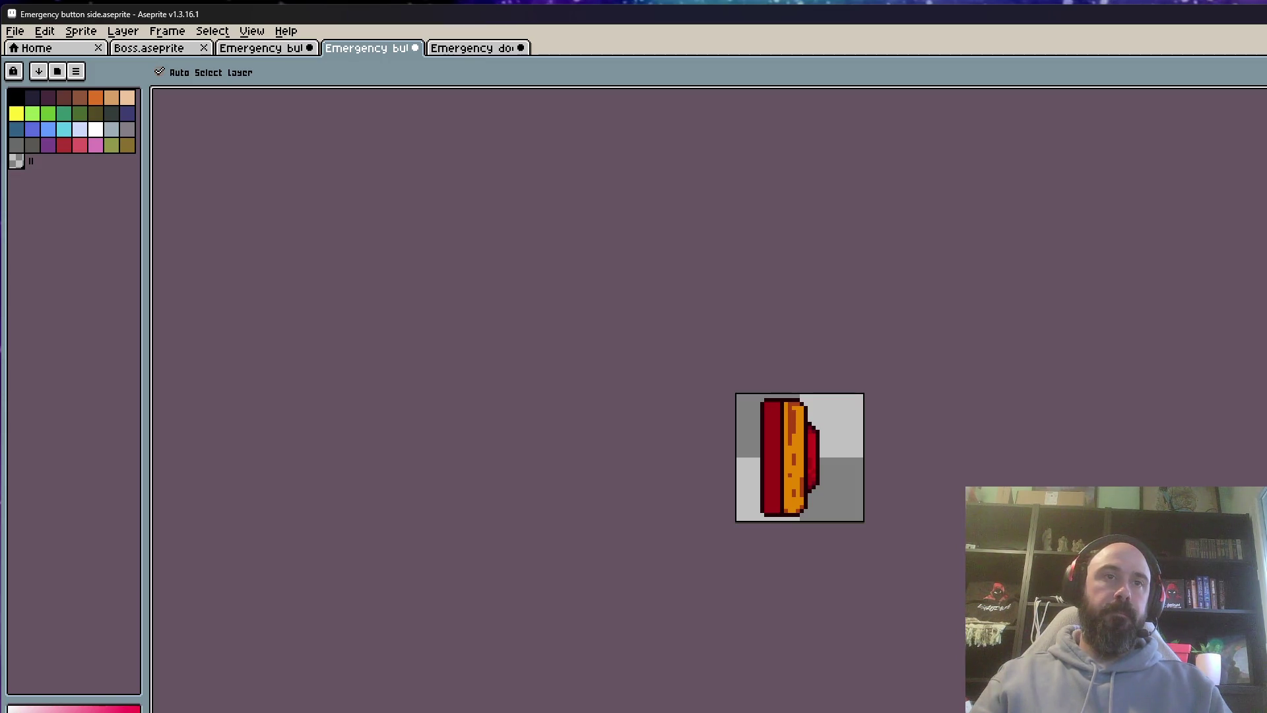
{"action": "key", "text": "Return"}
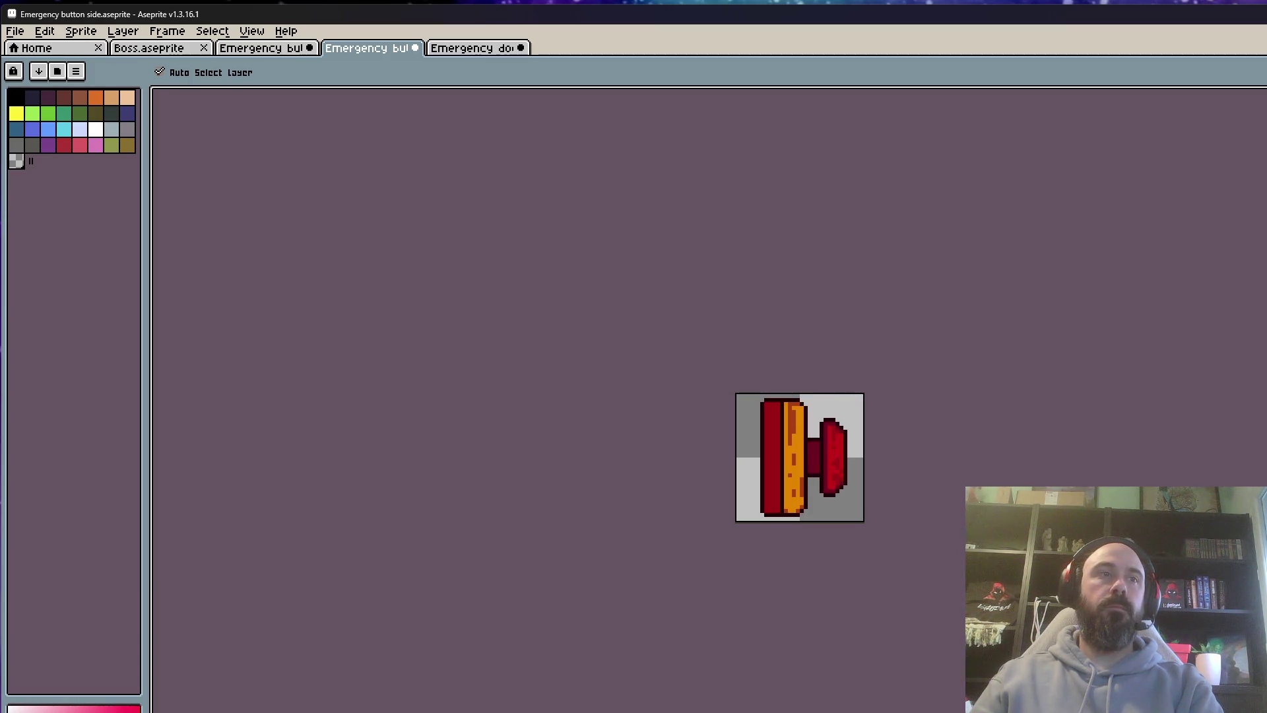
Save the side-view emergency button sprite
{"action": "key", "text": "b"}
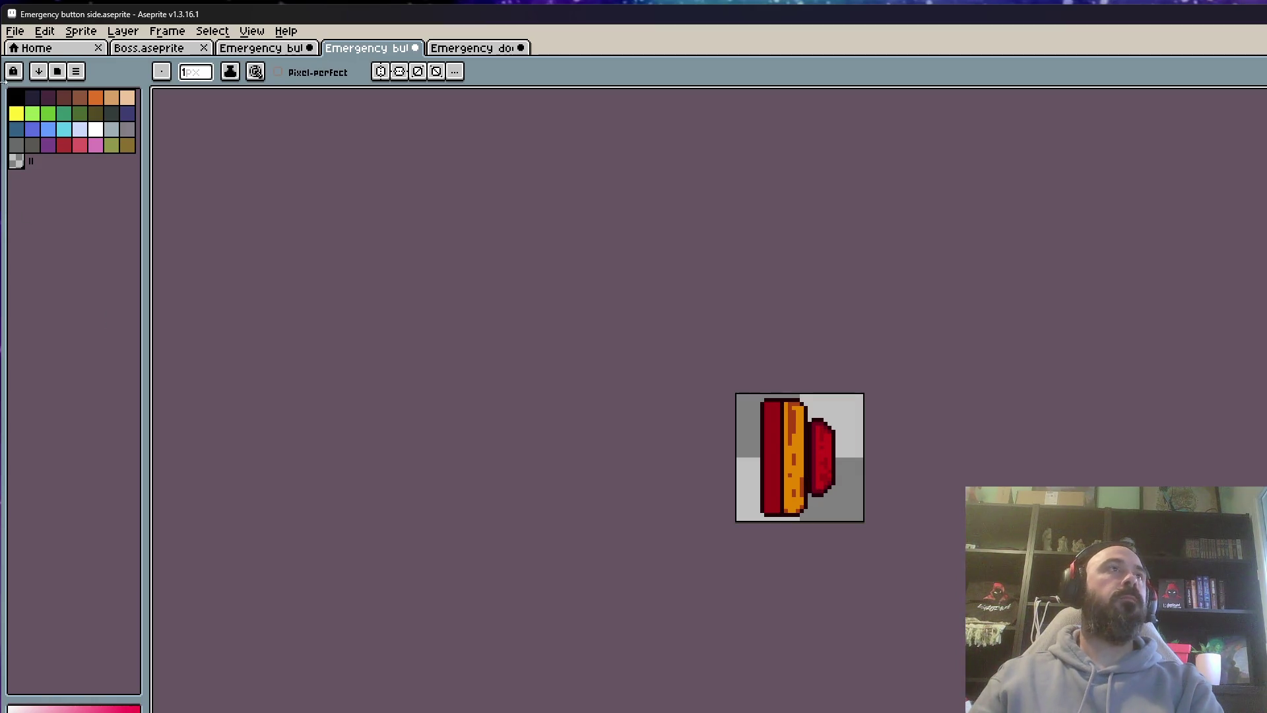
{"action": "left_click", "coordinate": [30, 33]}
{"action": "left_click", "coordinate": [19, 94]}
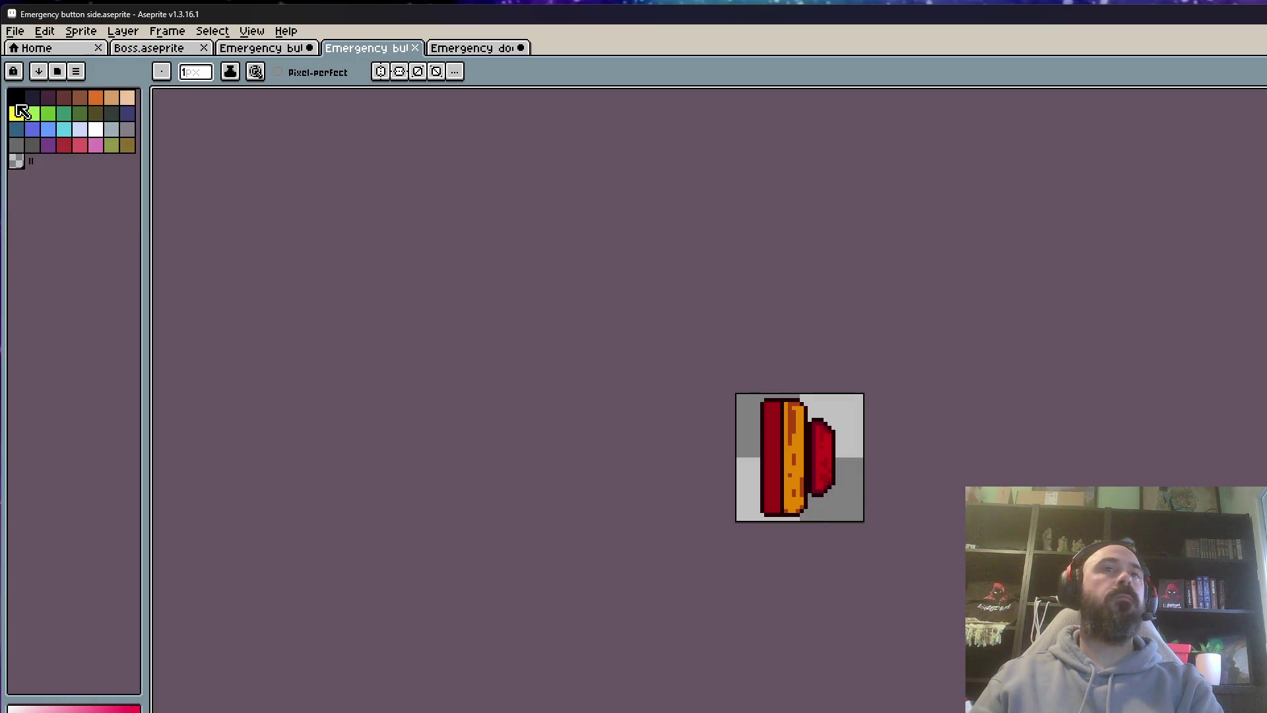
Look over the emergency door, front-view button and Boss sprites
{"action": "left_click", "coordinate": [478, 51]}
{"action": "left_click", "coordinate": [293, 57]}
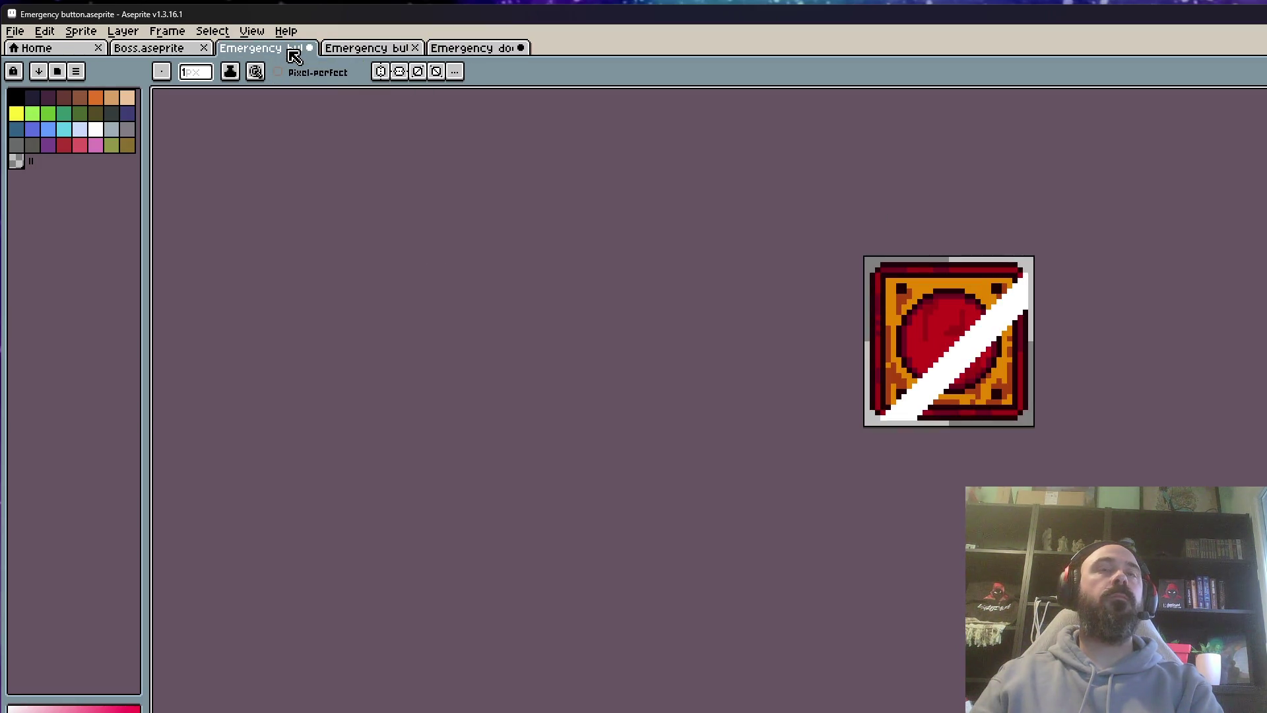
{"action": "key", "text": "ctrl+shift+Tab"}
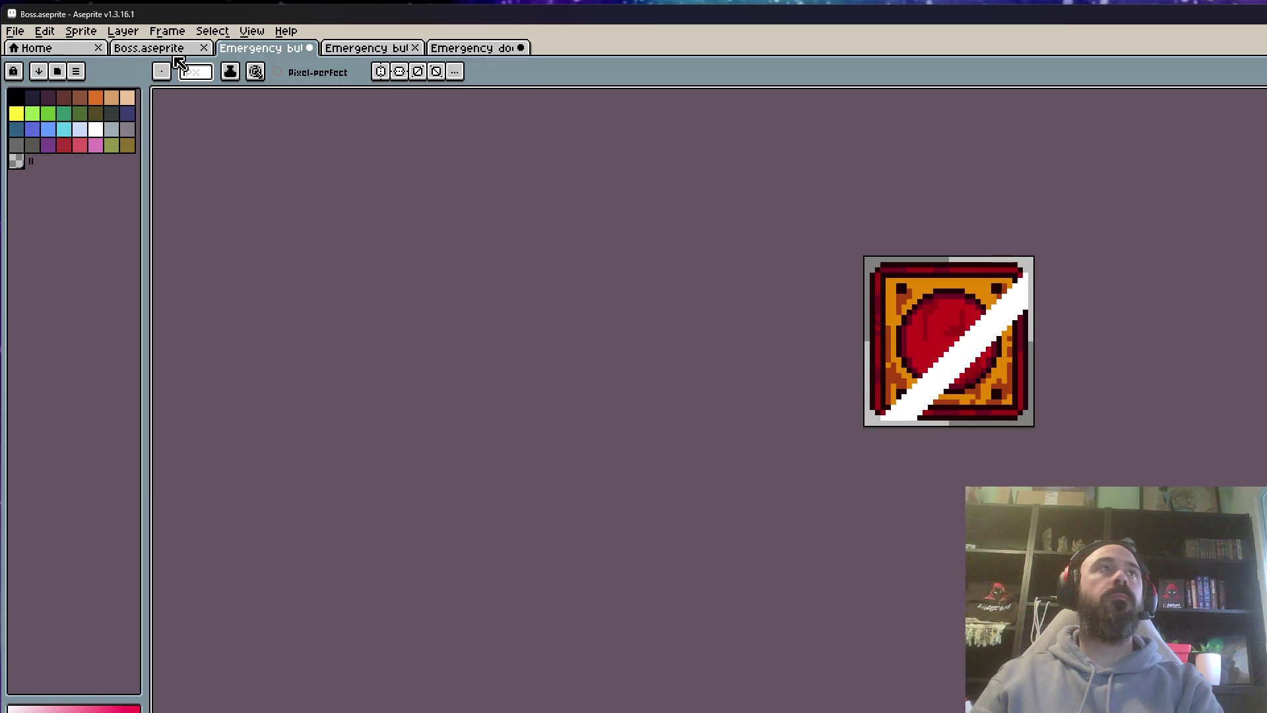
{"action": "left_click", "coordinate": [285, 54]}
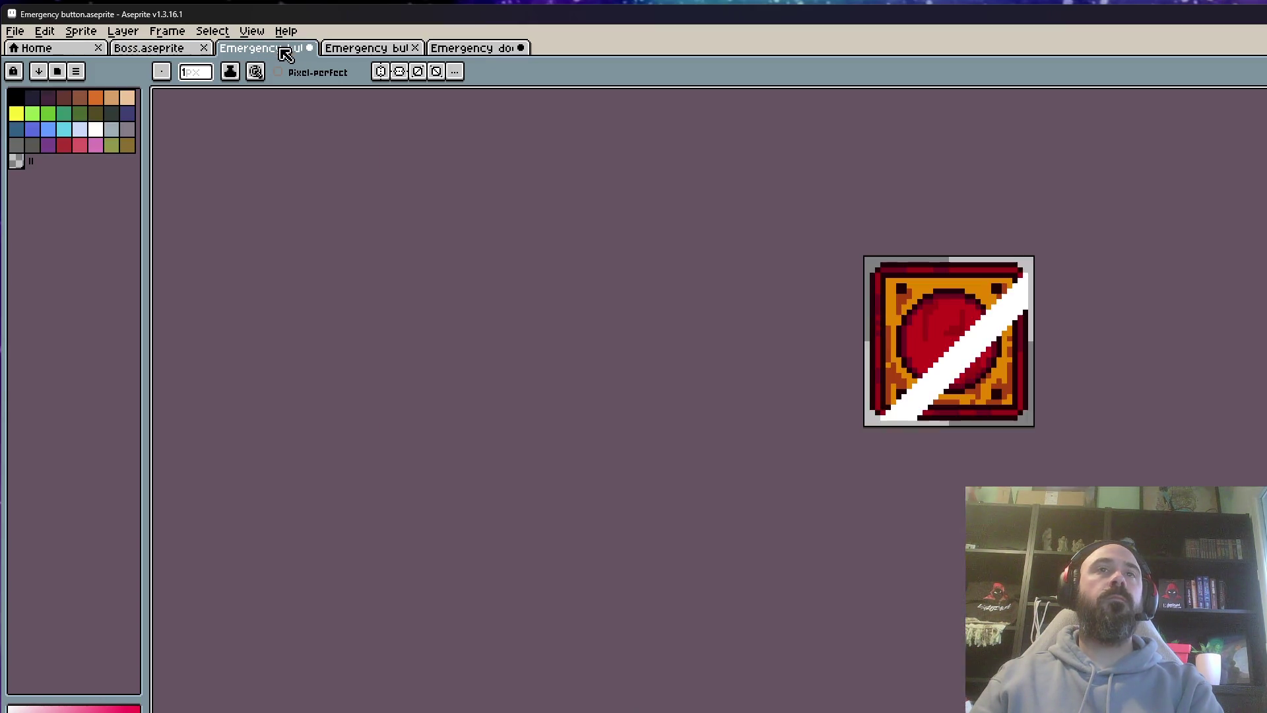
{"action": "left_click", "coordinate": [345, 55]}
{"action": "left_click", "coordinate": [264, 56]}
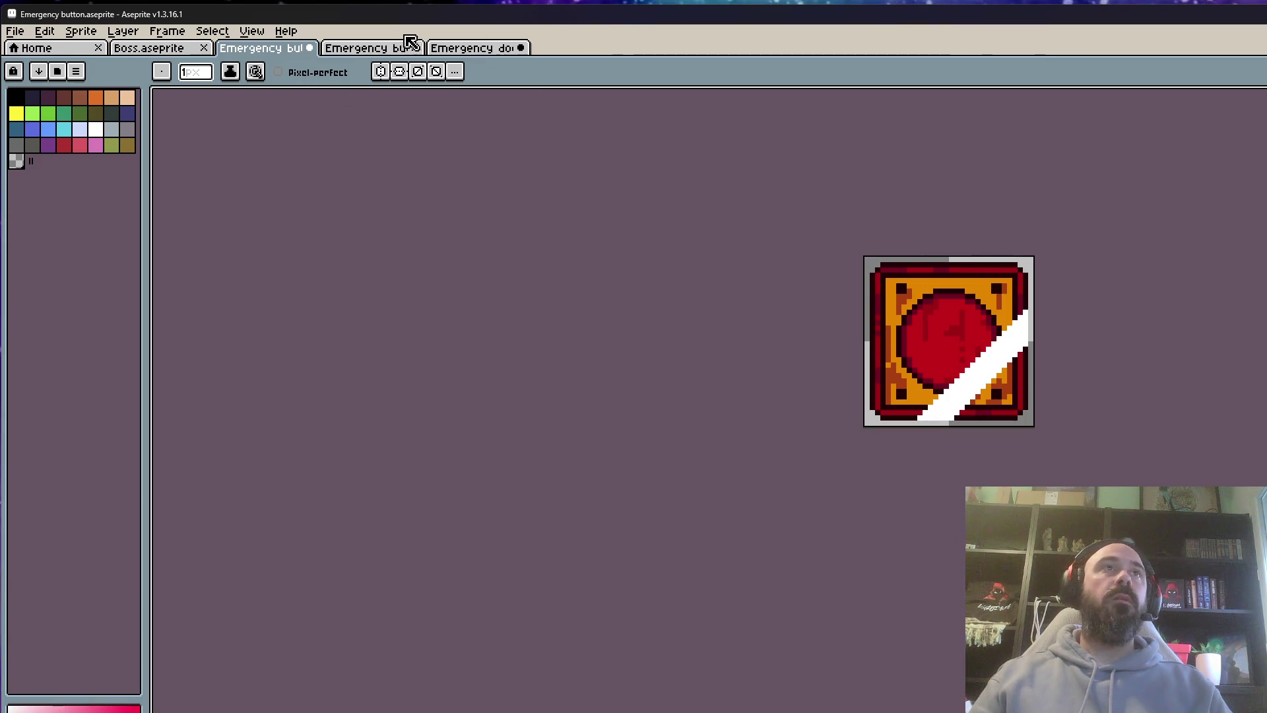
Return to the side-view button, move to the extended-cap frame and play the animation
{"action": "left_click", "coordinate": [366, 50]}
{"action": "key", "text": "Right"}
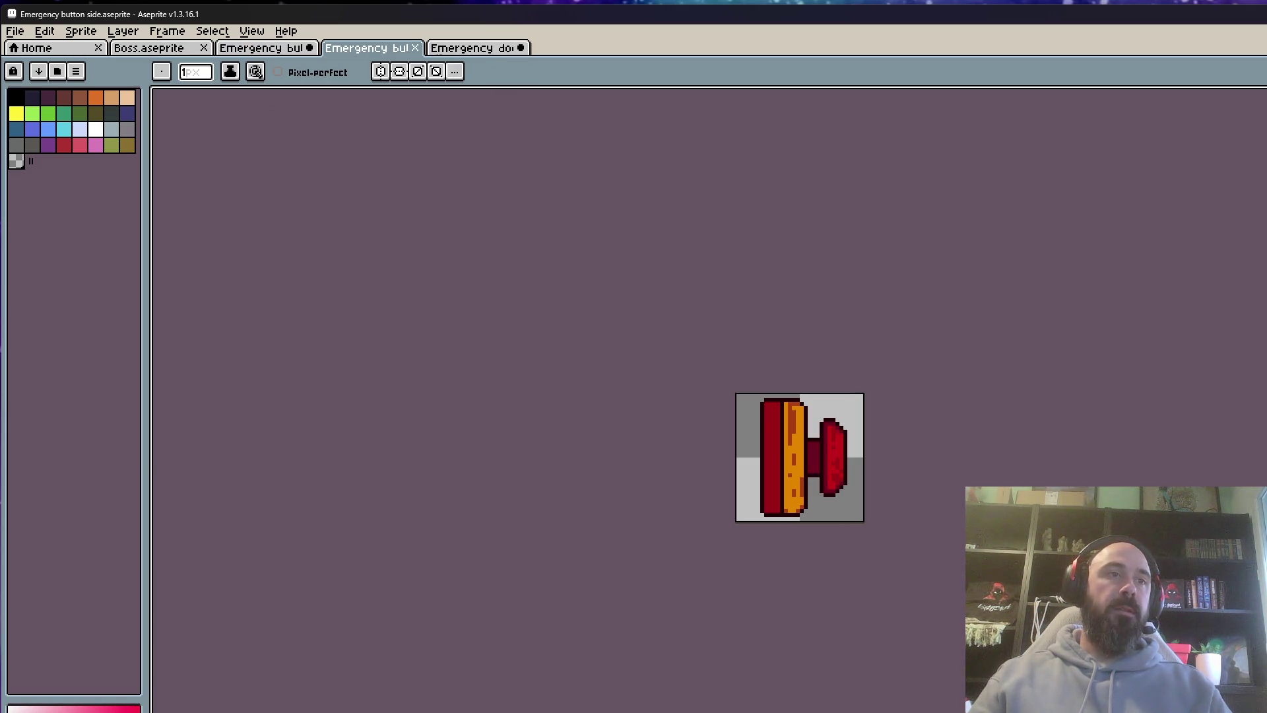
{"action": "key", "text": "Return"}
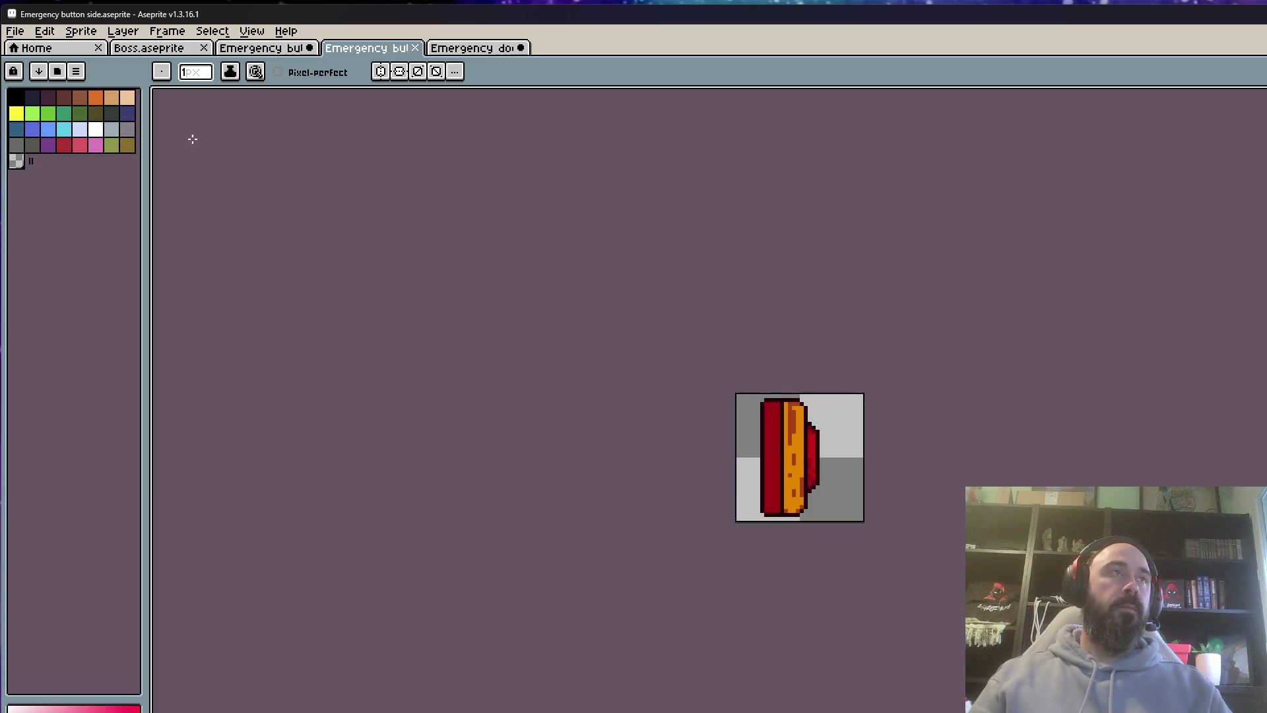
{"action": "left_click", "coordinate": [14, 31]}
{"action": "left_click", "coordinate": [116, 136]}
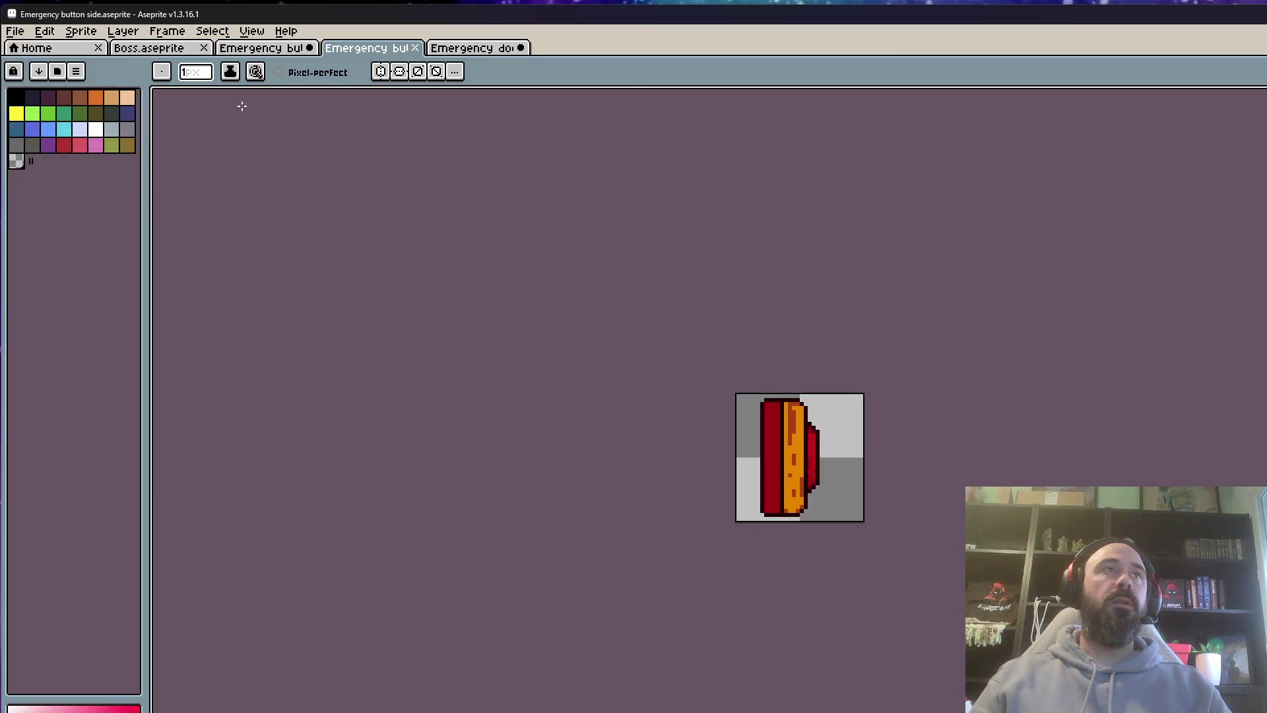
{"action": "left_click", "coordinate": [472, 53]}
{"action": "left_click", "coordinate": [384, 53]}
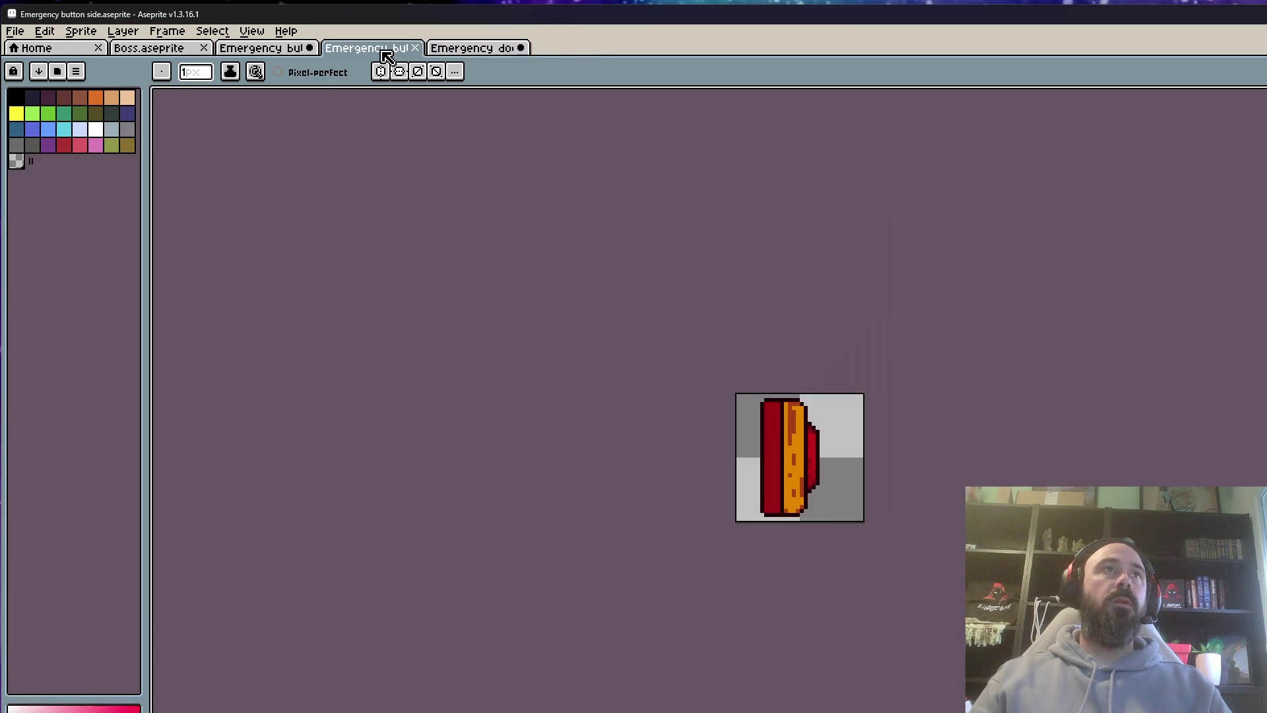
{"action": "key", "text": "Return"}
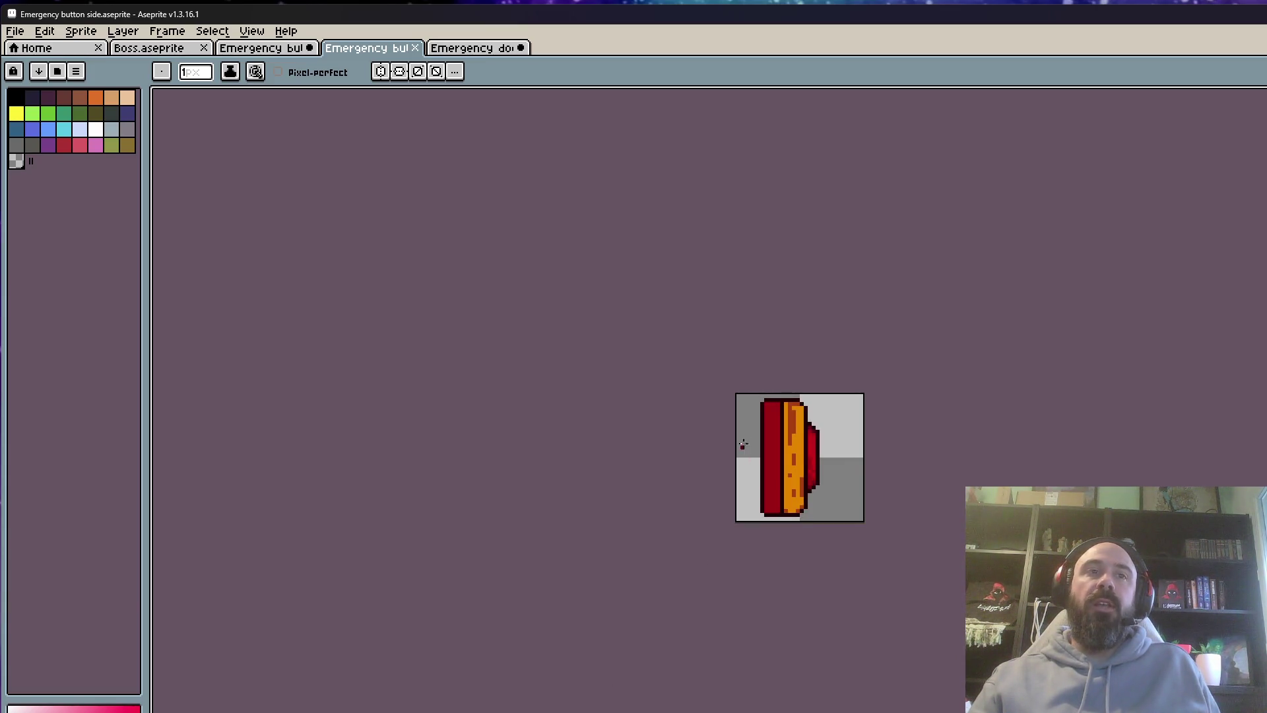
Rename the frame-16 'On' tag to 'IdleOn', correcting the spacing and capitalisation
{"action": "scroll", "coordinate": [745, 449], "scroll_direction": "up", "scroll_amount": 1}
{"action": "key", "text": "alt+F5"}
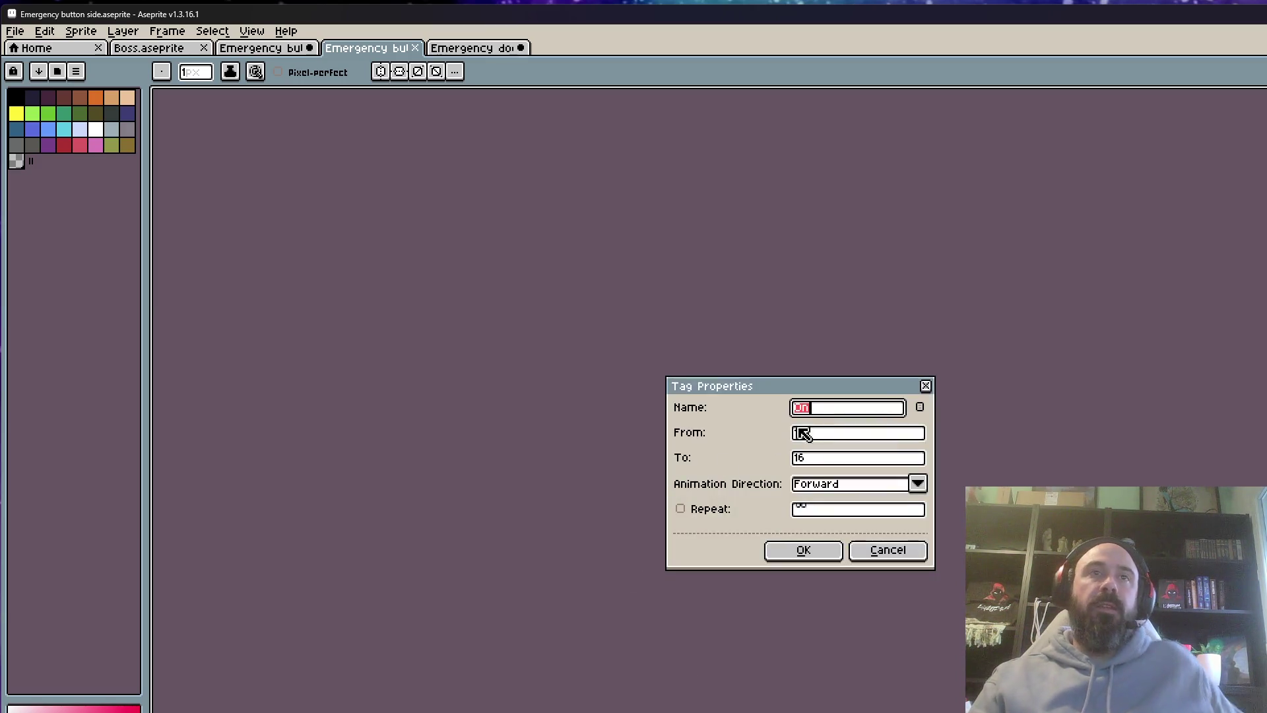
{"action": "type", "text": "Idle"}
{"action": "key", "text": "shift+End"}
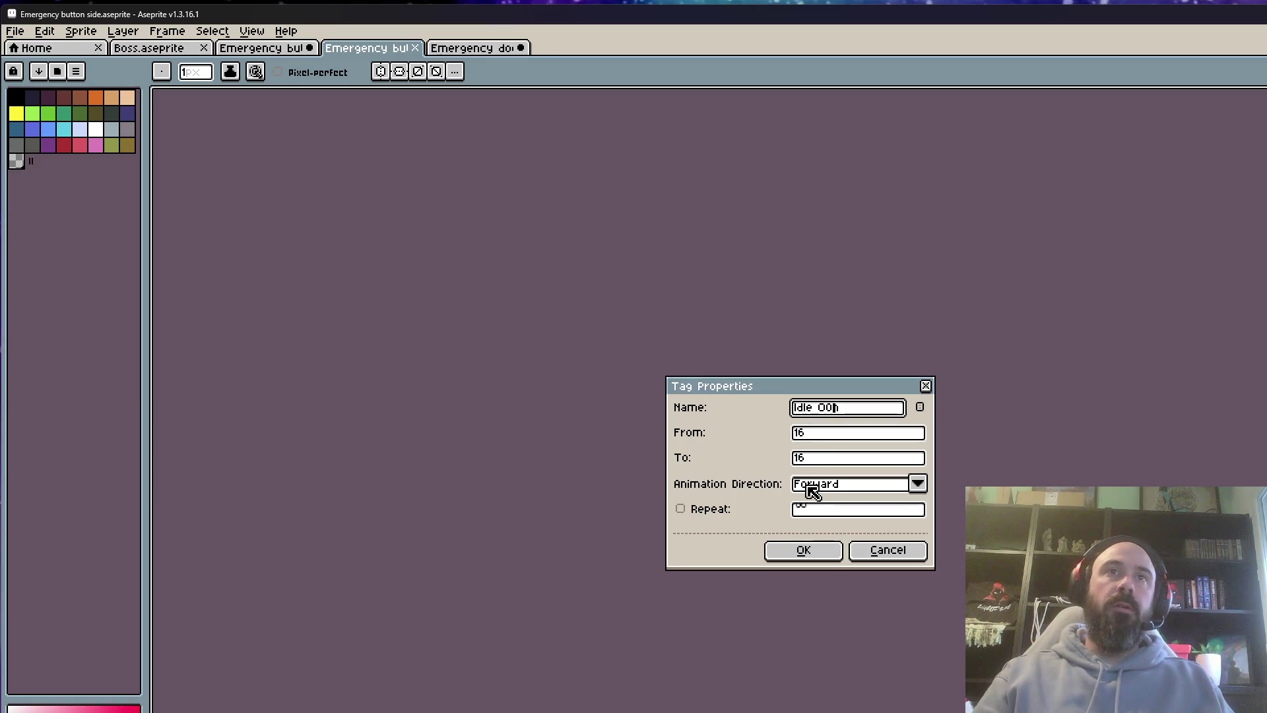
{"action": "type", "text": "on"}
{"action": "left_click", "coordinate": [828, 545]}
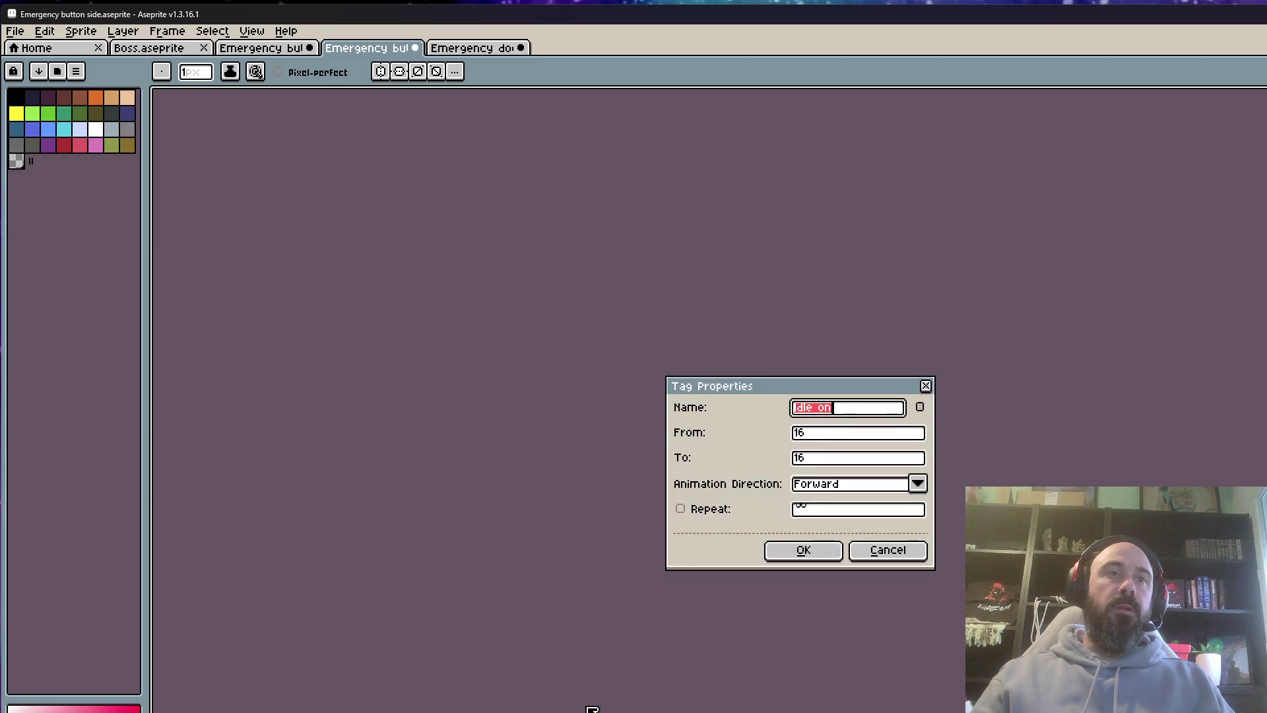
{"action": "left_click", "coordinate": [826, 415]}
{"action": "key", "text": "BackSpace"}
{"action": "key", "text": "BackSpace"}
{"action": "key", "text": "BackSpace"}
{"action": "type", "text": "On"}
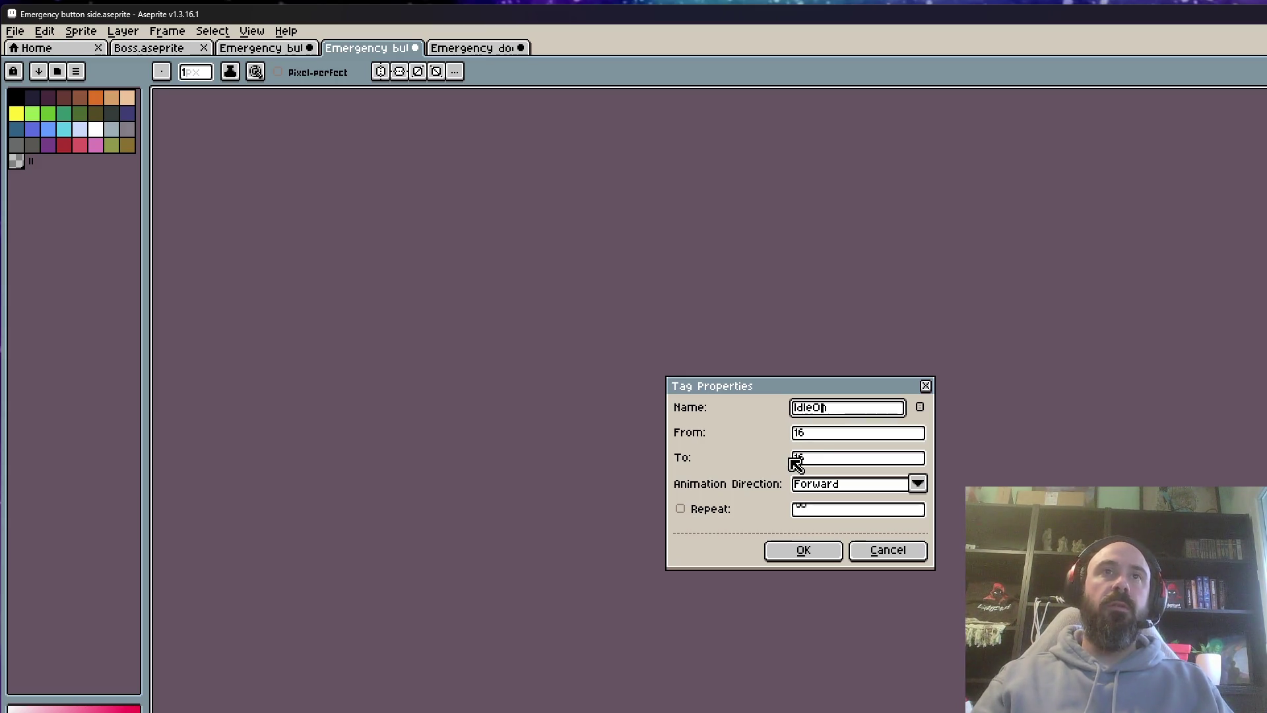
{"action": "key", "text": "Left"}
{"action": "key", "text": "BackSpace"}
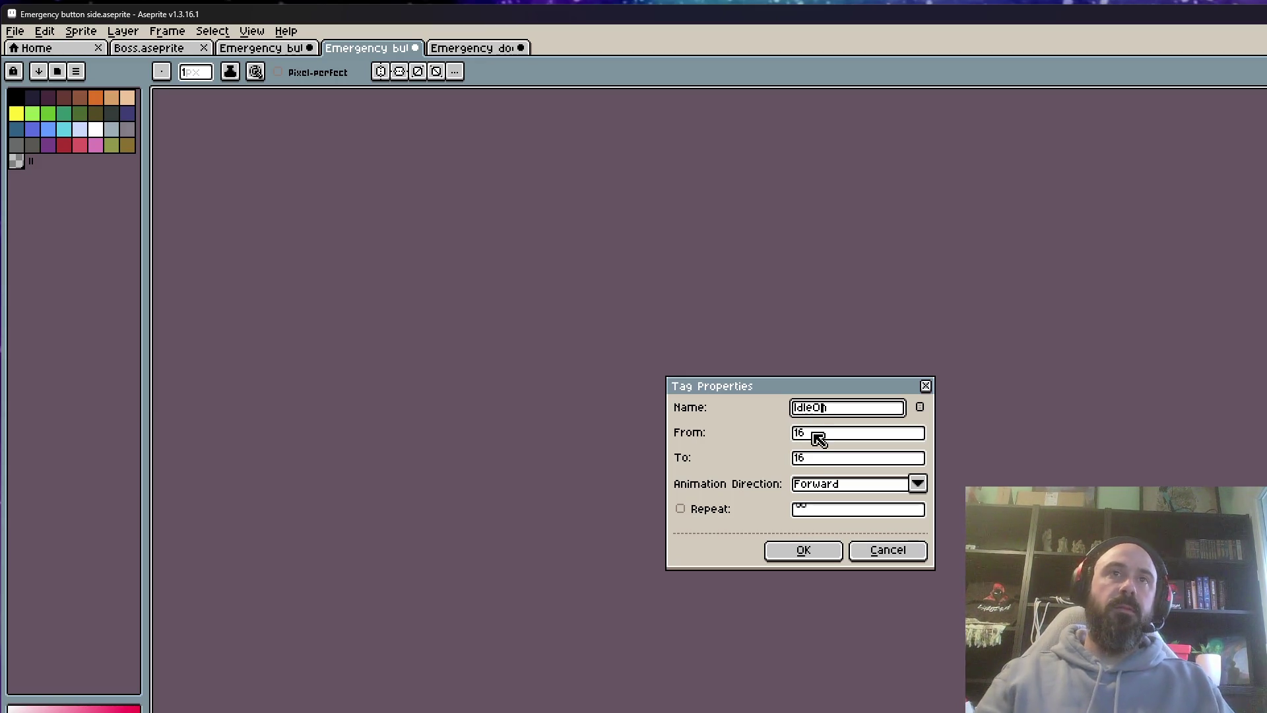
{"action": "left_click", "coordinate": [821, 552]}
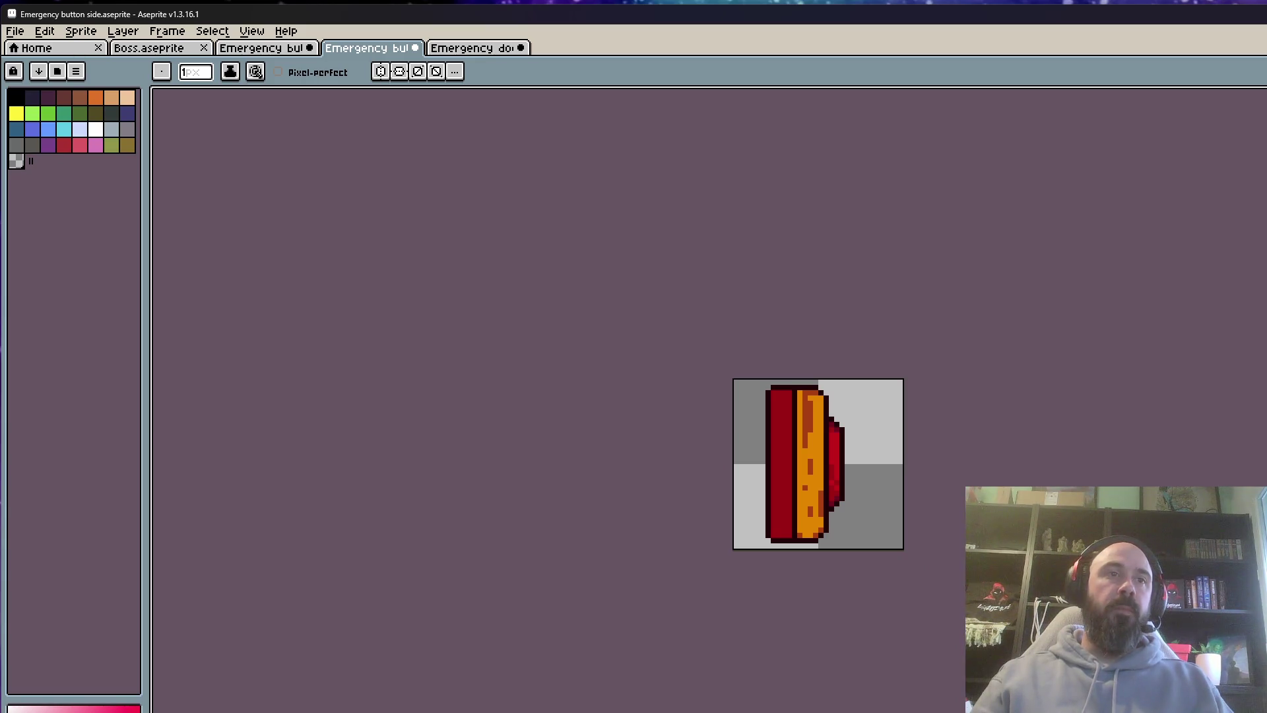
Step to another frame and save the side-view button sprite
{"action": "key", "text": "Right"}
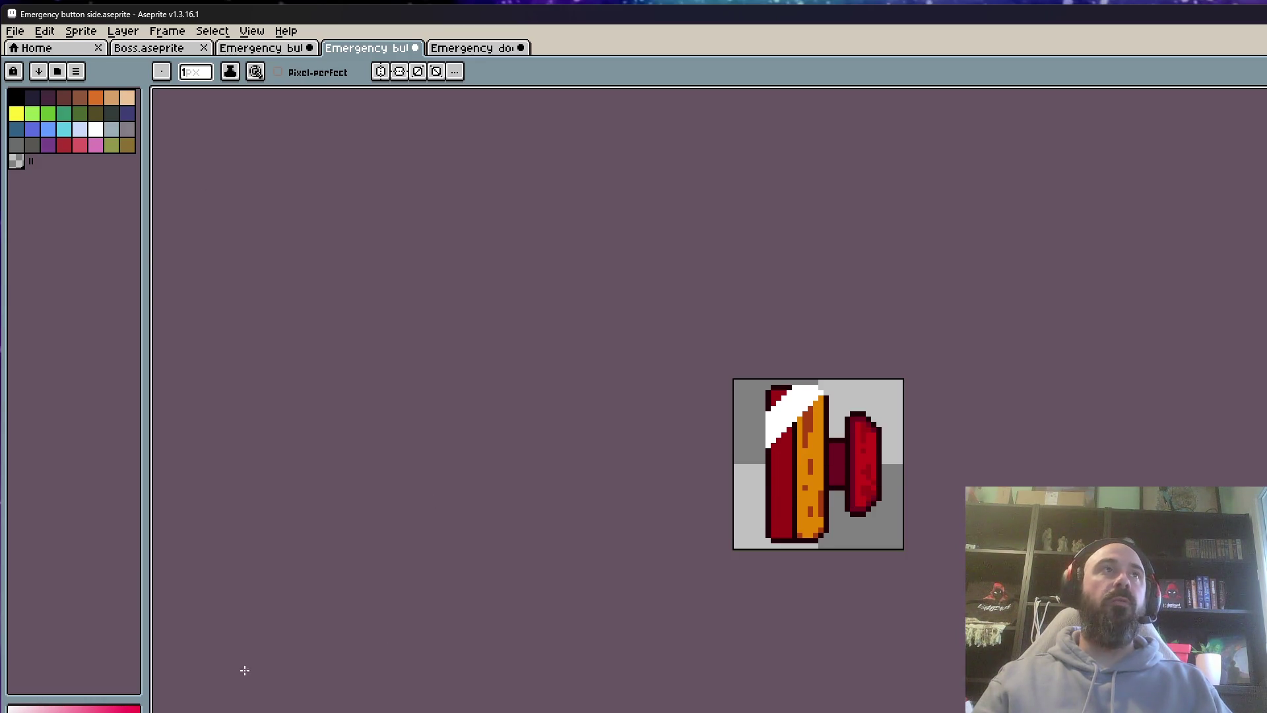
{"action": "left_click", "coordinate": [14, 31]}
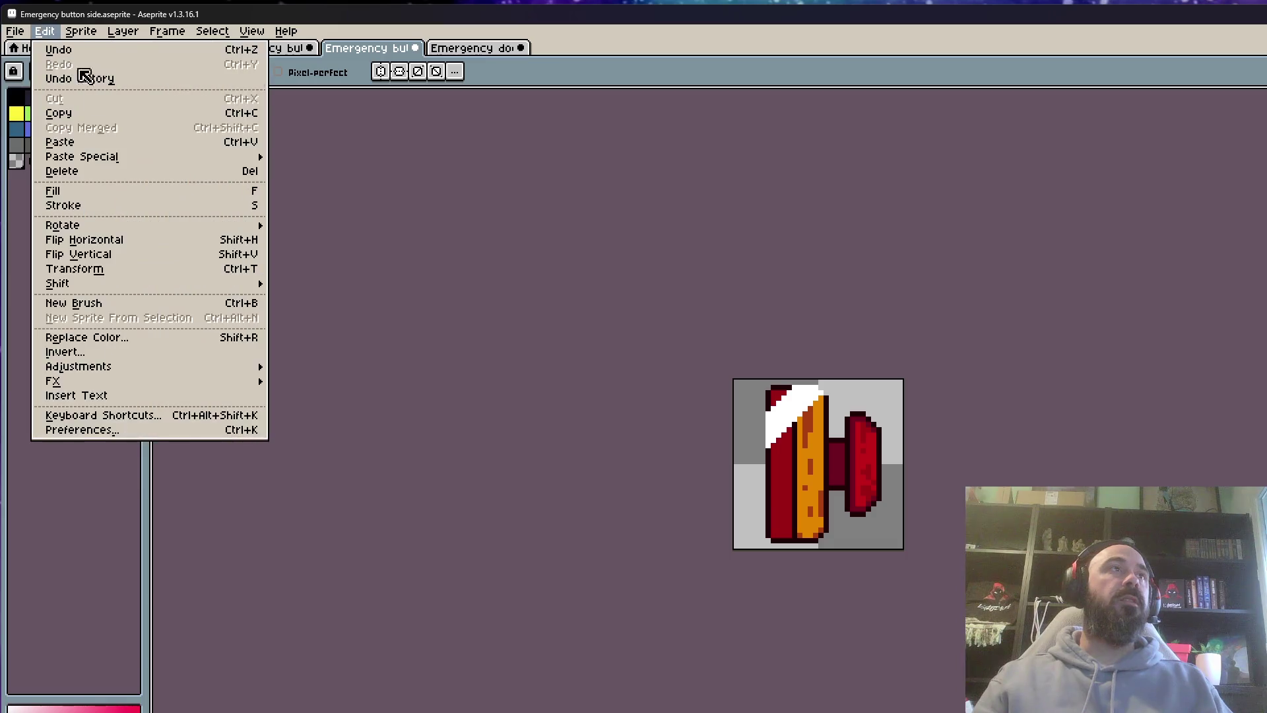
{"action": "left_click", "coordinate": [30, 98]}
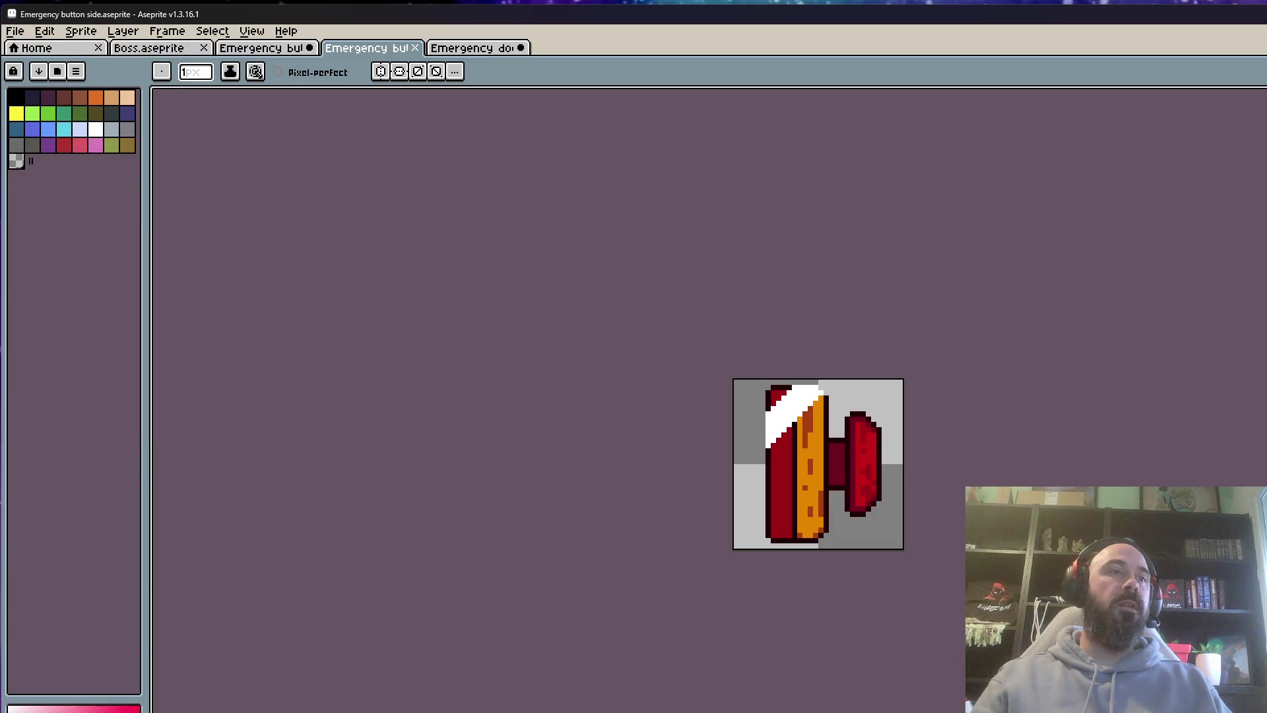
{"action": "left_click", "coordinate": [15, 31]}
Save a copy as 'Emergency button side export' in Bureau, then close that copy
{"action": "left_click", "coordinate": [40, 113]}
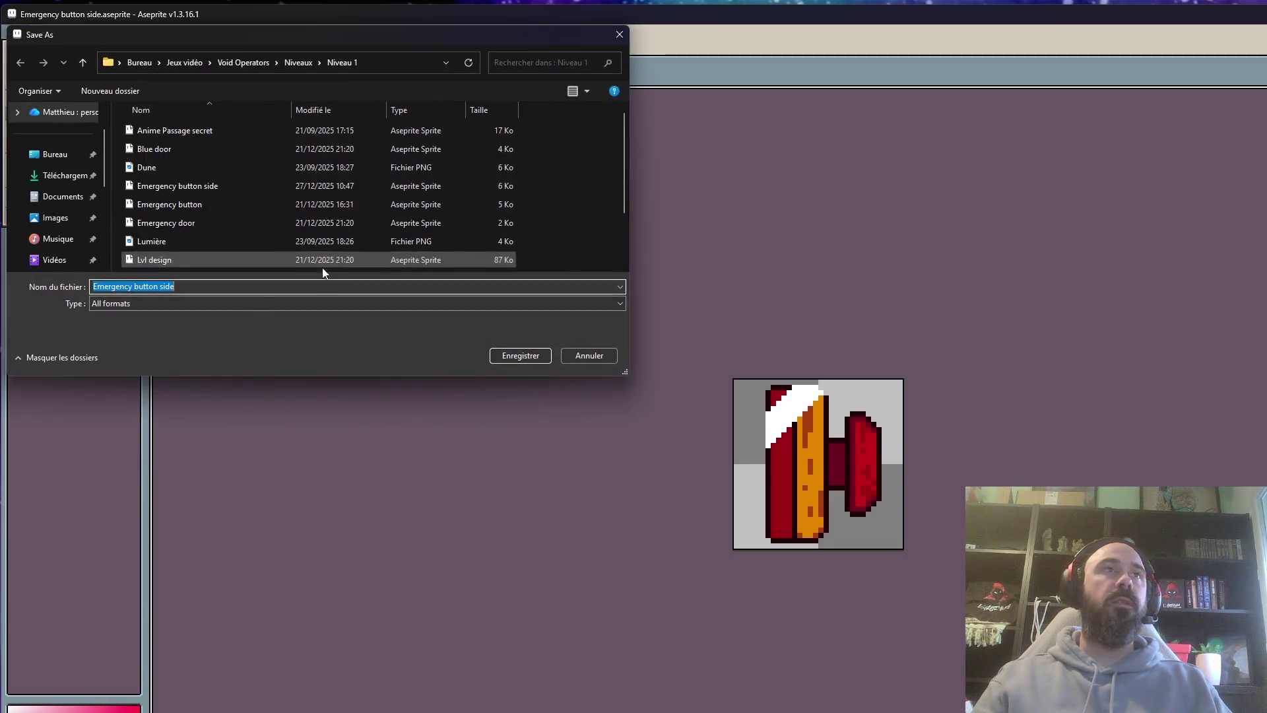
{"action": "type", "text": "export"}
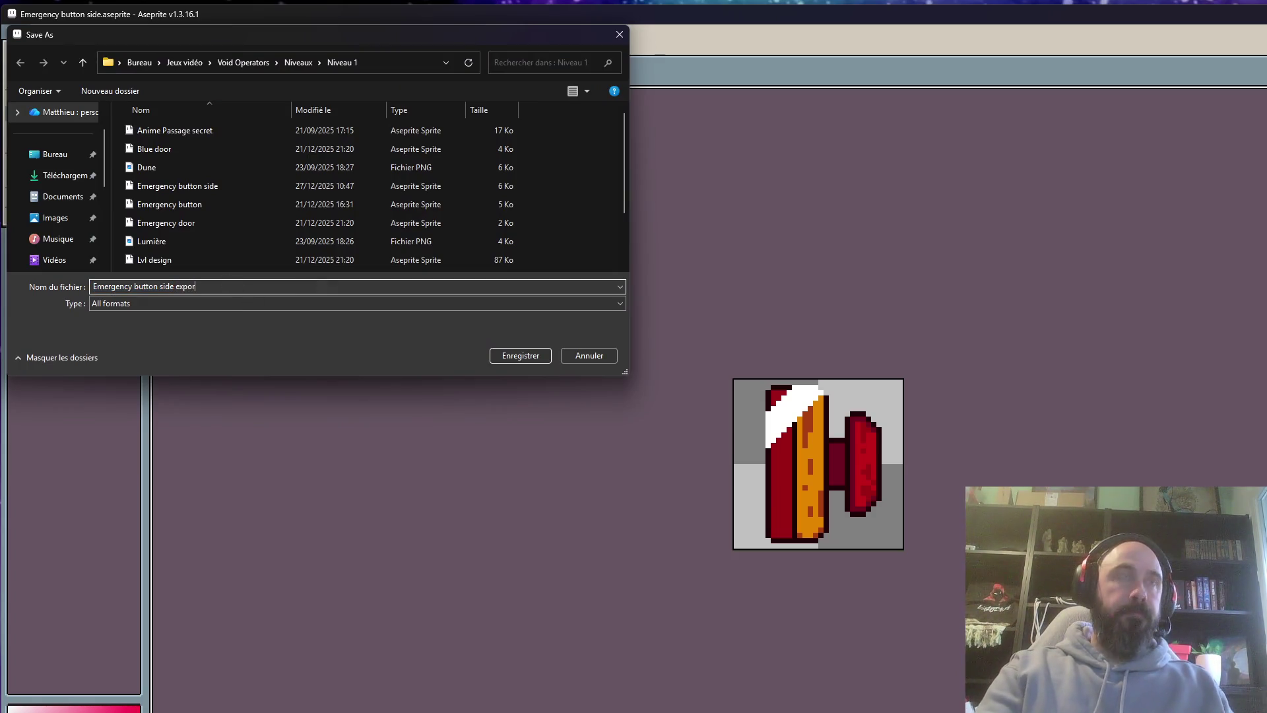
{"action": "left_click", "coordinate": [56, 155]}
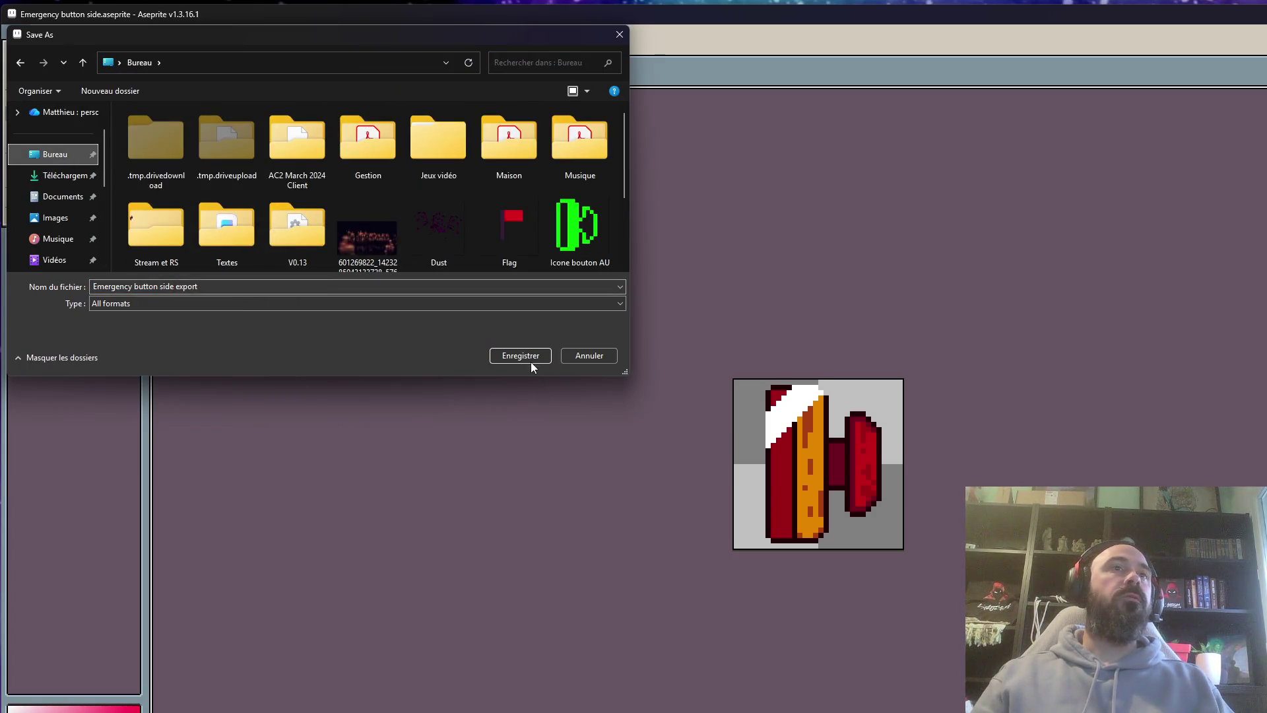
{"action": "left_click", "coordinate": [522, 357]}
{"action": "left_click", "coordinate": [415, 47]}
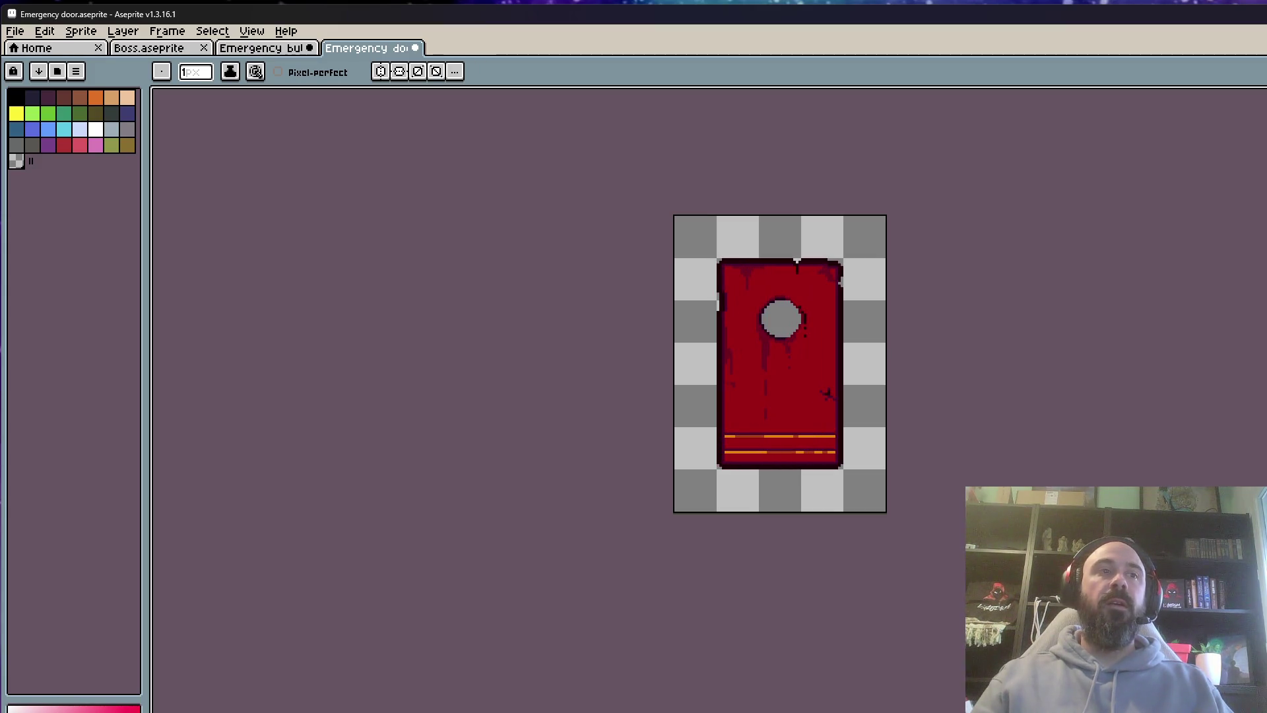
{"action": "scroll", "coordinate": [786, 328], "scroll_direction": "up", "scroll_amount": 1}
{"action": "scroll", "coordinate": [759, 290], "scroll_direction": "down", "scroll_amount": 1}
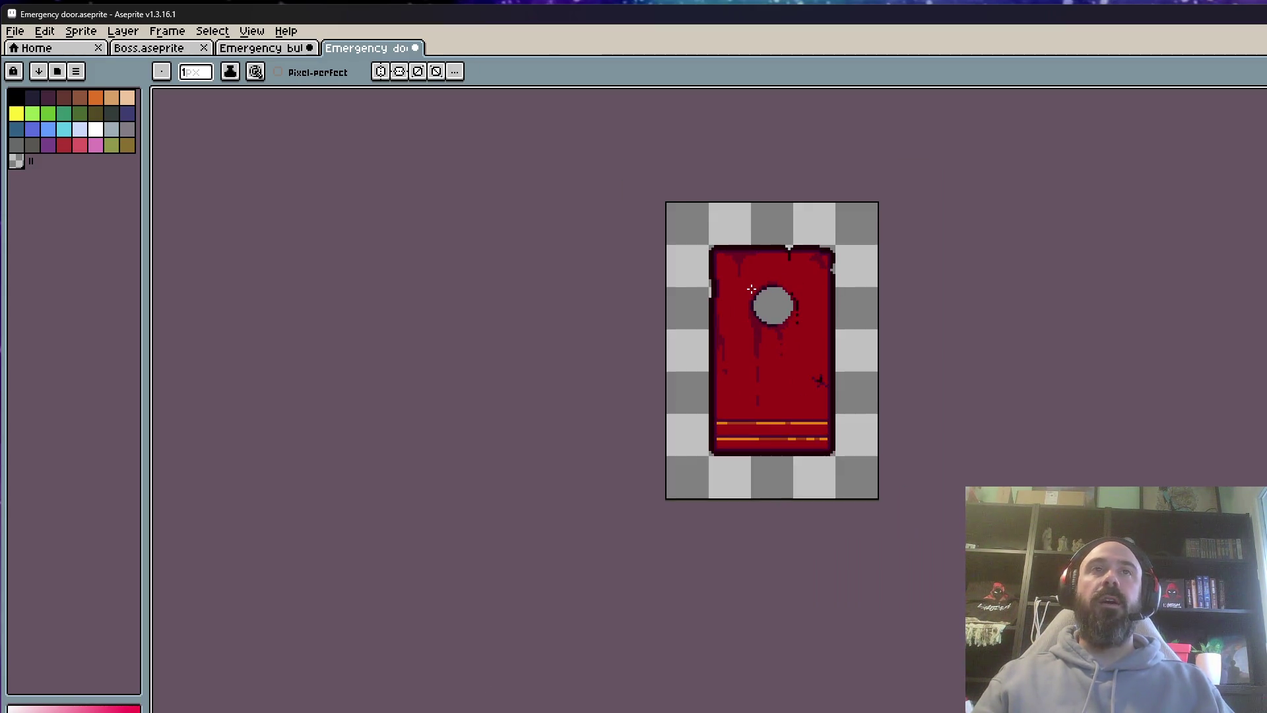
{"action": "scroll", "coordinate": [759, 281], "scroll_direction": "up", "scroll_amount": 1}
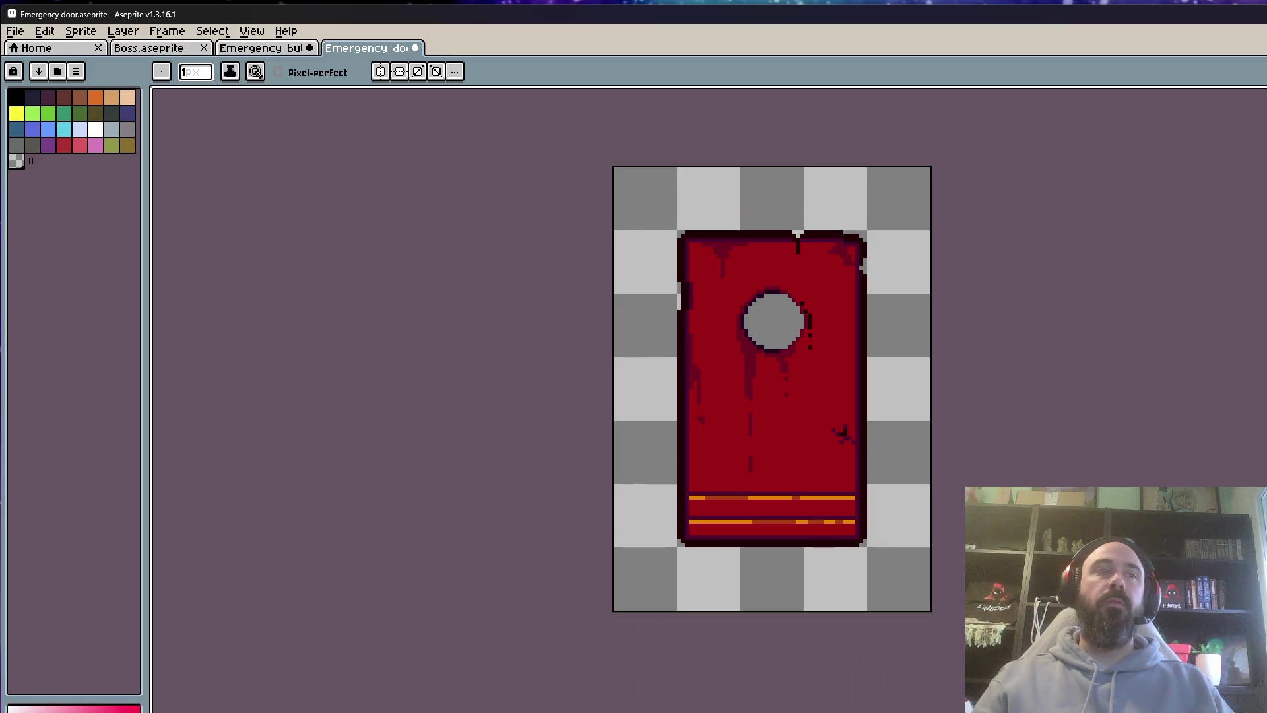
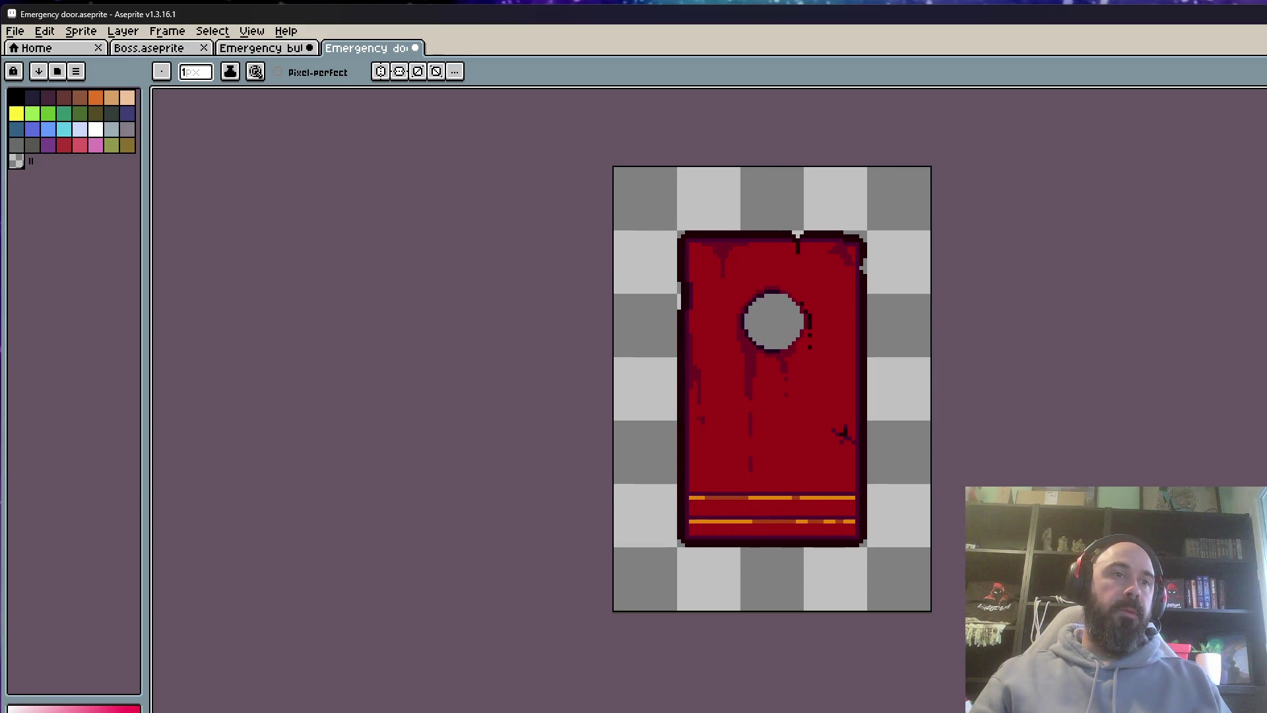
Name the door's animation tags Open and Idle
{"action": "key", "text": "alt+F2"}
{"action": "type", "text": "Open"}
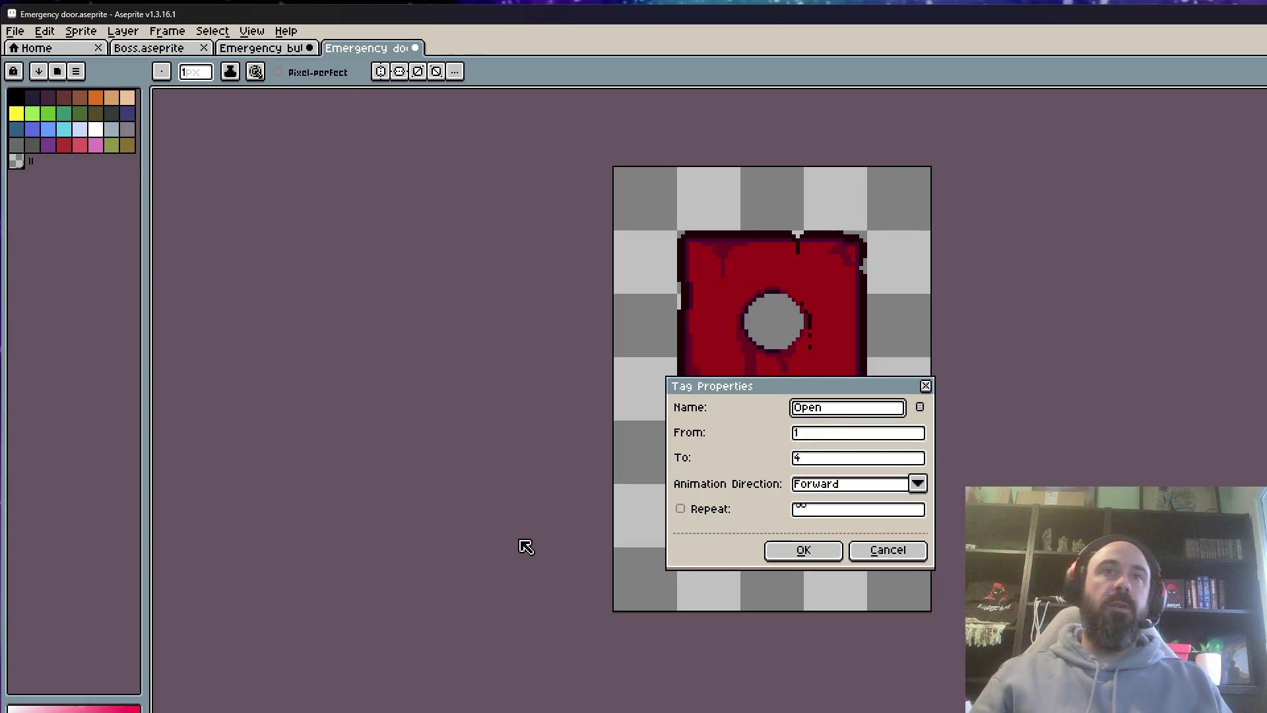
{"action": "left_click", "coordinate": [804, 551]}
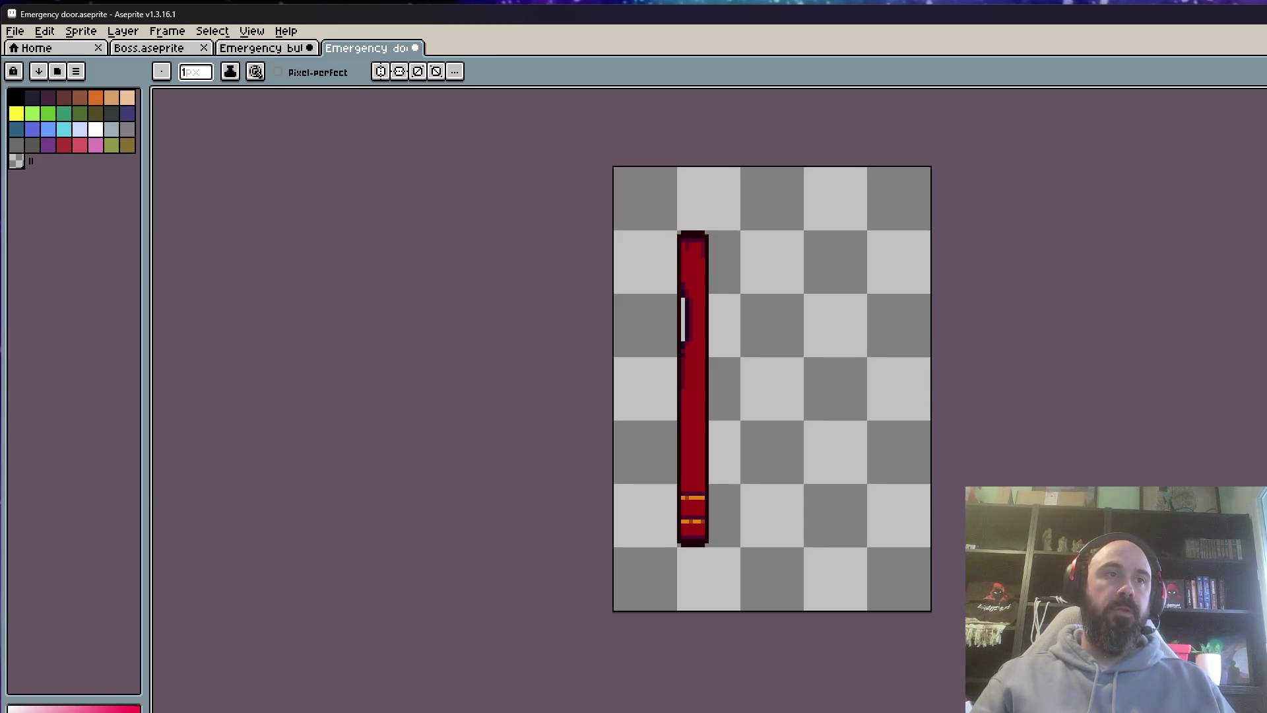
{"action": "key", "text": "alt+F2"}
{"action": "type", "text": "Idle"}
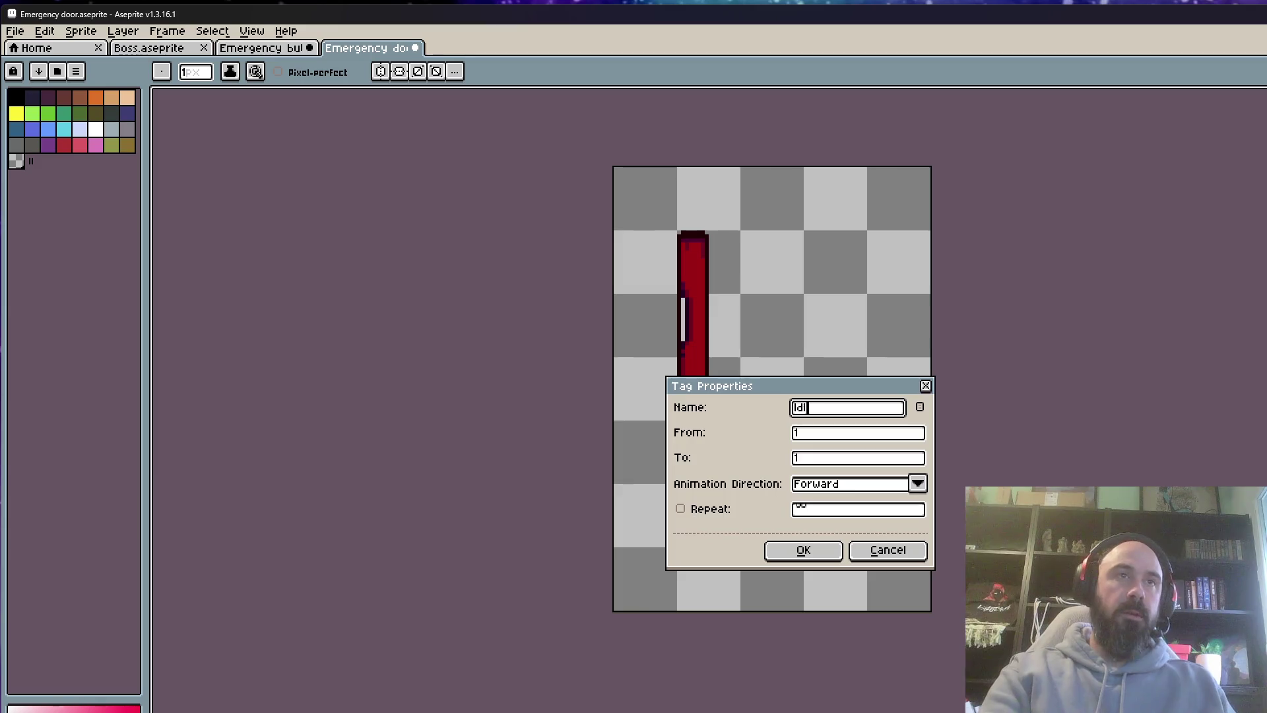
{"action": "left_click", "coordinate": [812, 550]}
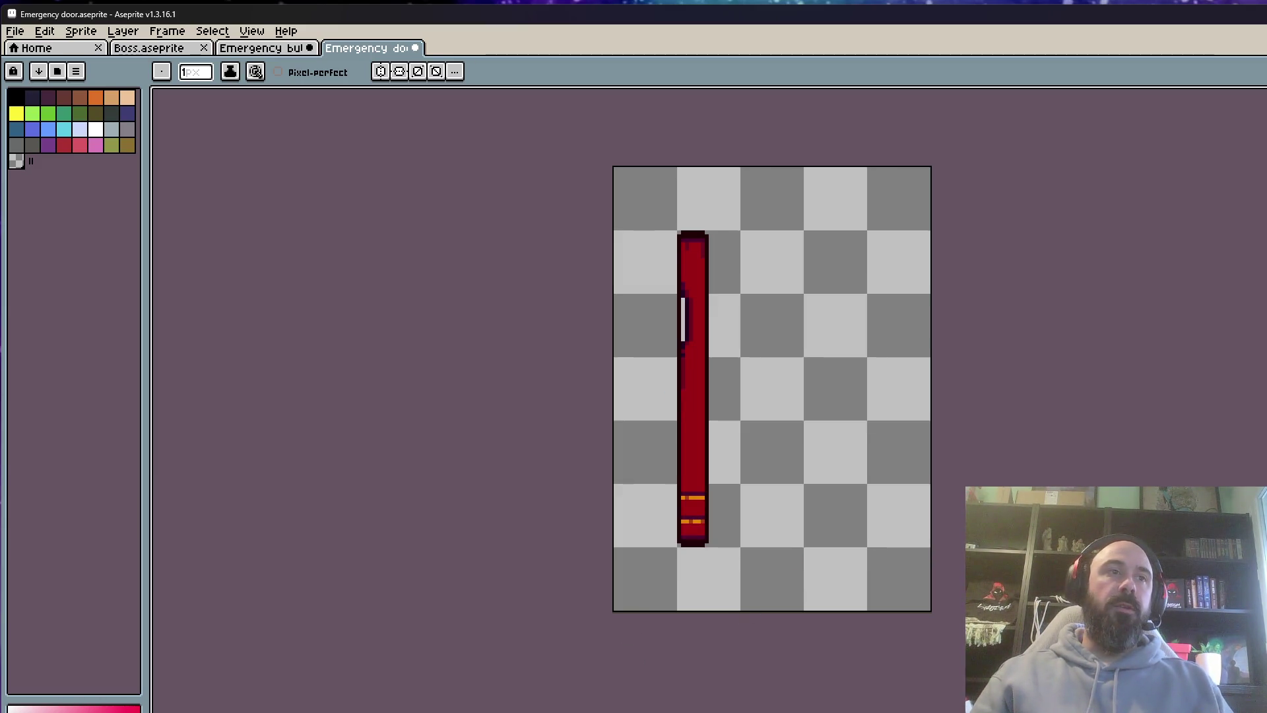
Review the Idle and Open tag properties without changes, then return to the closed door frame
{"action": "key", "text": "alt+F2"}
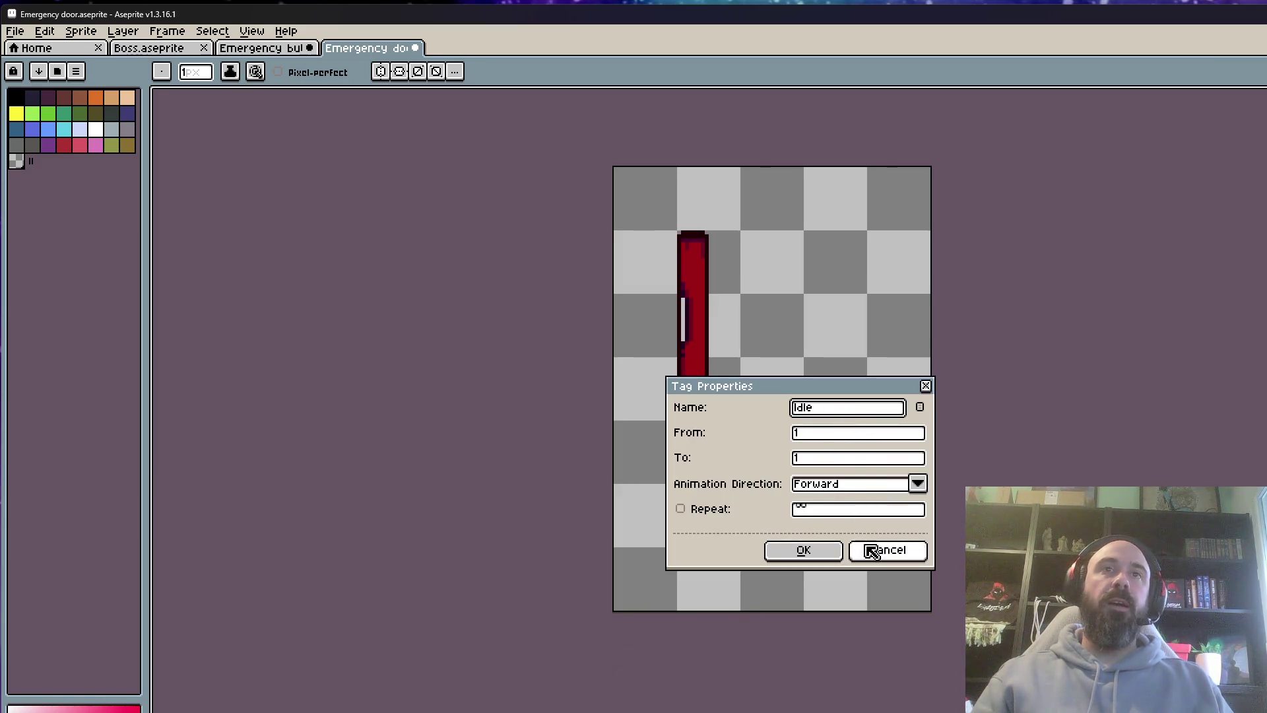
{"action": "left_click", "coordinate": [865, 547]}
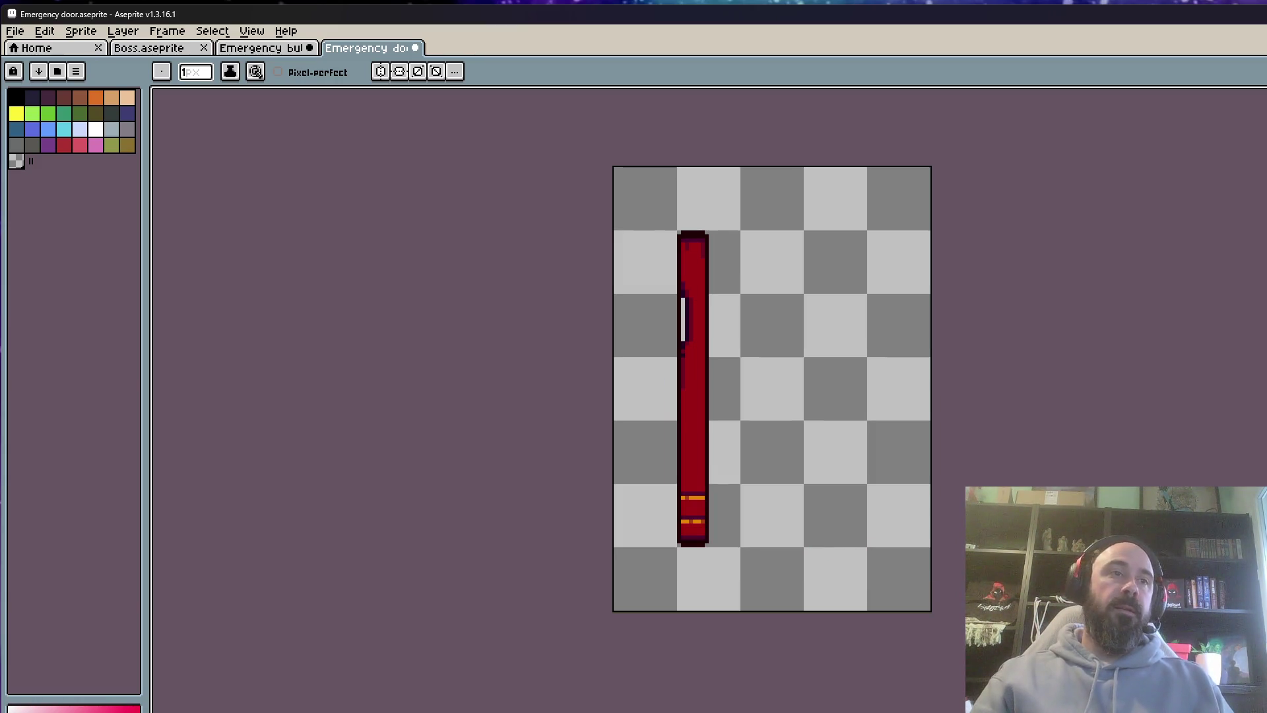
{"action": "key", "text": "alt+F2"}
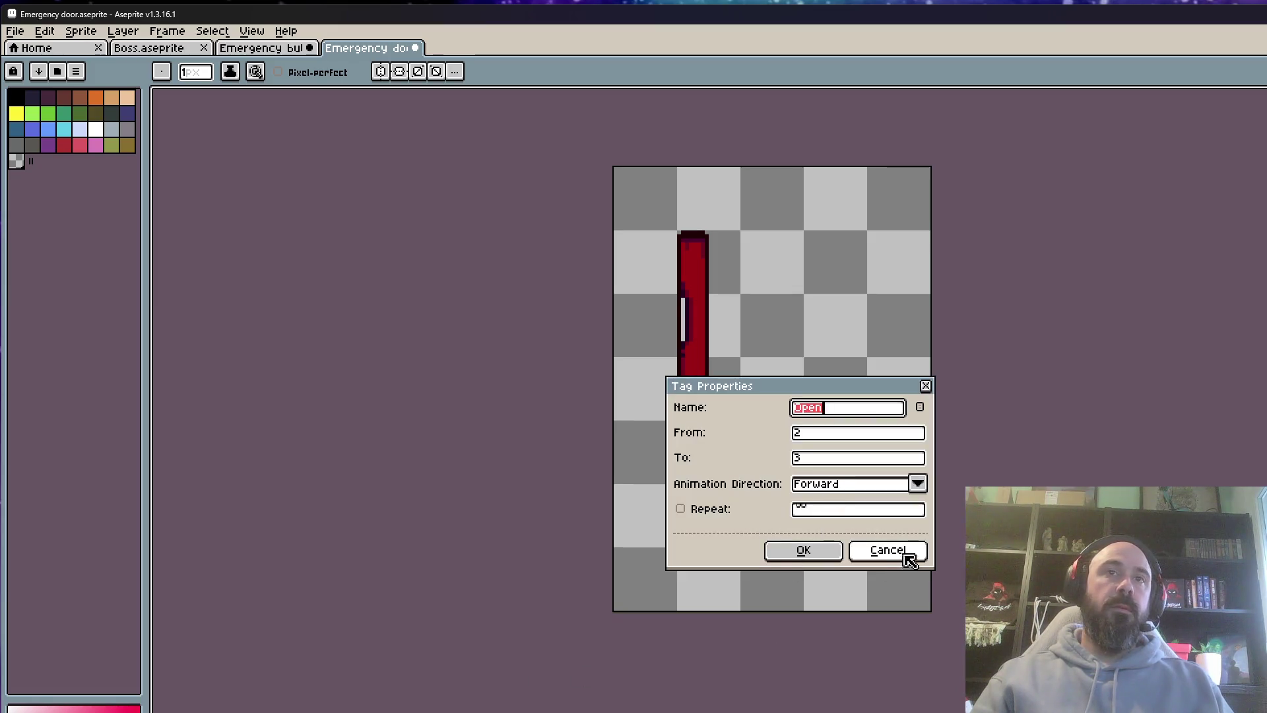
{"action": "left_click", "coordinate": [901, 551]}
{"action": "key", "text": "Left"}
{"action": "scroll", "coordinate": [623, 411], "scroll_direction": "down", "scroll_amount": 1}
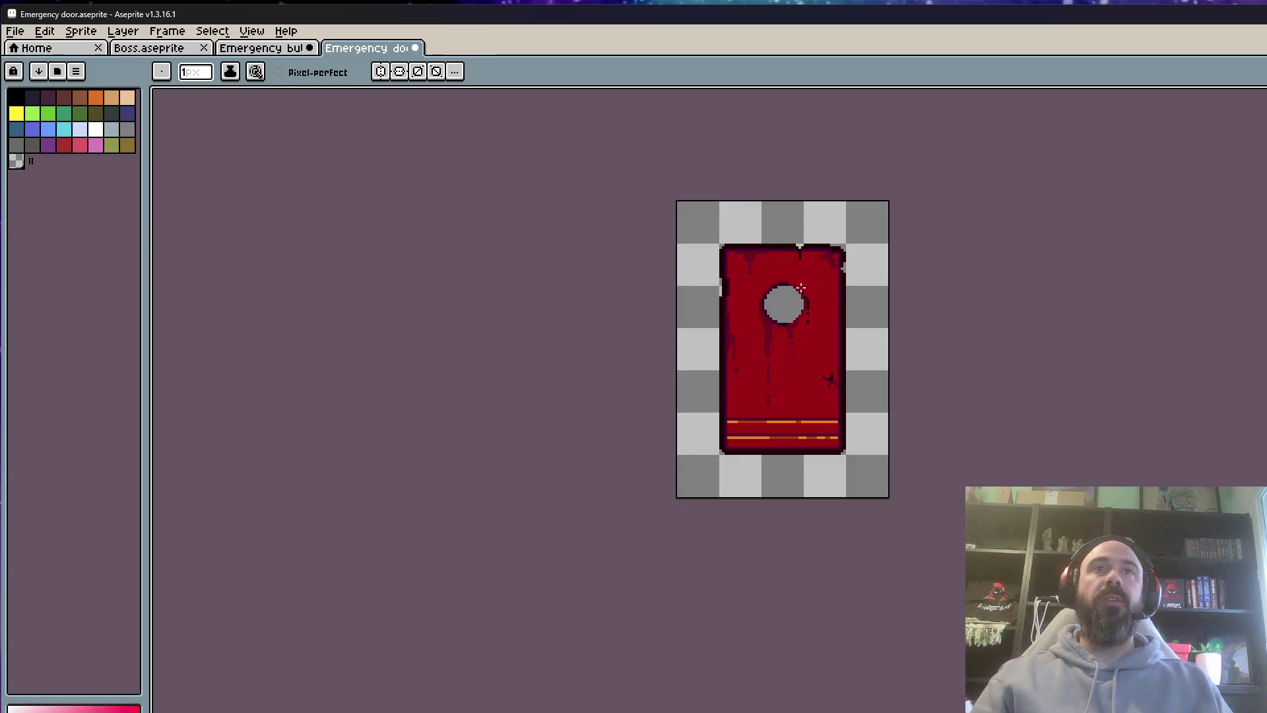
Name the frame-4 tag Closed
{"action": "scroll", "coordinate": [623, 410], "scroll_direction": "up", "scroll_amount": 1}
{"action": "scroll", "coordinate": [894, 218], "scroll_direction": "down", "scroll_amount": 1}
{"action": "scroll", "coordinate": [804, 196], "scroll_direction": "up", "scroll_amount": 1}
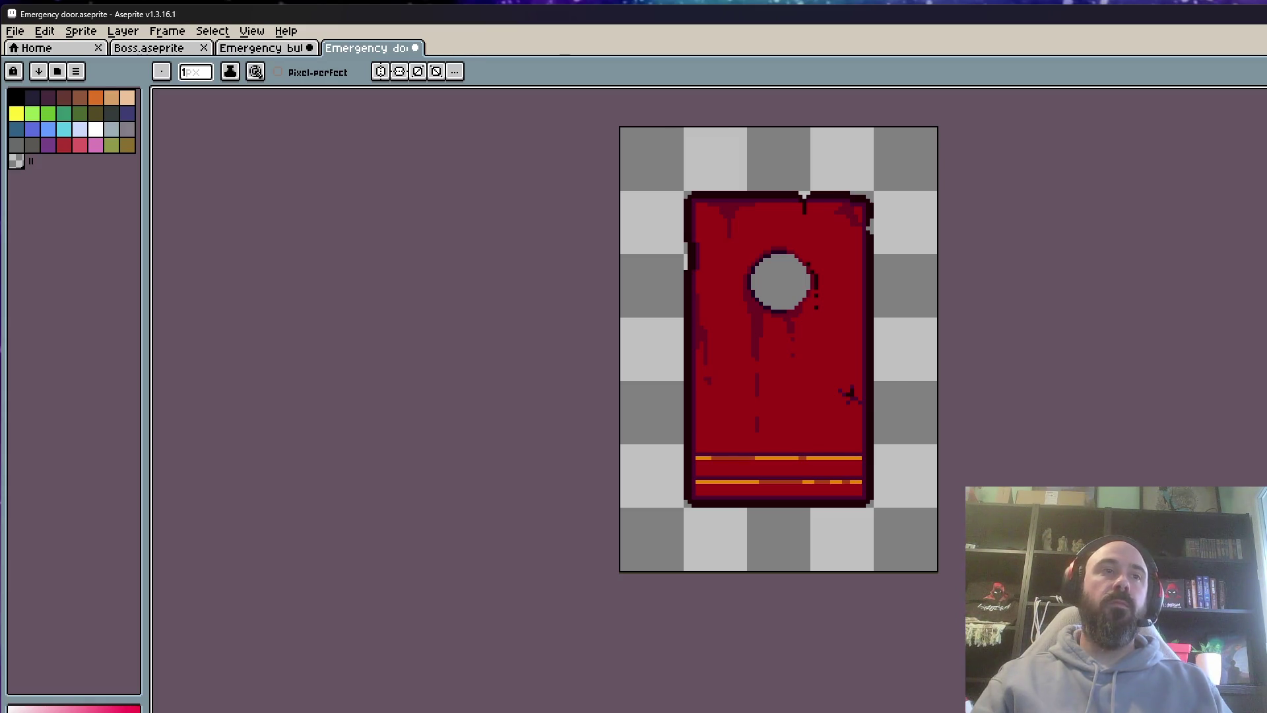
{"action": "key", "text": "alt+F5"}
{"action": "type", "text": "Clod"}
{"action": "key", "text": "BackSpace"}
{"action": "type", "text": "sed"}
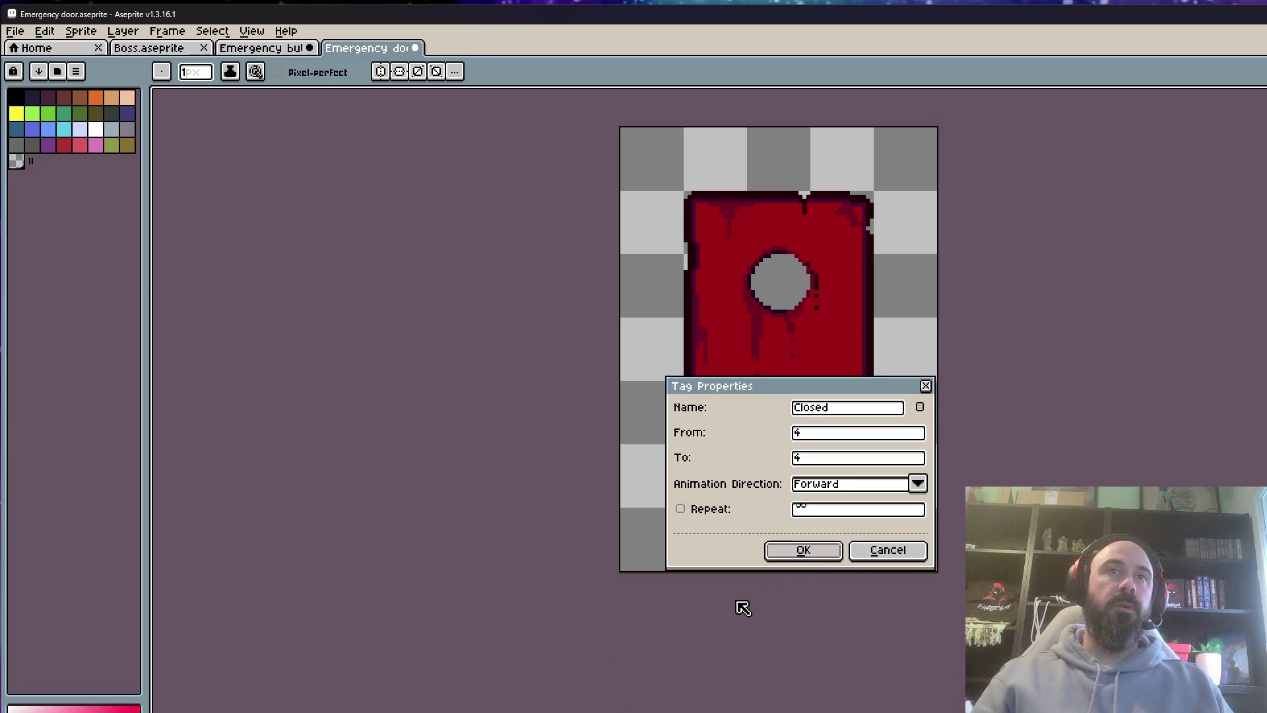
{"action": "left_click", "coordinate": [802, 550]}
Rename the first-frame tag to Op and confirm the Open tag for frames 2–3
{"action": "key", "text": "alt+F5"}
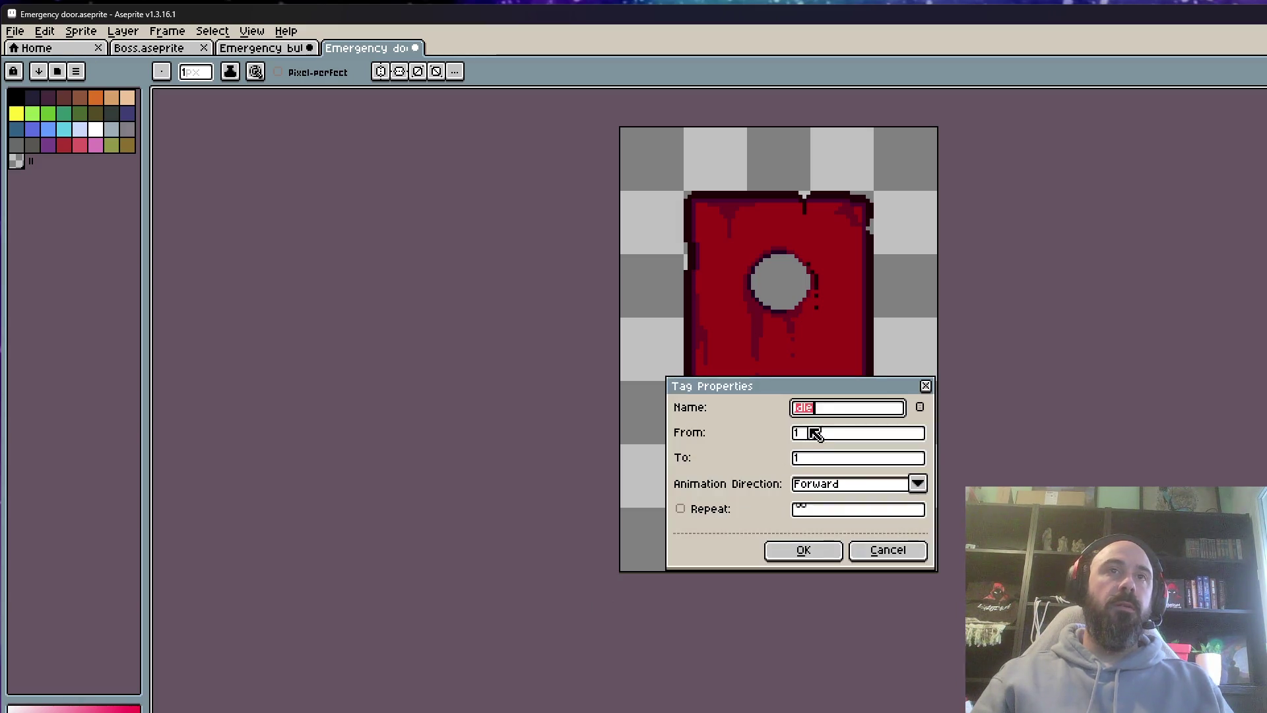
{"action": "type", "text": "Open"}
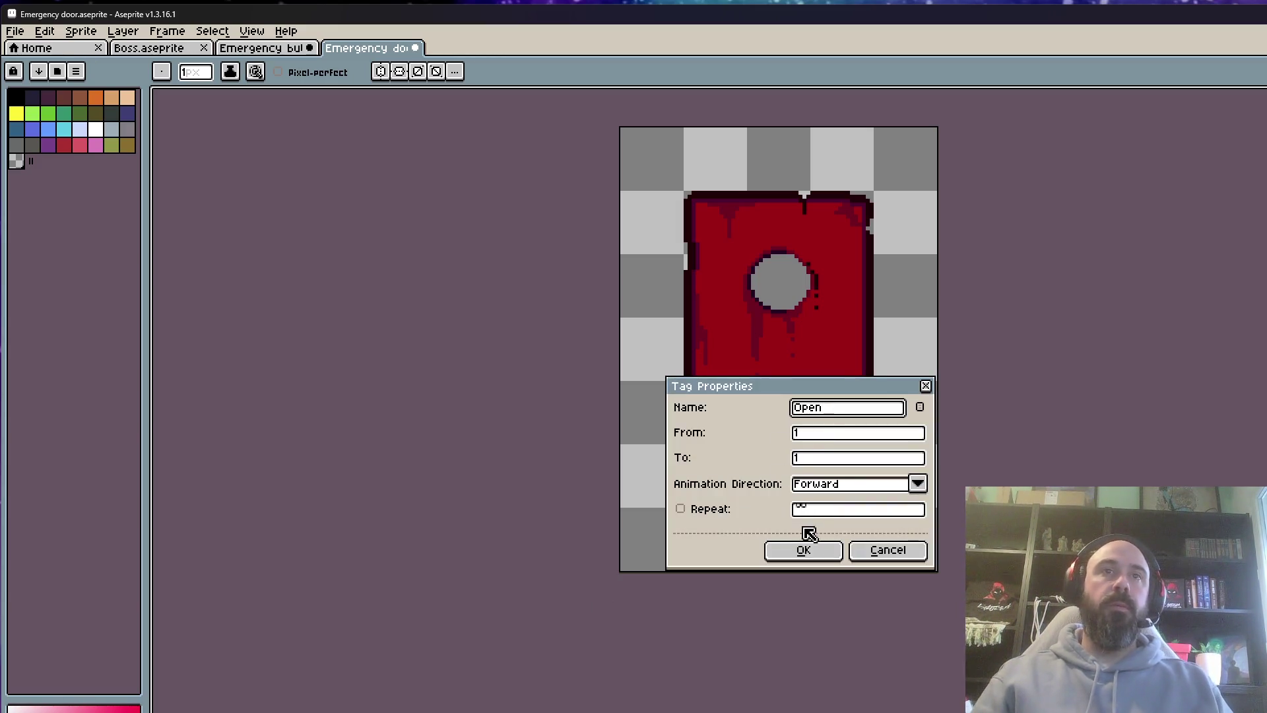
{"action": "left_click", "coordinate": [804, 550]}
{"action": "key", "text": "alt+F5"}
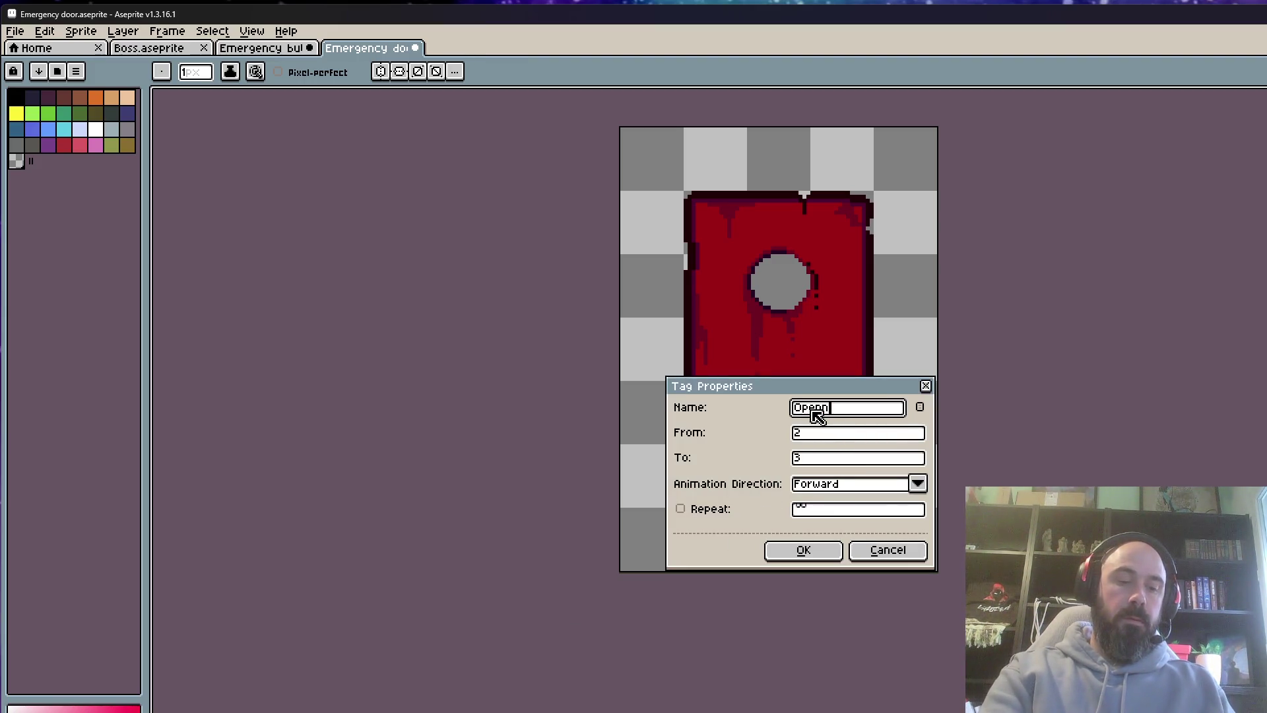
{"action": "left_click", "coordinate": [829, 558]}
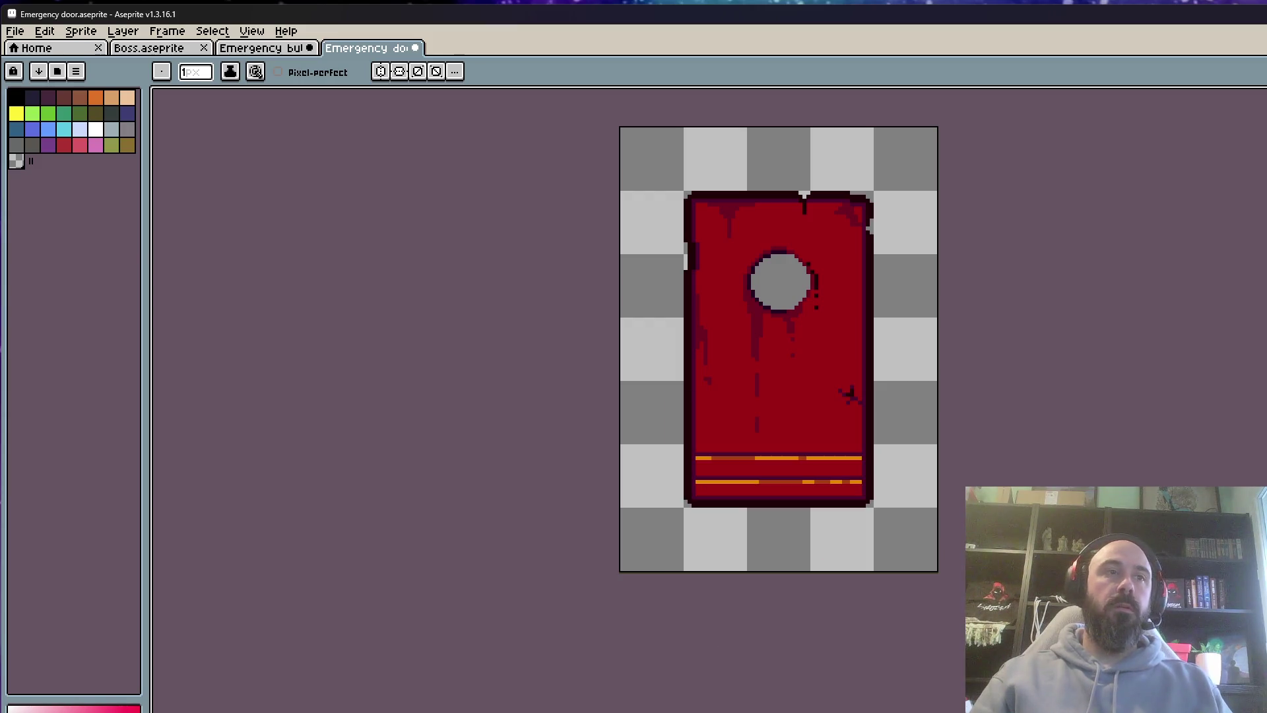
{"action": "key", "text": "Return"}
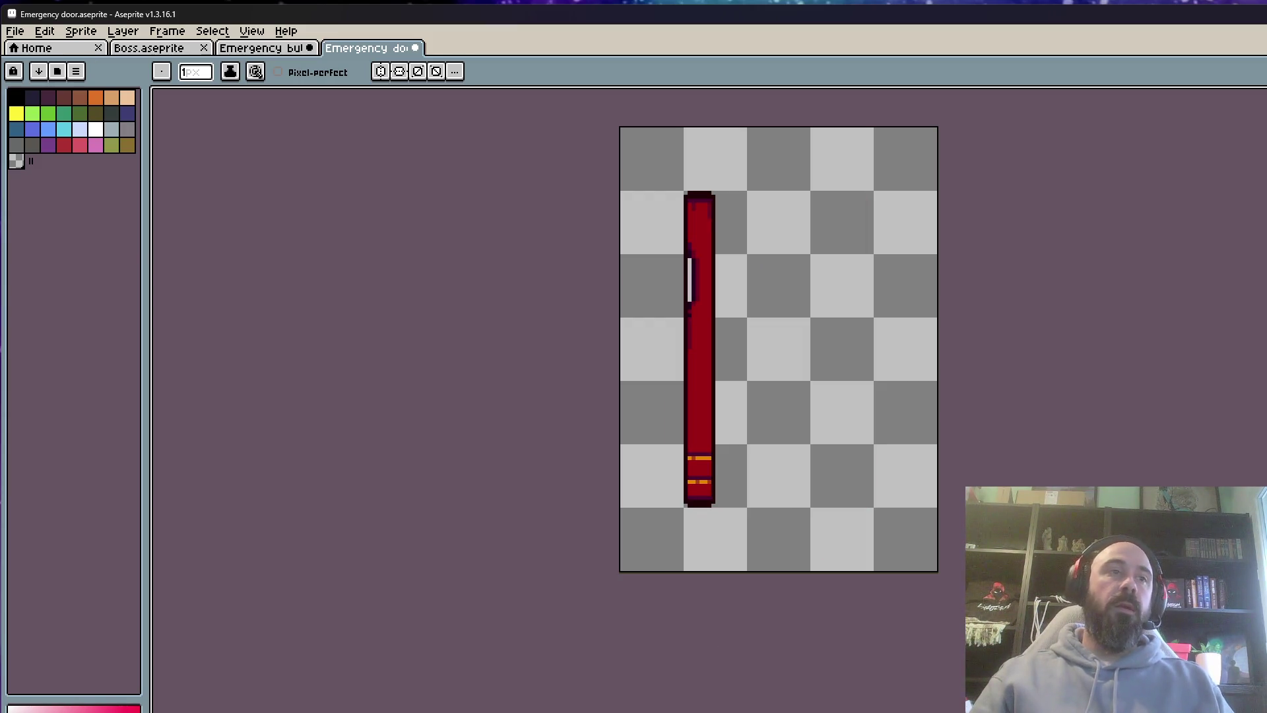
Rename the first-frame tag OpenIdle and the frame-4 tag ClosedIdle
{"action": "key", "text": "alt+F2"}
{"action": "type", "text": "Open"}
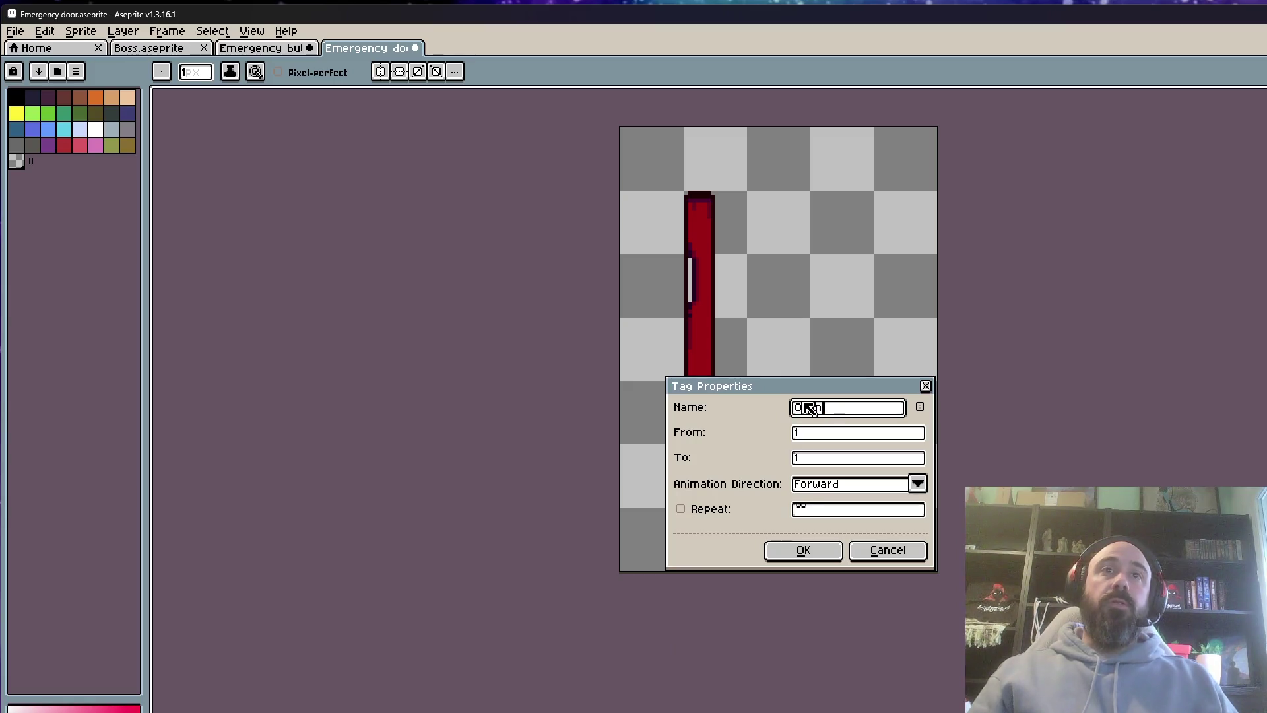
{"action": "type", "text": "Idle"}
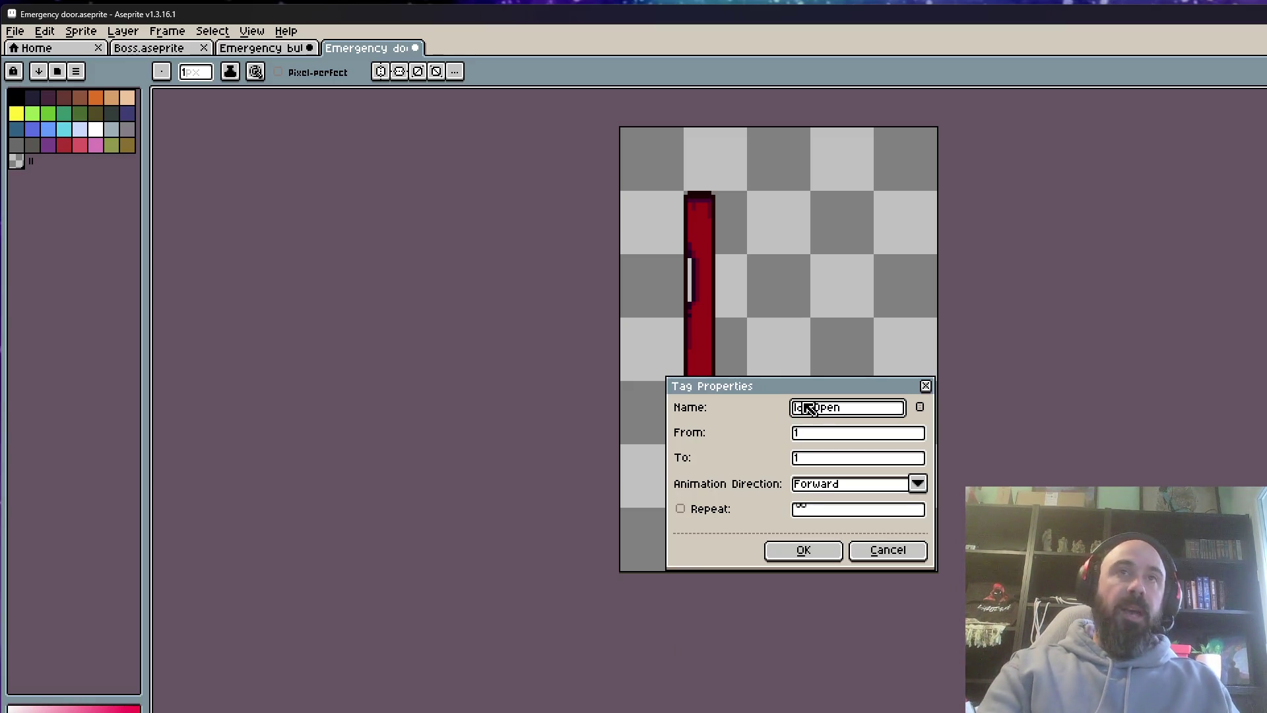
{"action": "left_click", "coordinate": [805, 551]}
{"action": "key", "text": "alt+F2"}
{"action": "type", "text": "ClosedIdle"}
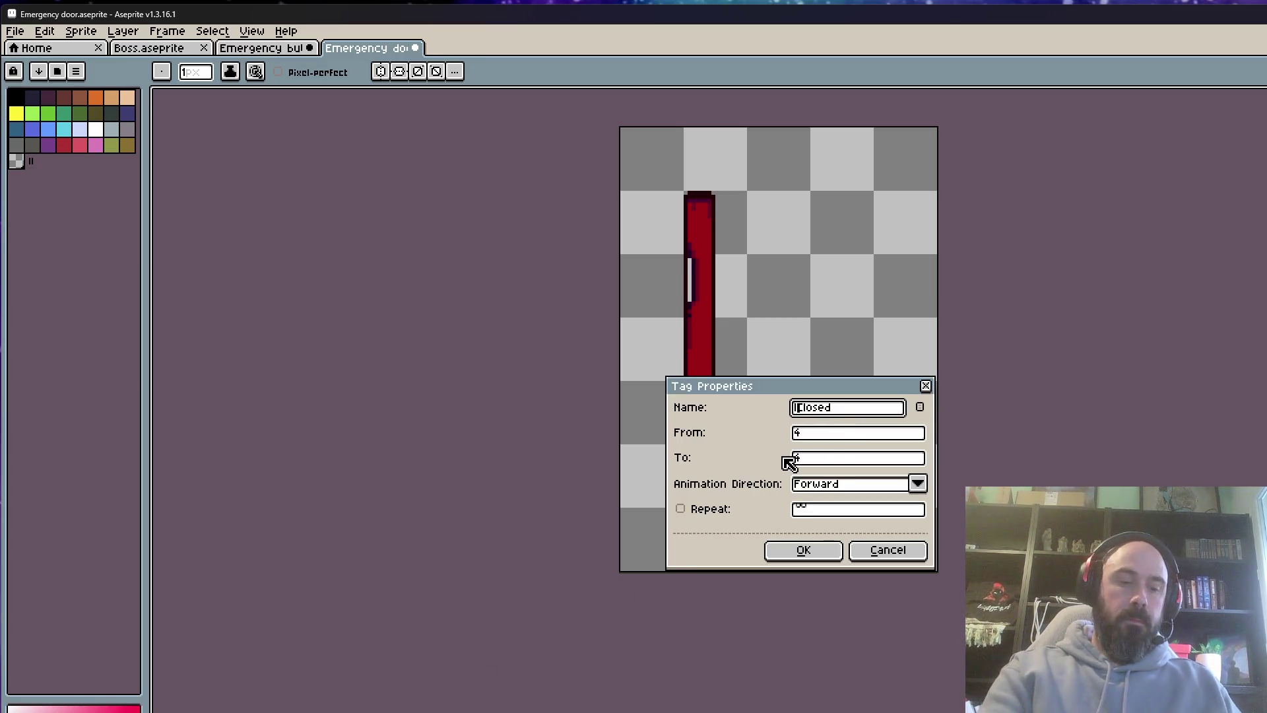
{"action": "left_click", "coordinate": [803, 550]}
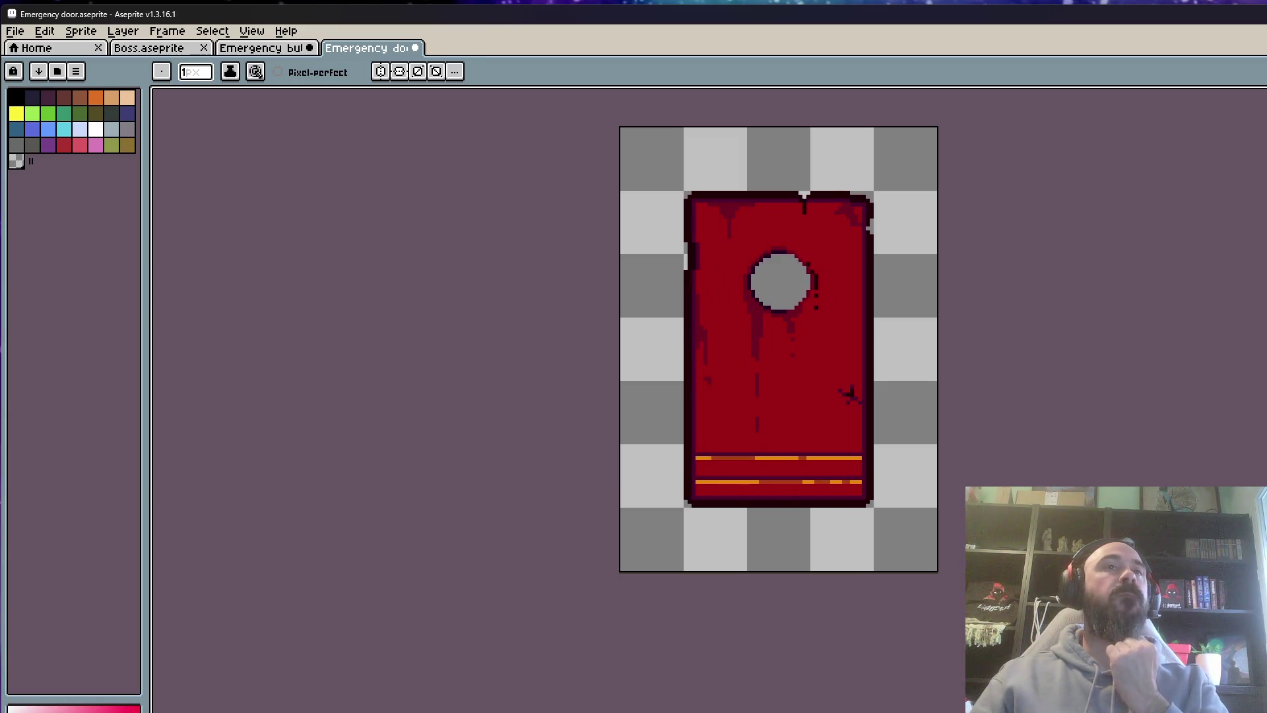
Cycle through the Emergency button and Boss sprite tabs, ending on the Emergency door
{"action": "left_click", "coordinate": [282, 52]}
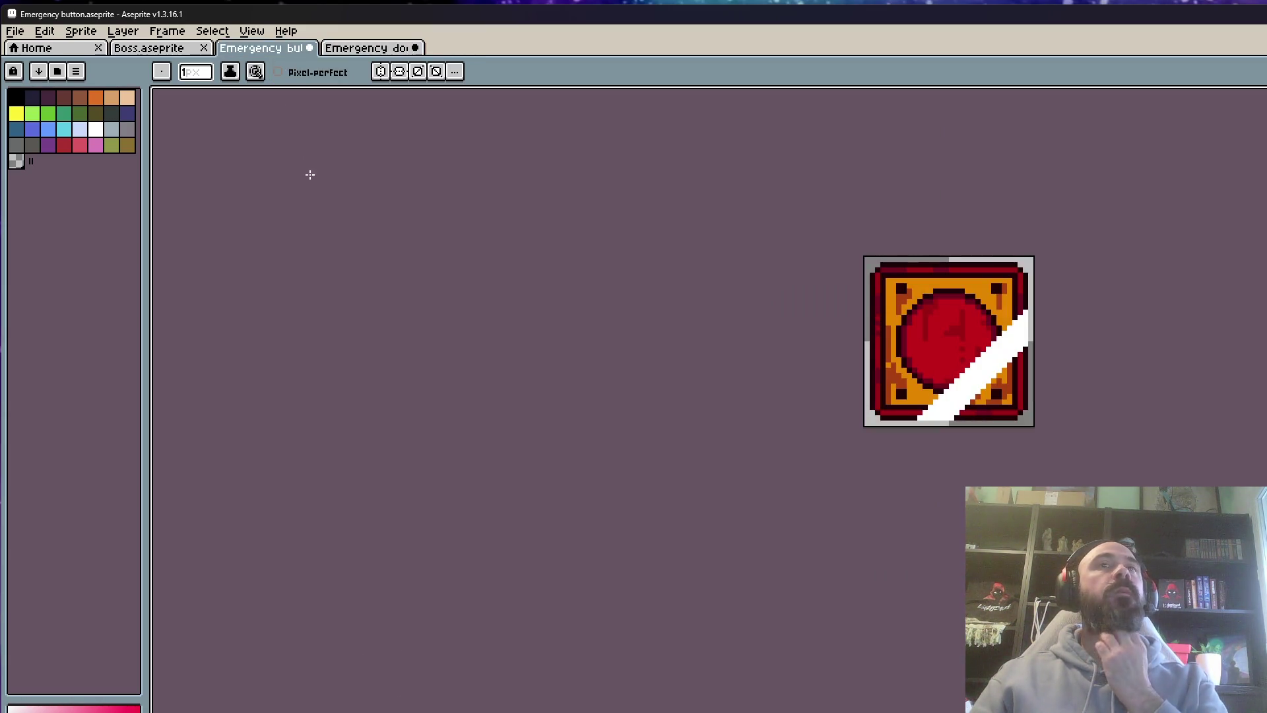
{"action": "left_click", "coordinate": [185, 51]}
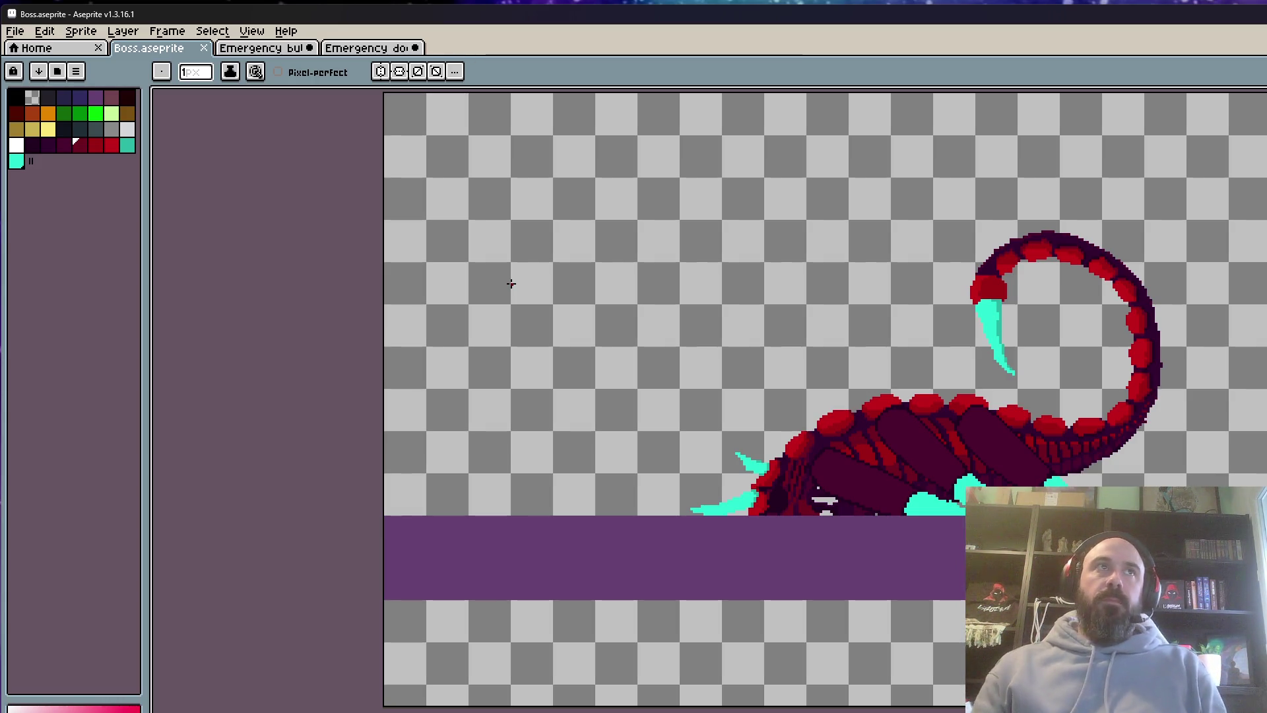
{"action": "left_click", "coordinate": [284, 47]}
{"action": "left_click", "coordinate": [351, 50]}
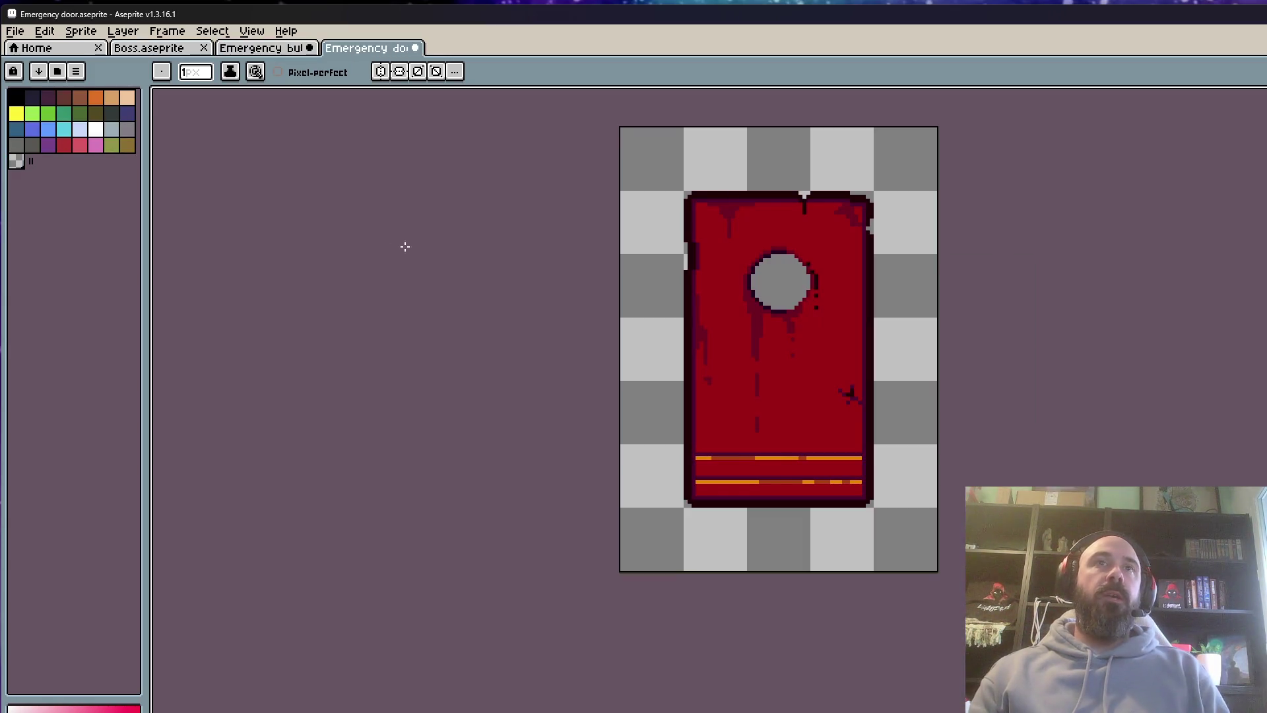
Select the whole open-door frame, then show the Boss sprite and minimize Aseprite
{"action": "key", "text": "Right"}
{"action": "scroll", "coordinate": [691, 409], "scroll_direction": "down", "scroll_amount": 1}
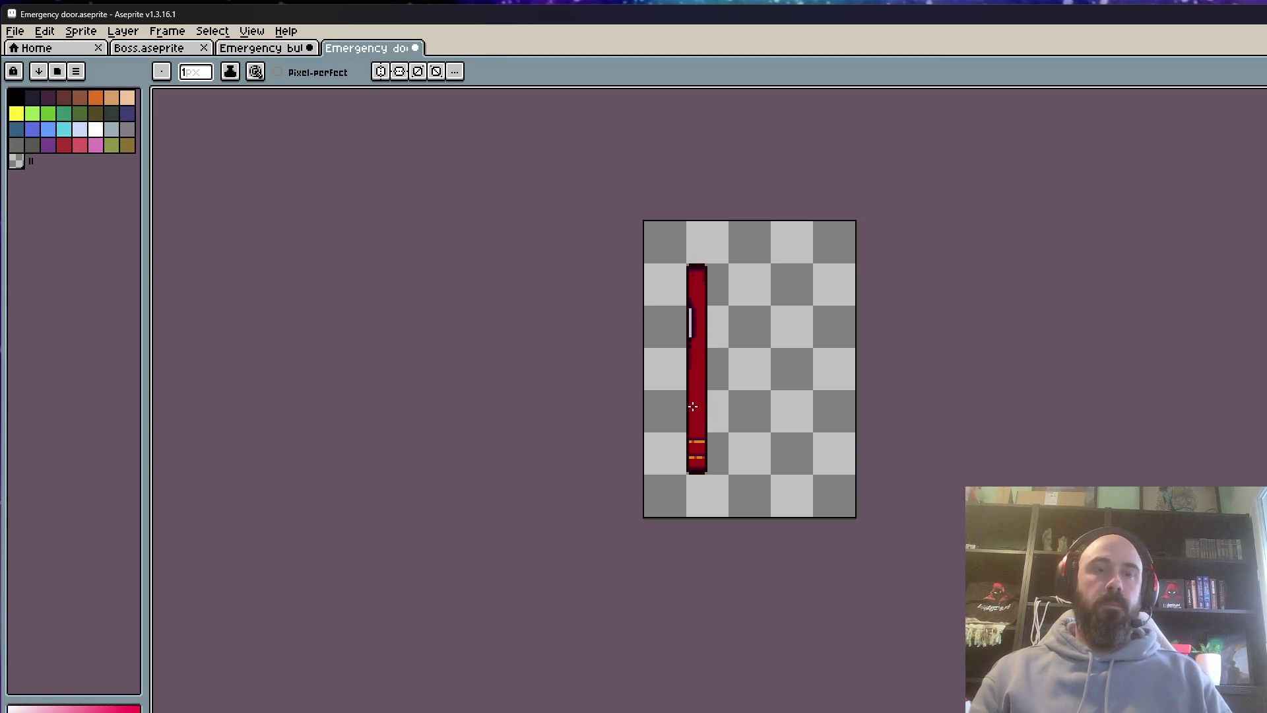
{"action": "key", "text": "m"}
{"action": "key", "text": "ctrl+a"}
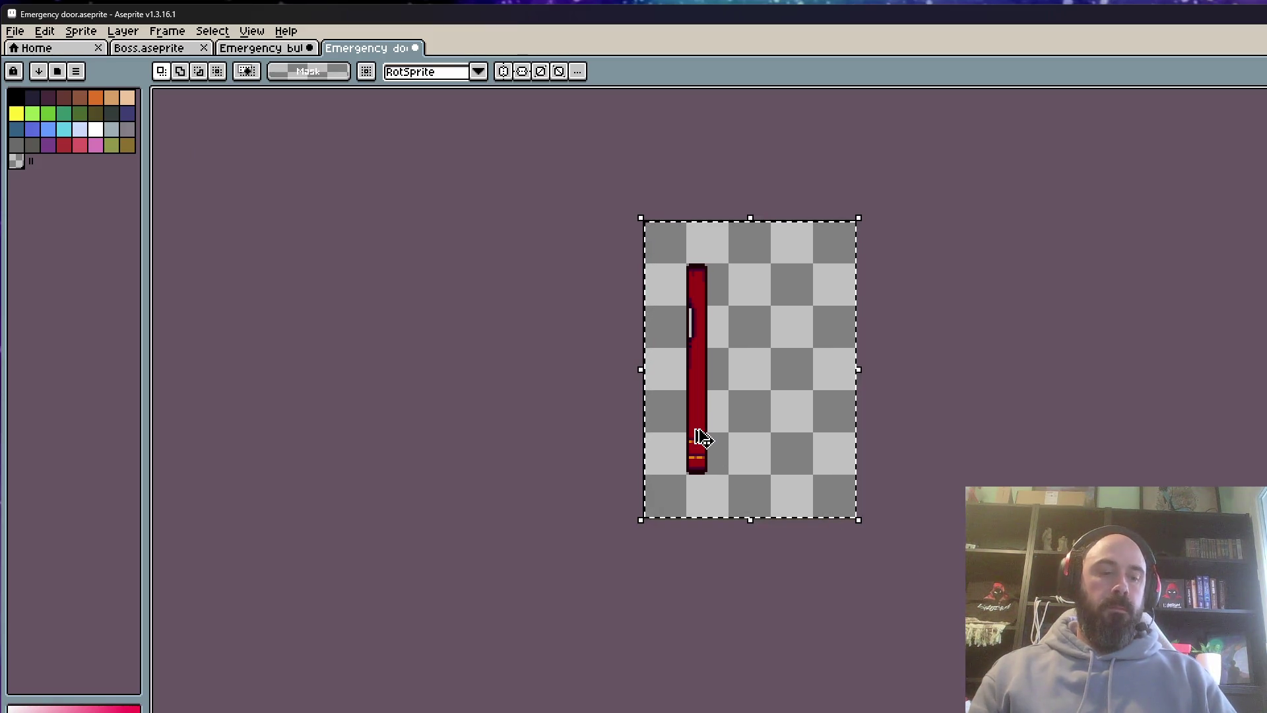
{"action": "left_click", "coordinate": [155, 50]}
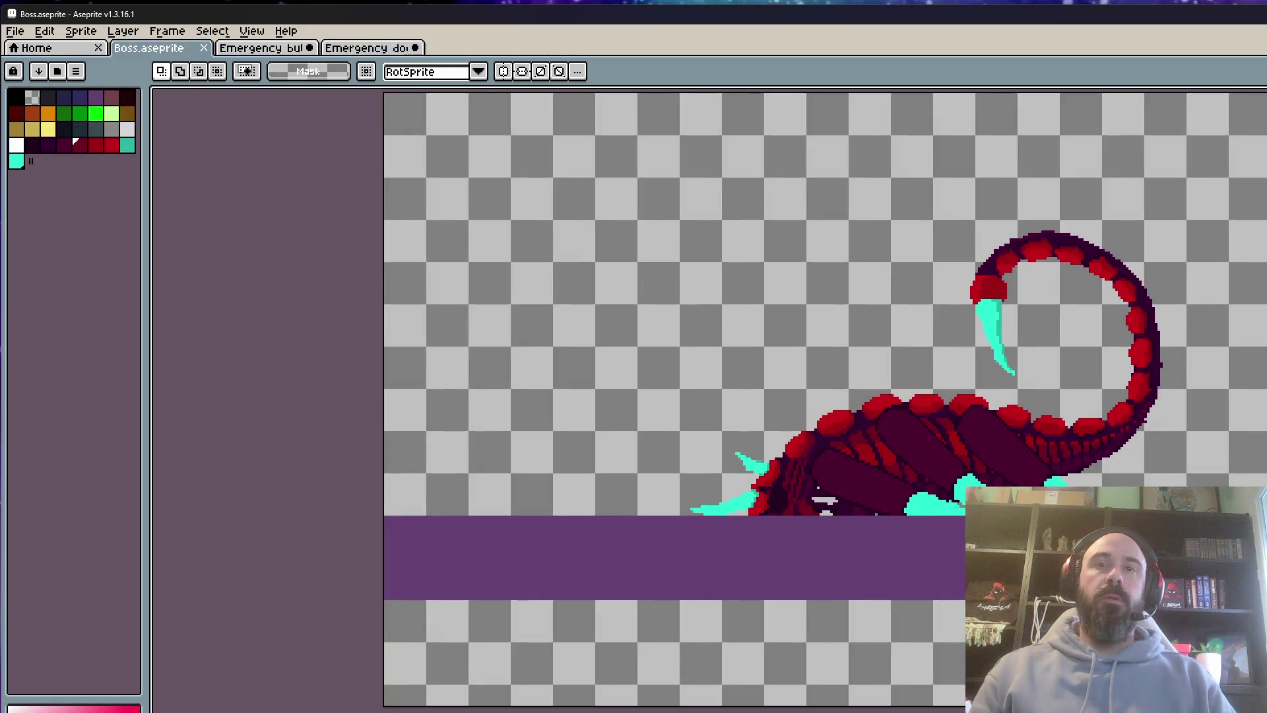
{"action": "key", "text": "super+Down"}
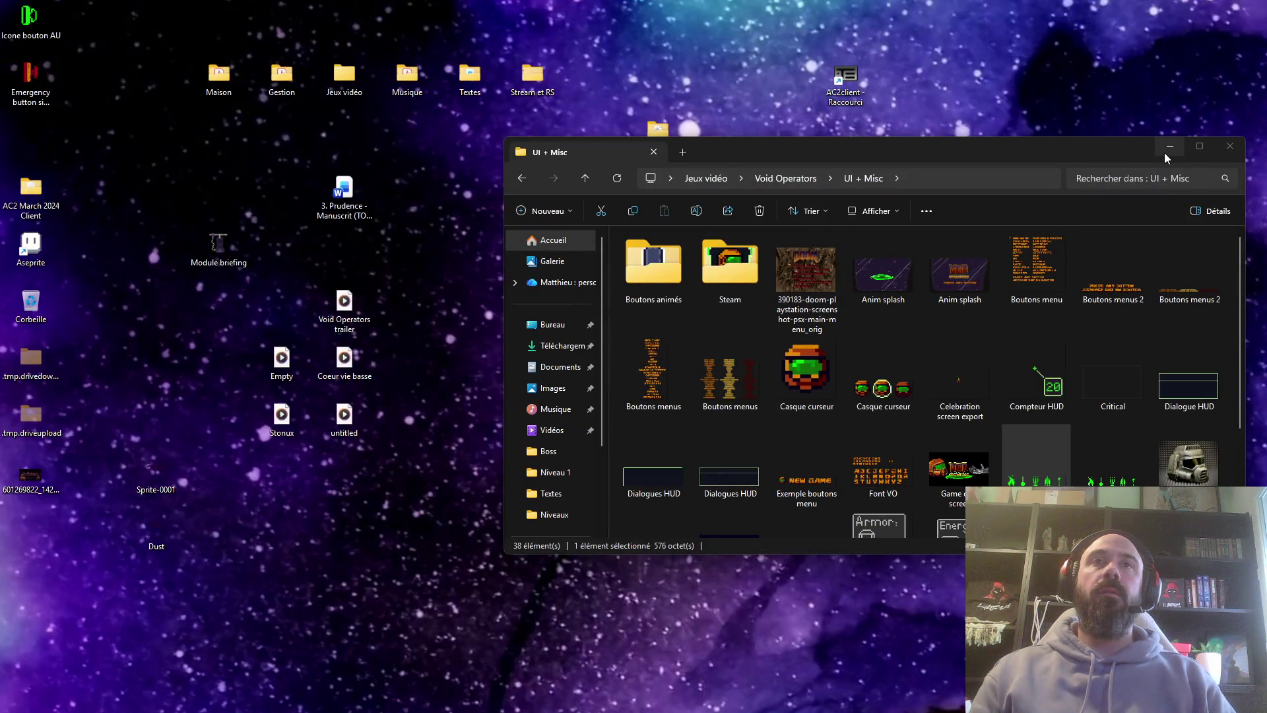
Go from Void Operators to Niveaux › Niveau 1 and open Tileset 2D in Aseprite
{"action": "left_click", "coordinate": [522, 177]}
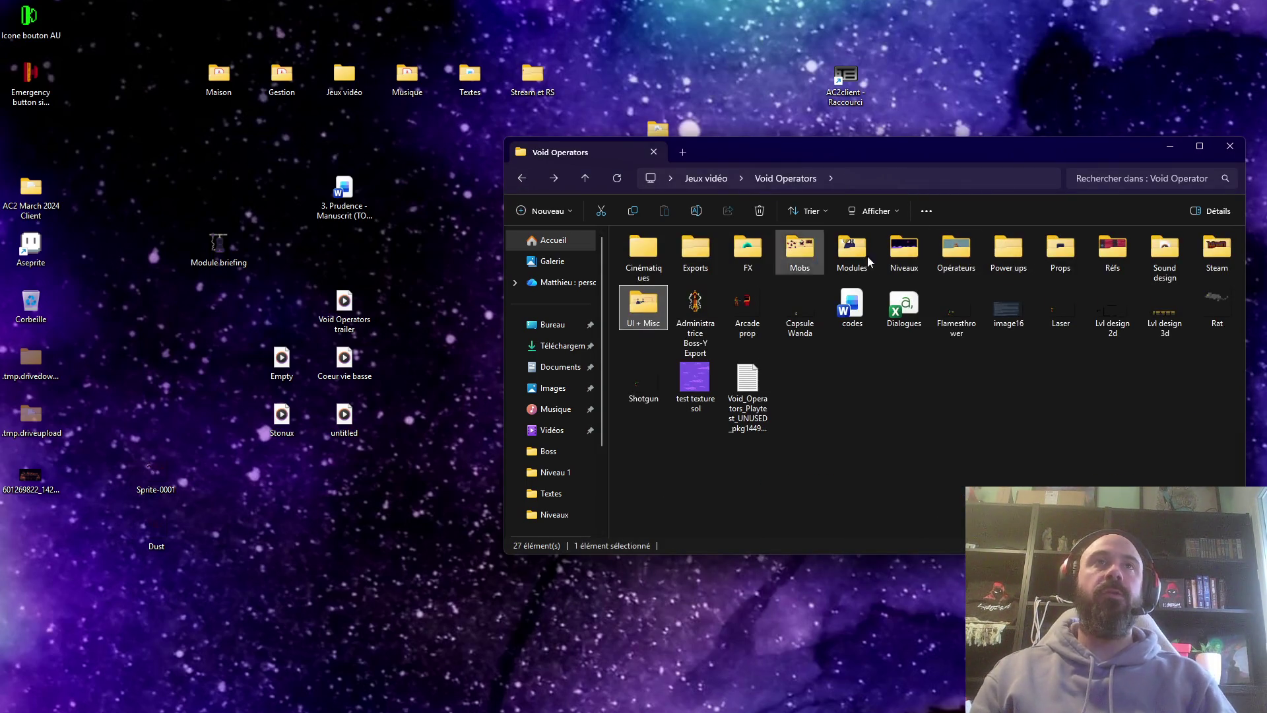
{"action": "double_click", "coordinate": [904, 251]}
{"action": "double_click", "coordinate": [682, 259]}
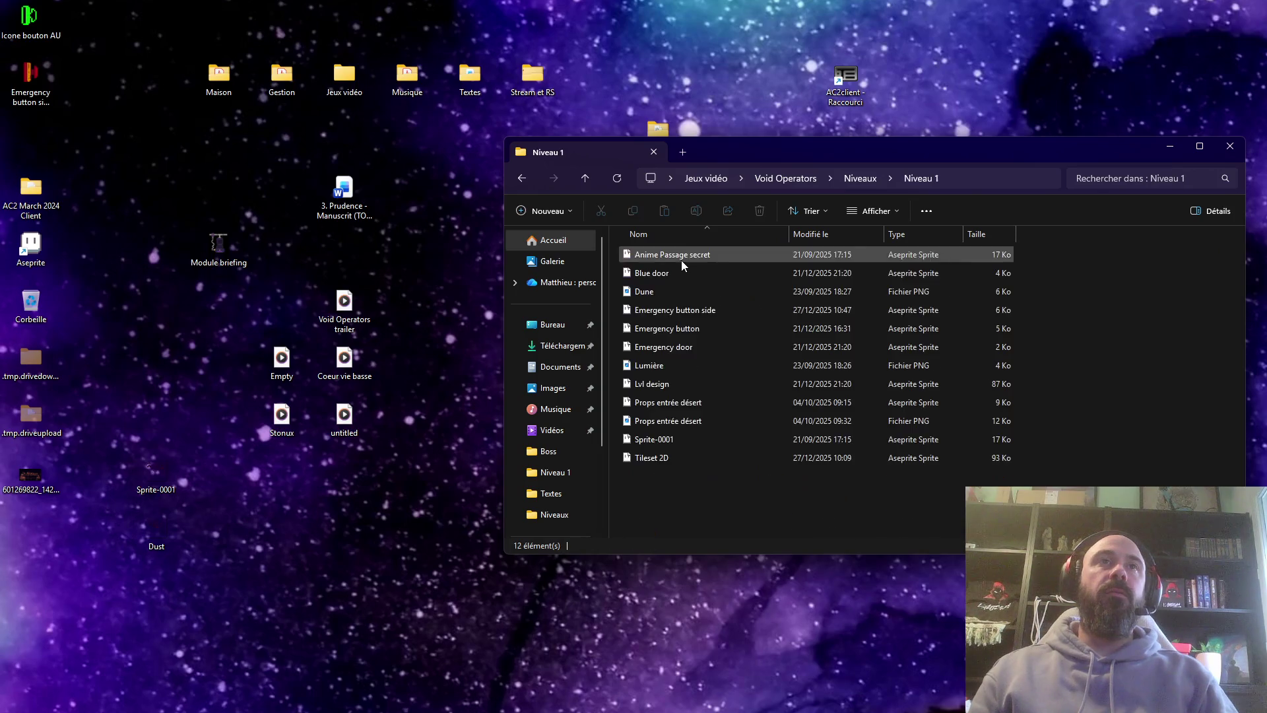
{"action": "double_click", "coordinate": [688, 461]}
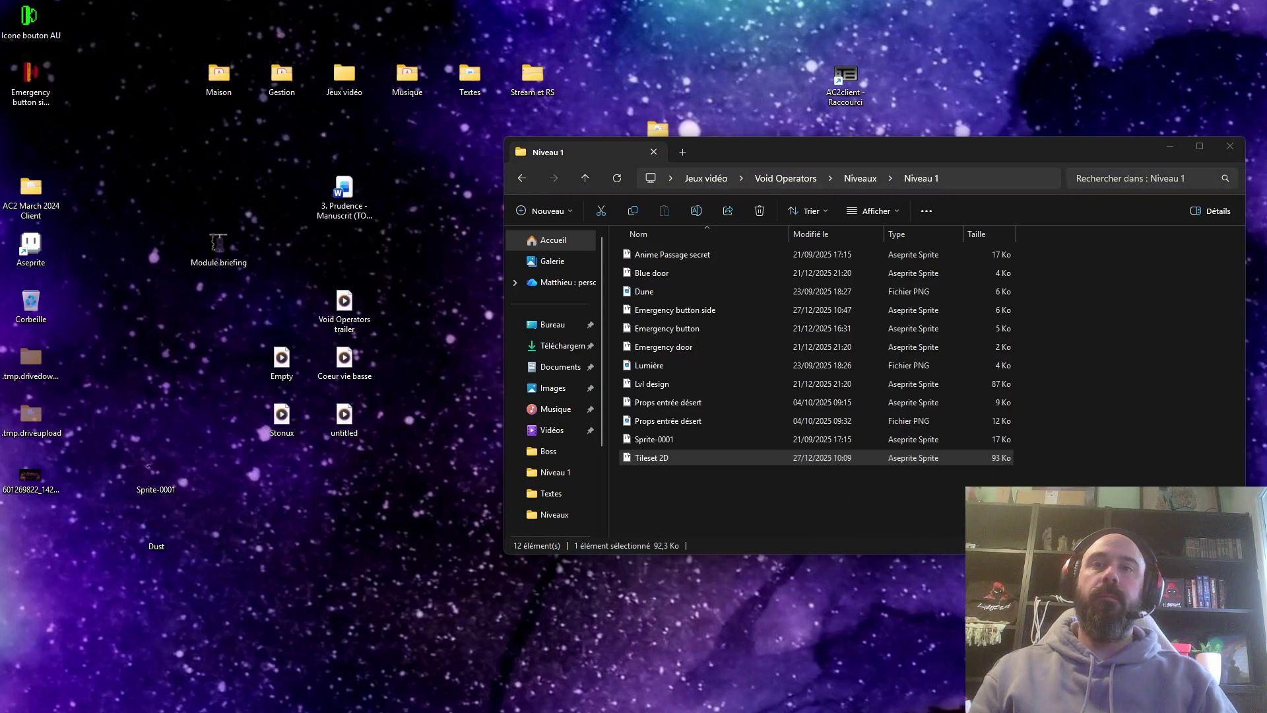
{"action": "scroll", "coordinate": [842, 439], "scroll_direction": "up", "scroll_amount": 1}
{"action": "scroll", "coordinate": [842, 440], "scroll_direction": "down", "scroll_amount": 1}
{"action": "scroll", "coordinate": [677, 355], "scroll_direction": "up", "scroll_amount": 1}
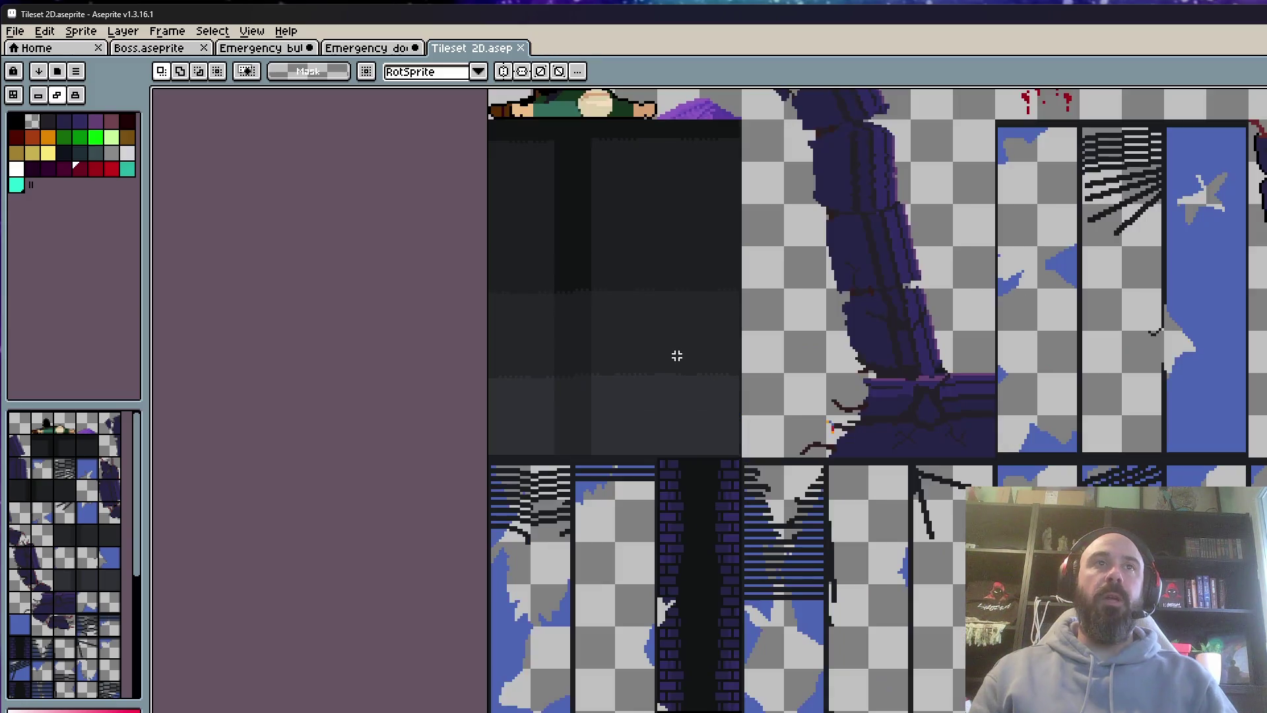
Paste the red door bar, try positioning it, then cancel the paste
{"action": "key", "text": "ctrl+v"}
{"action": "mouse_move", "coordinate": [612, 300]}
{"action": "left_mouse_down"}
{"action": "mouse_move", "coordinate": [679, 368]}
{"action": "mouse_move", "coordinate": [700, 414]}
{"action": "mouse_move", "coordinate": [687, 416]}
{"action": "left_mouse_up"}
{"action": "scroll", "coordinate": [671, 229], "scroll_direction": "up", "scroll_amount": 1}
{"action": "scroll", "coordinate": [685, 306], "scroll_direction": "down", "scroll_amount": 1}
{"action": "mouse_move", "coordinate": [684, 305]}
{"action": "left_mouse_down"}
{"action": "mouse_move", "coordinate": [780, 304]}
{"action": "mouse_move", "coordinate": [810, 320]}
{"action": "left_mouse_up"}
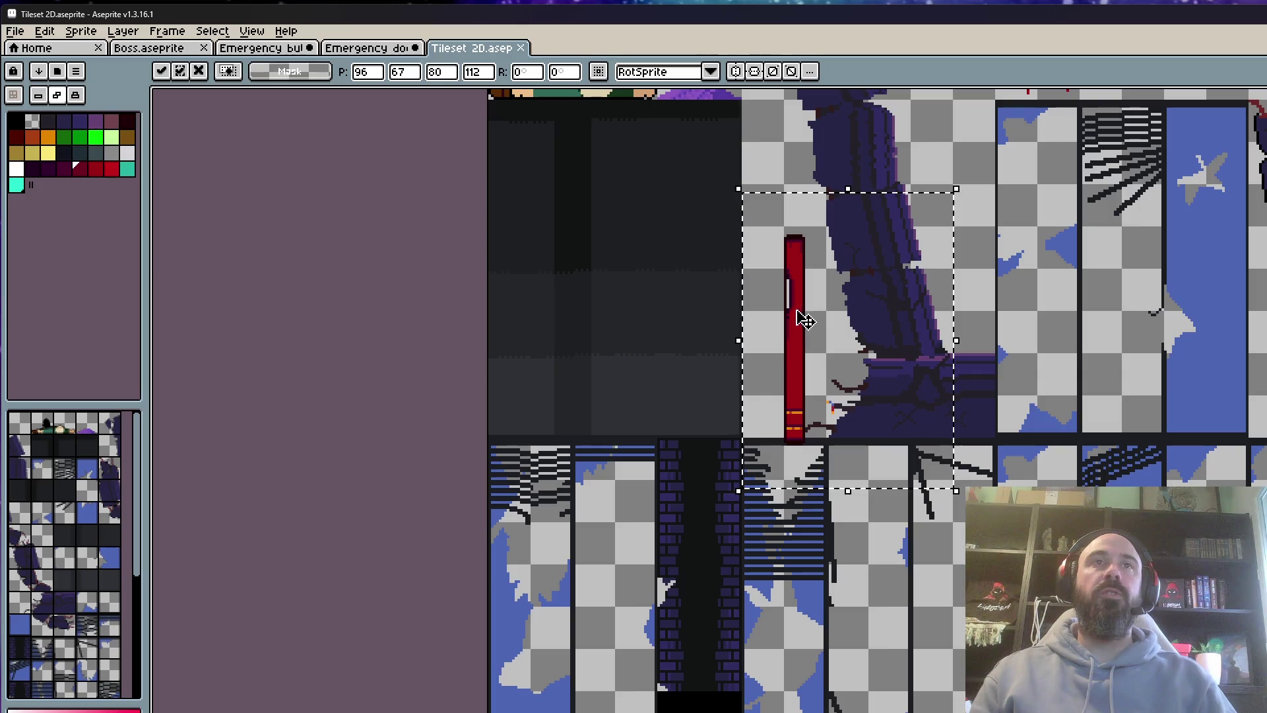
{"action": "key", "text": "Escape"}
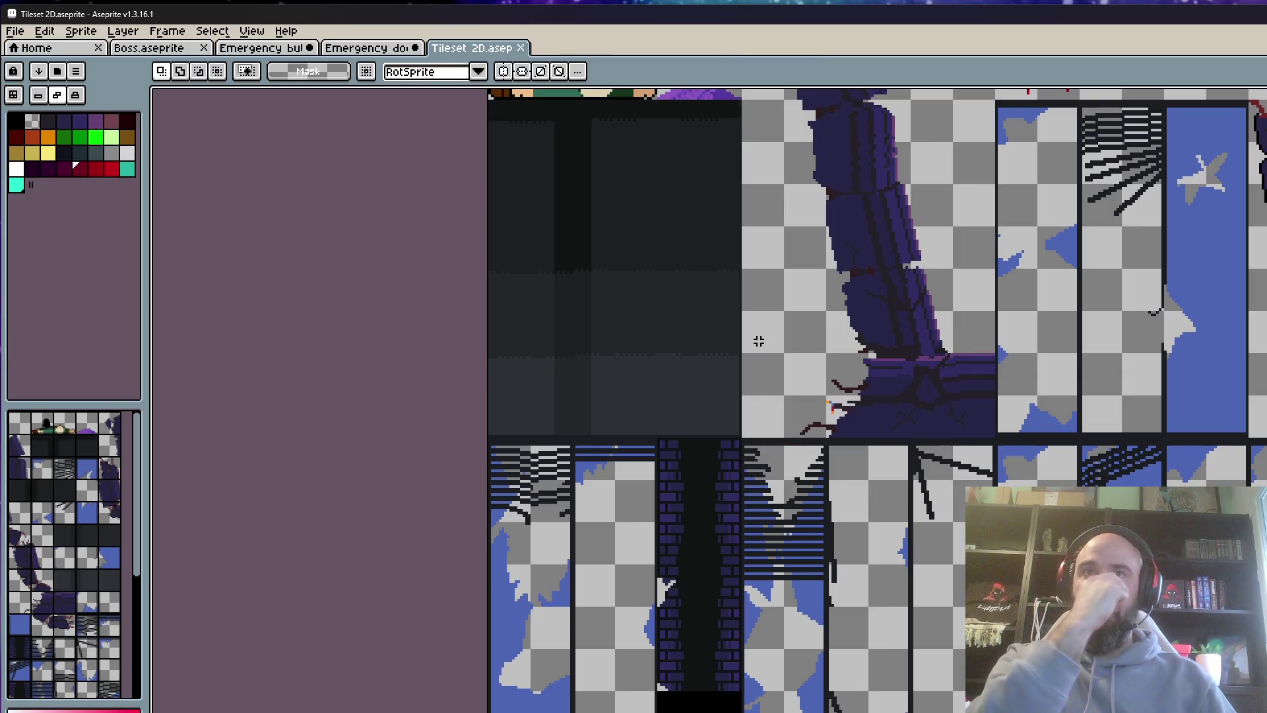
{"action": "scroll", "coordinate": [759, 341], "scroll_direction": "down", "scroll_amount": 2}
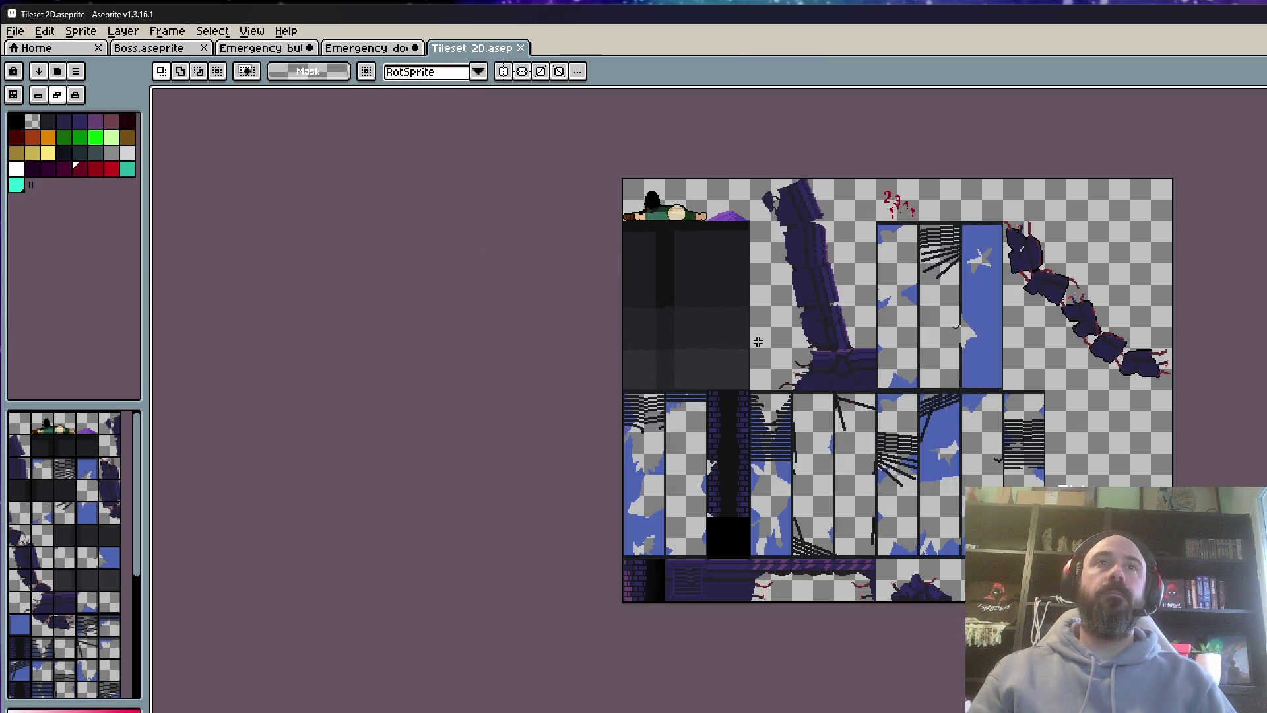
{"action": "scroll", "coordinate": [746, 321], "scroll_direction": "up", "scroll_amount": 2}
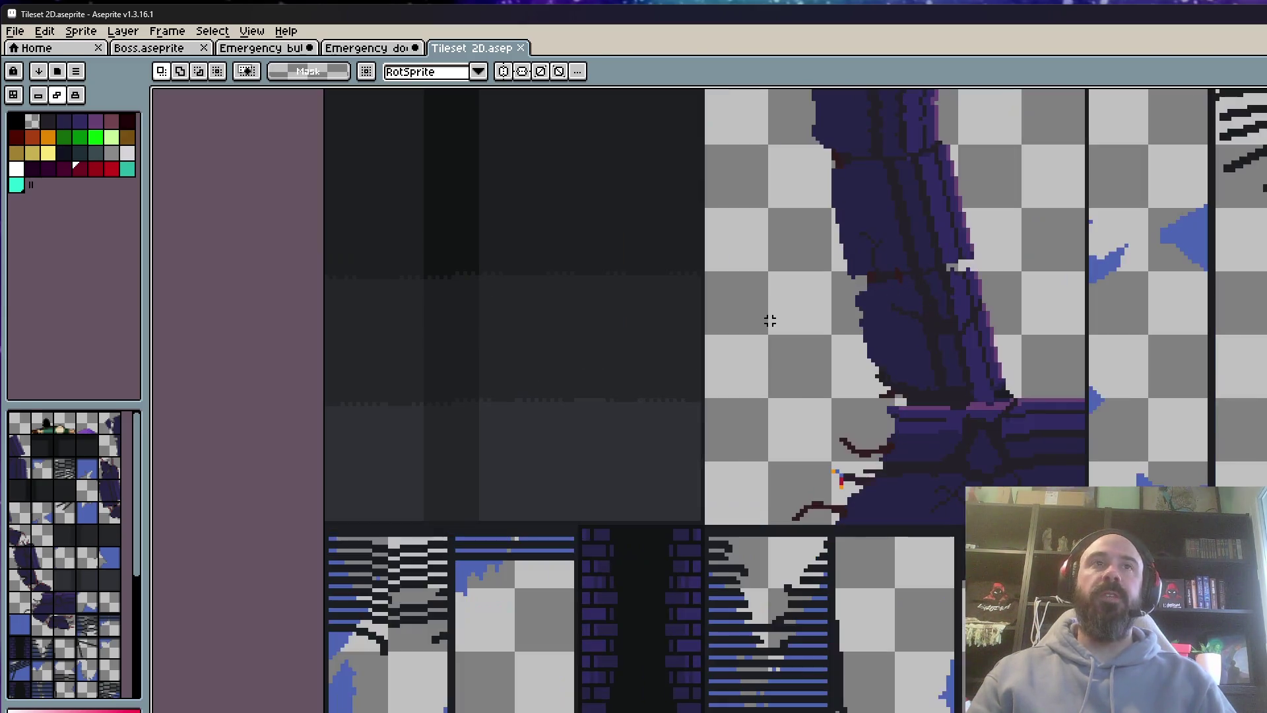
{"action": "scroll", "coordinate": [730, 292], "scroll_direction": "up", "scroll_amount": 1}
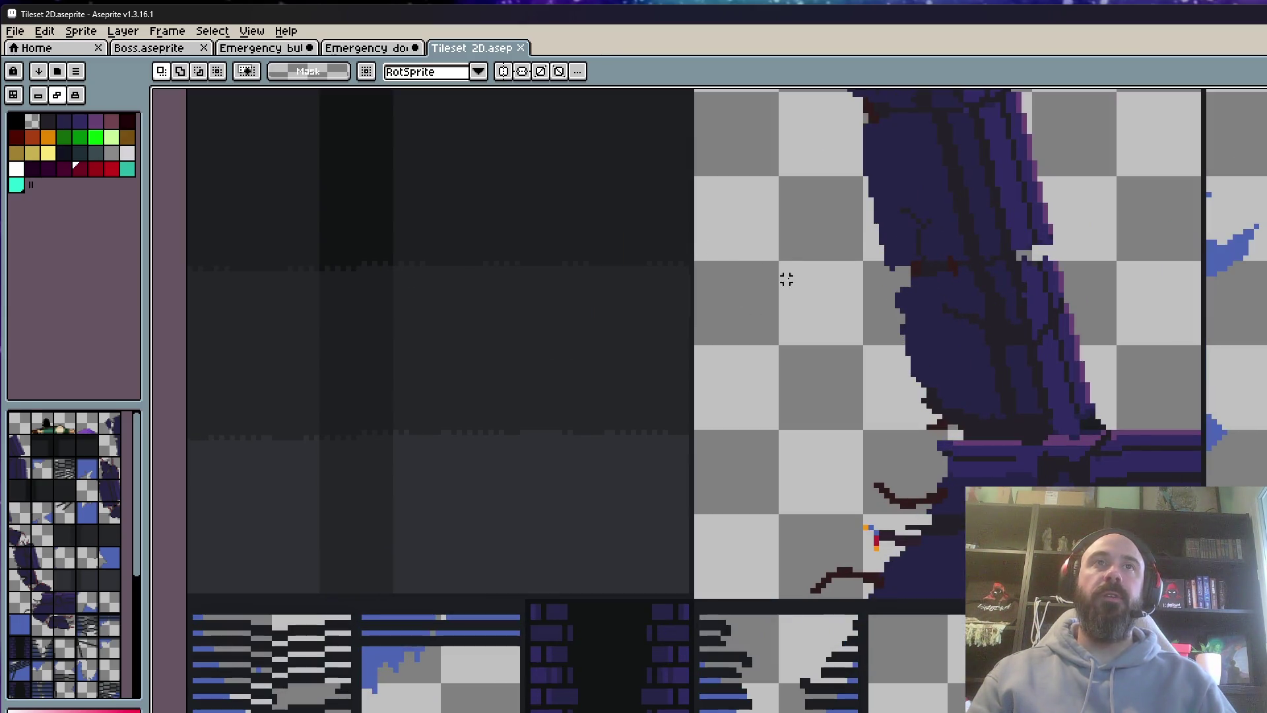
{"action": "scroll", "coordinate": [786, 274], "scroll_direction": "up", "scroll_amount": 1}
Paste the red bar beside PULL and paint a size-8 dark-red dab above it
{"action": "key", "text": "ctrl+v"}
{"action": "mouse_move", "coordinate": [325, 359]}
{"action": "left_mouse_down"}
{"action": "mouse_move", "coordinate": [778, 404]}
{"action": "mouse_move", "coordinate": [882, 361]}
{"action": "mouse_move", "coordinate": [866, 377]}
{"action": "mouse_move", "coordinate": [796, 311]}
{"action": "mouse_move", "coordinate": [827, 599]}
{"action": "mouse_move", "coordinate": [772, 444]}
{"action": "mouse_move", "coordinate": [770, 481]}
{"action": "left_mouse_up"}
{"action": "scroll", "coordinate": [882, 360], "scroll_direction": "down", "scroll_amount": 2}
{"action": "scroll", "coordinate": [821, 594], "scroll_direction": "up", "scroll_amount": 3}
{"action": "scroll", "coordinate": [770, 481], "scroll_direction": "up", "scroll_amount": 1}
{"action": "key", "text": "b"}
{"action": "scroll", "coordinate": [772, 246], "scroll_direction": "up", "scroll_amount": 1}
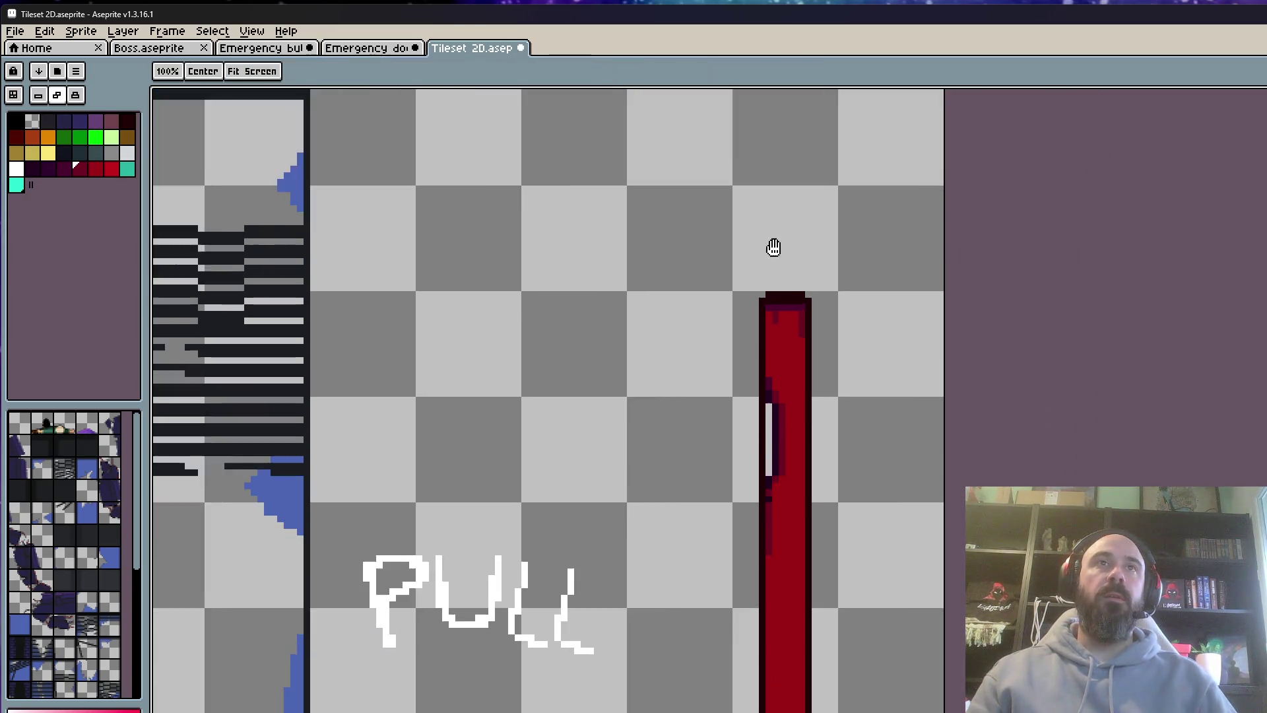
{"action": "scroll", "coordinate": [755, 300], "scroll_direction": "up", "scroll_amount": 3}
{"action": "key", "text": "plus"}
{"action": "key", "text": "plus"}
{"action": "key", "text": "plus"}
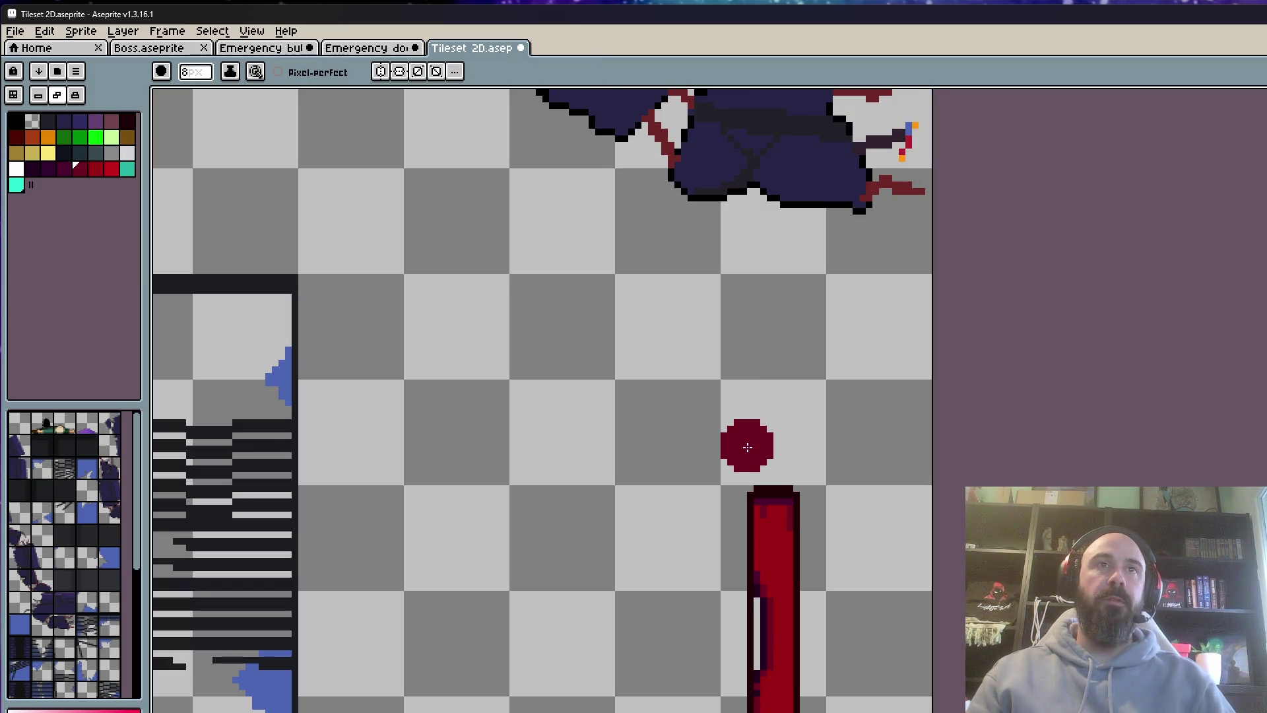
{"action": "left_click_drag", "start_coordinate": [744, 444], "coordinate": [805, 448]}
Undo the dark-red dab and the pasted red bar in Tileset 2D
{"action": "key", "text": "v"}
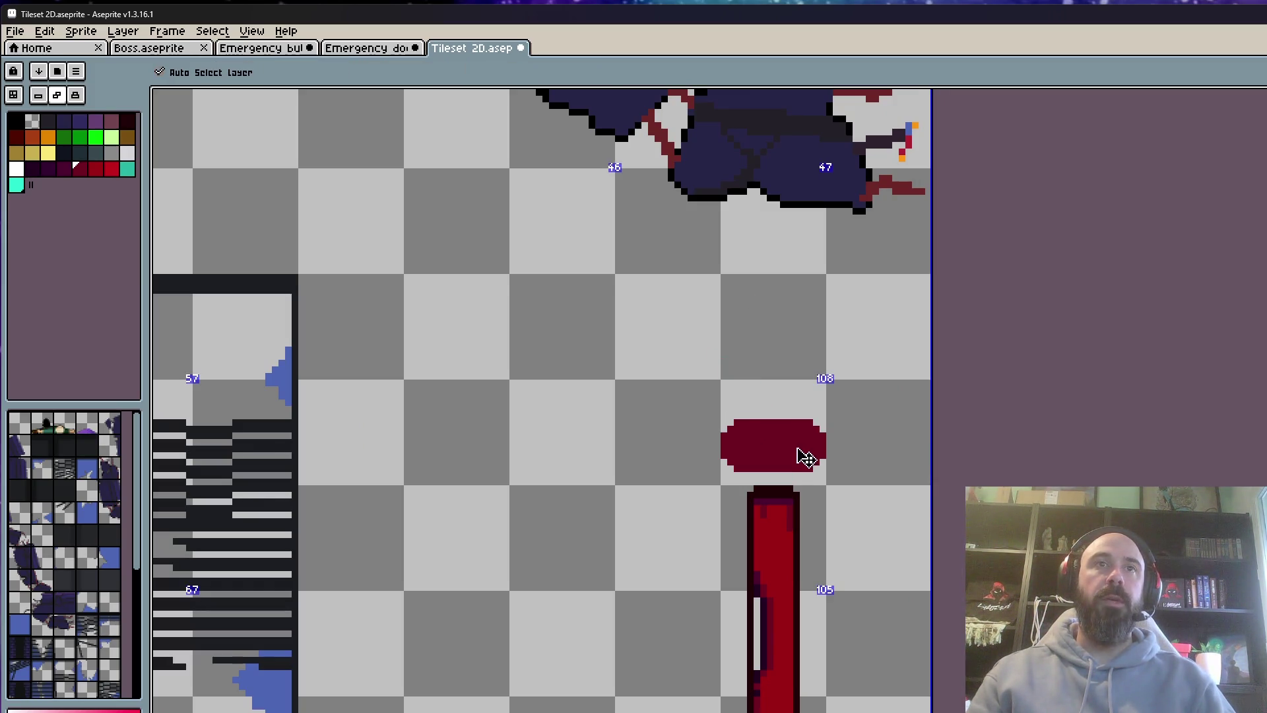
{"action": "key", "text": "ctrl+z"}
{"action": "scroll", "coordinate": [826, 445], "scroll_direction": "down", "scroll_amount": 3}
{"action": "key", "text": "ctrl+z"}
{"action": "key", "text": "b"}
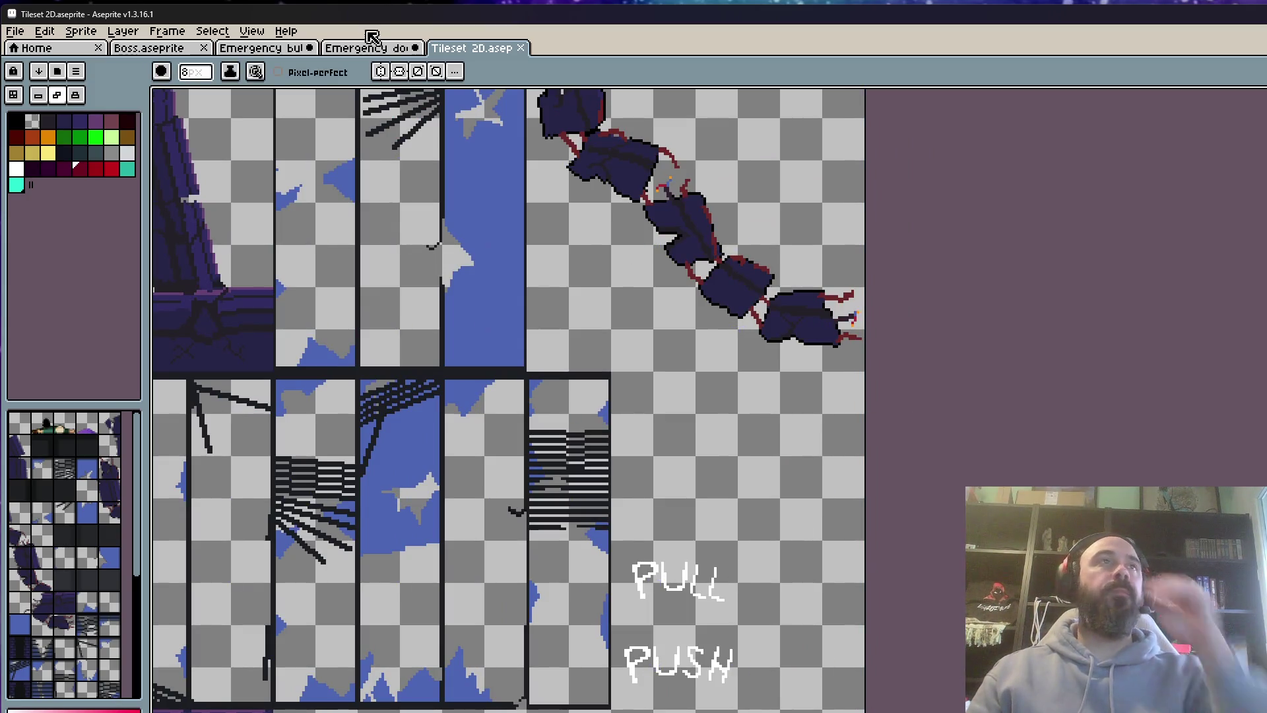
Shift the Emergency door artwork slightly right and clear the selection
{"action": "left_click", "coordinate": [373, 48]}
{"action": "key", "text": "m"}
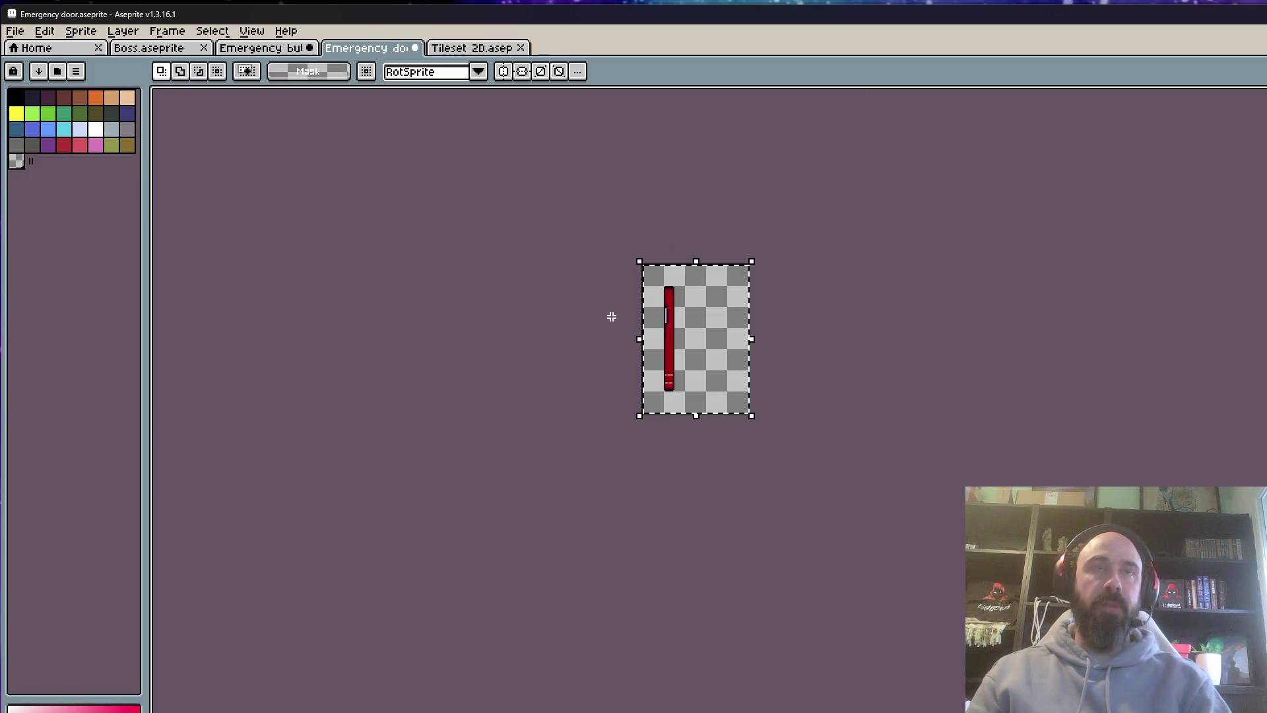
{"action": "scroll", "coordinate": [643, 413], "scroll_direction": "up", "scroll_amount": 3}
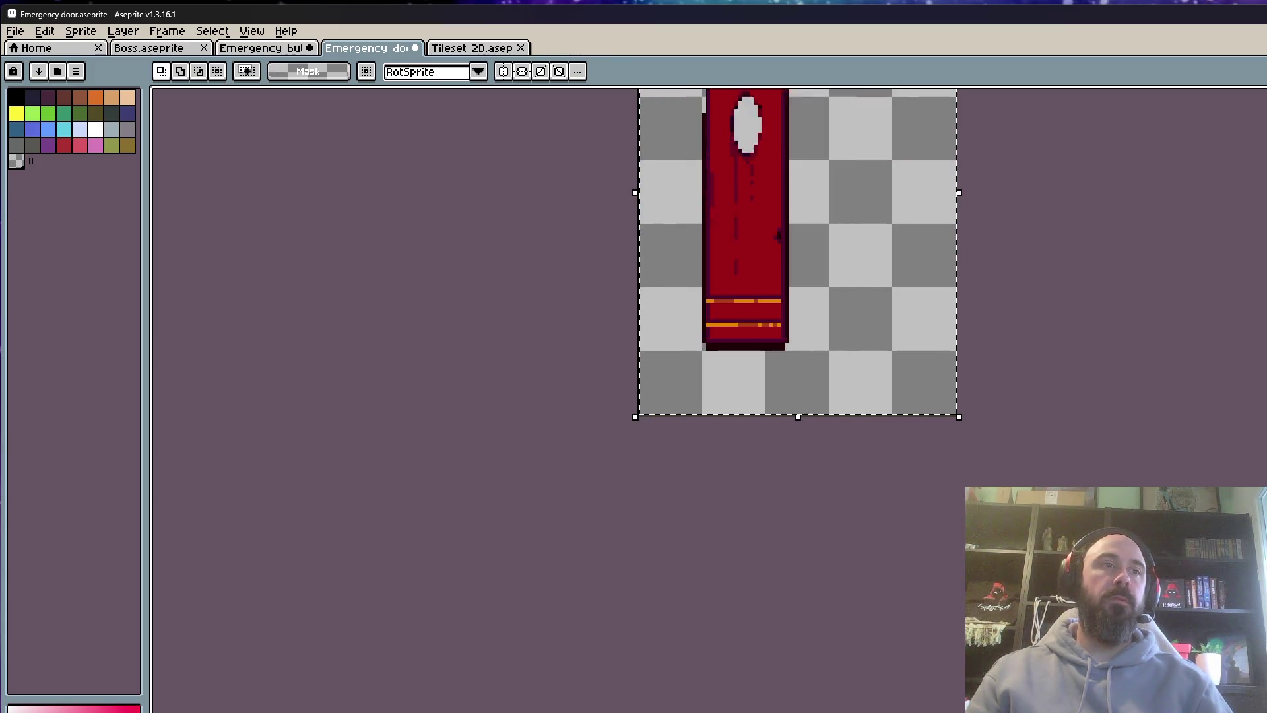
{"action": "scroll", "coordinate": [849, 141], "scroll_direction": "up", "scroll_amount": 2}
{"action": "left_click_drag", "start_coordinate": [670, 376], "coordinate": [698, 379]}
{"action": "scroll", "coordinate": [699, 378], "scroll_direction": "down", "scroll_amount": 1}
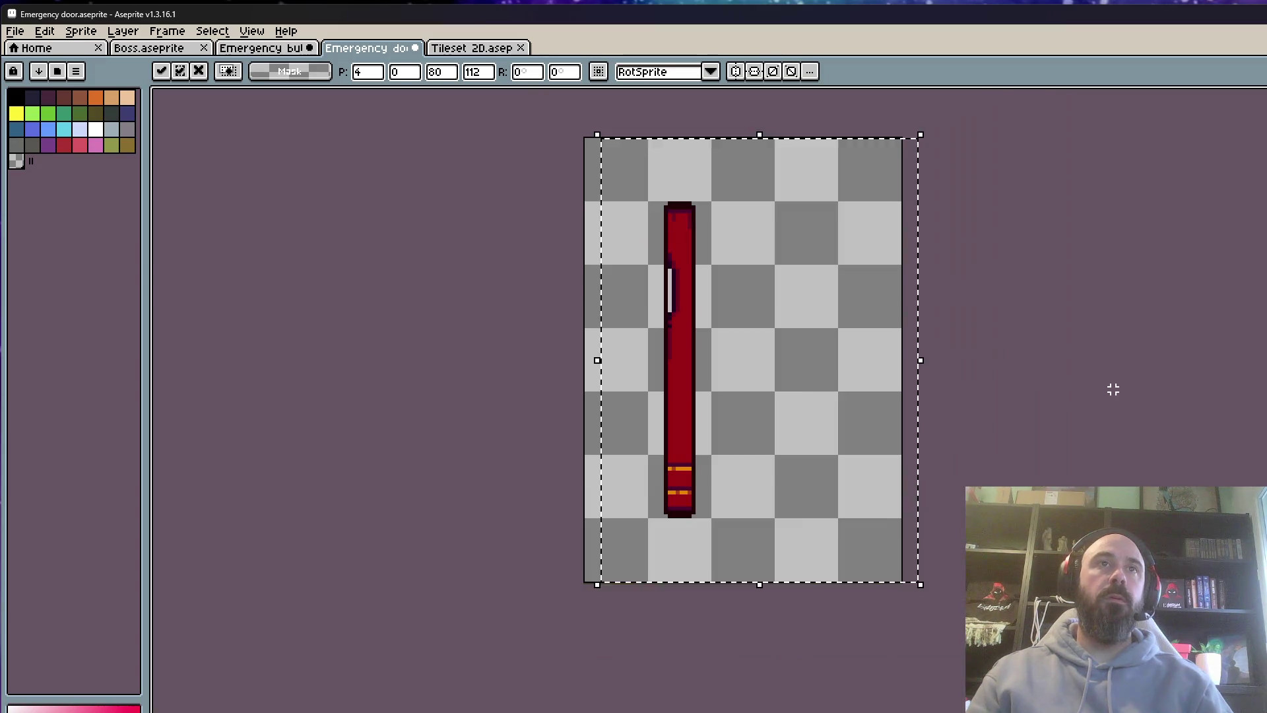
{"action": "key", "text": "ctrl+d"}
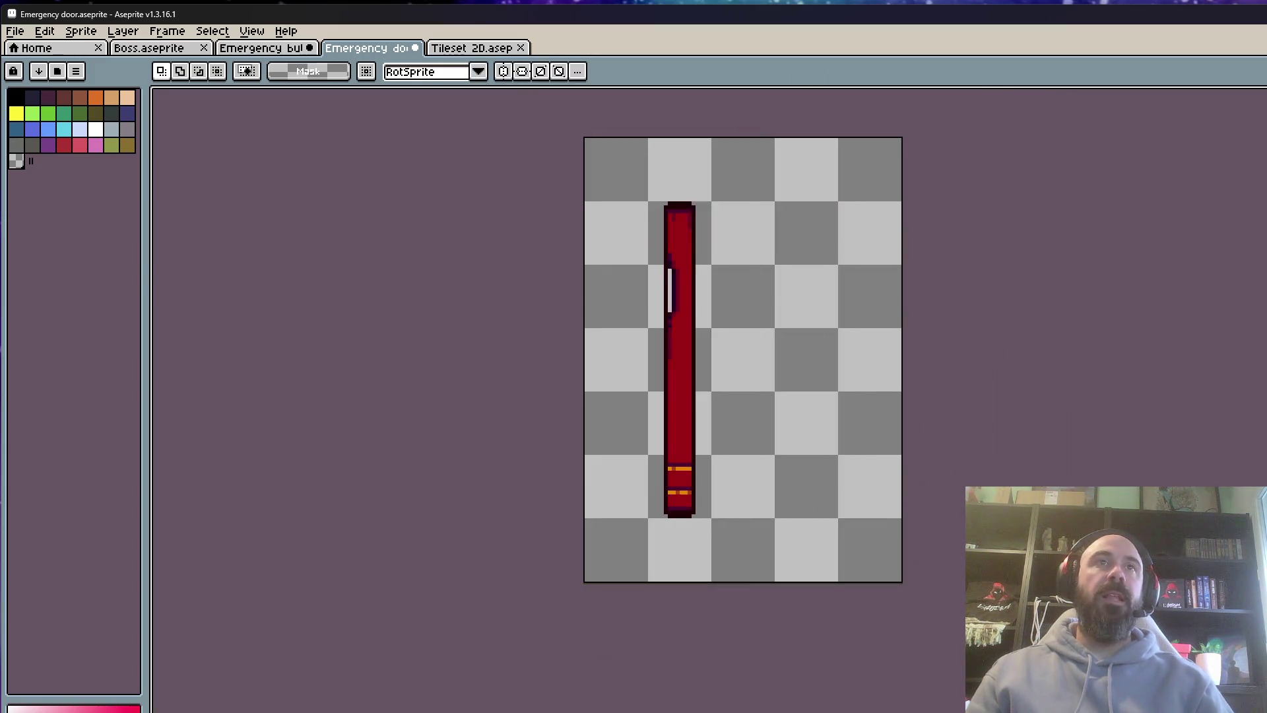
{"action": "scroll", "coordinate": [716, 151], "scroll_direction": "down", "scroll_amount": 1}
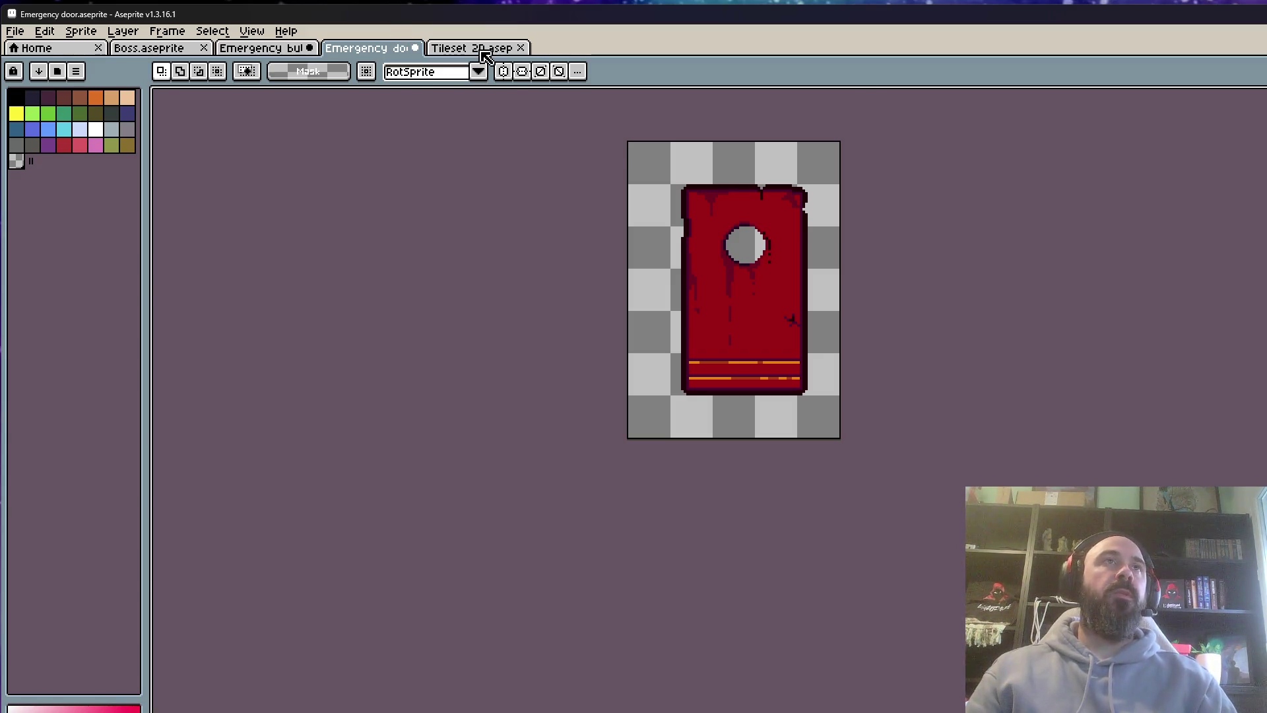
Look over the open sprites, then play the Emergency door's opening animation
{"action": "left_click", "coordinate": [482, 52]}
{"action": "left_click", "coordinate": [276, 49]}
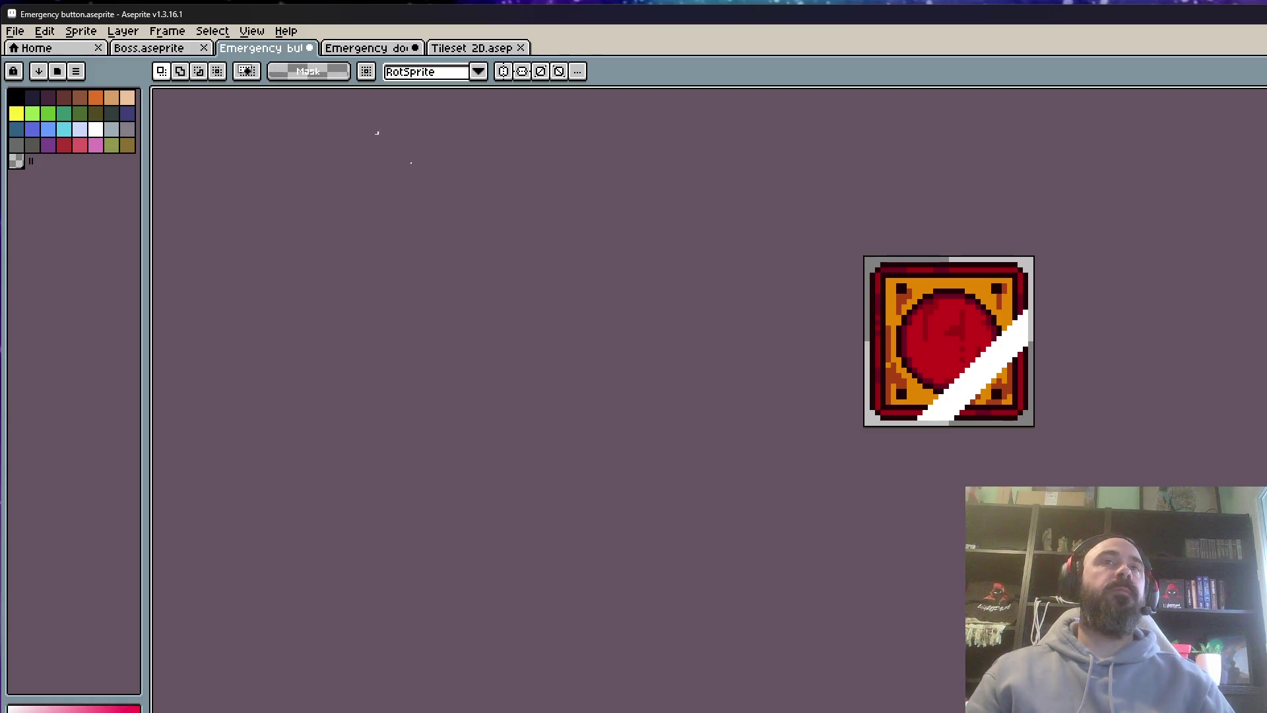
{"action": "left_click", "coordinate": [172, 53]}
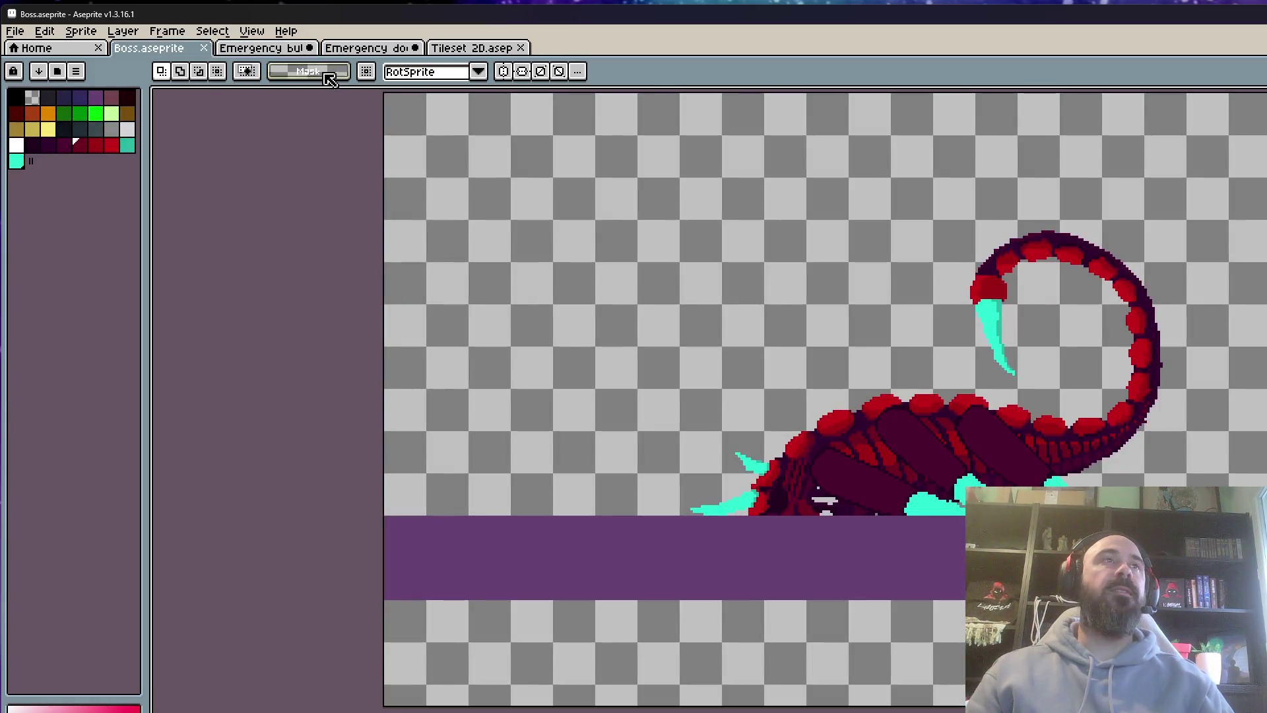
{"action": "left_click", "coordinate": [365, 51]}
{"action": "key", "text": "Return"}
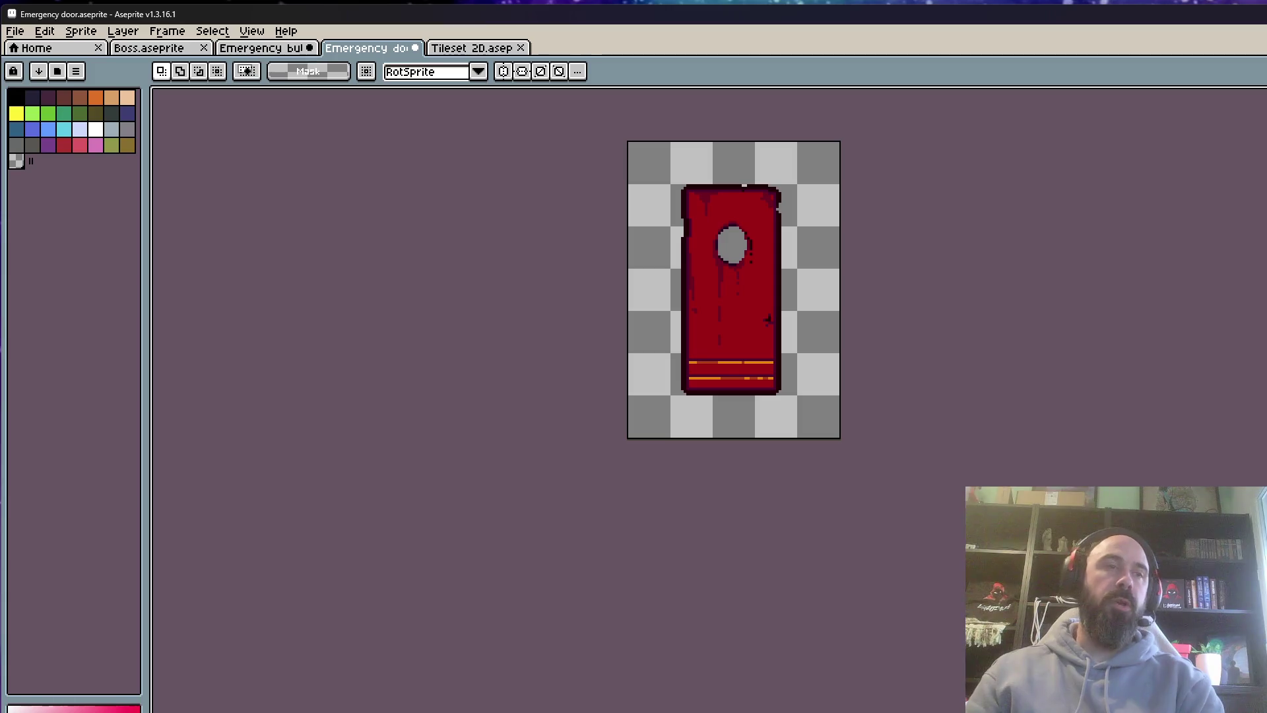
{"action": "left_click", "coordinate": [15, 31]}
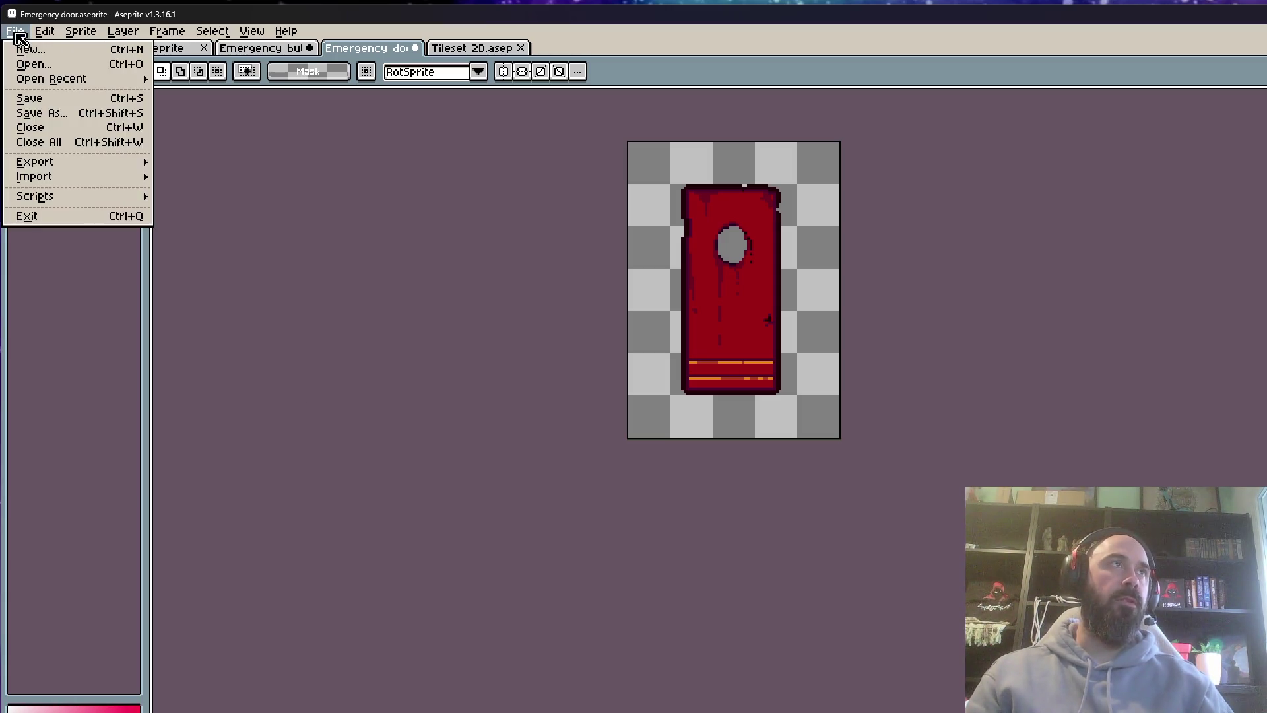
Check the export options, undo and redo a door edit, then save the Emergency door sprite
{"action": "mouse_move", "coordinate": [44, 169]}
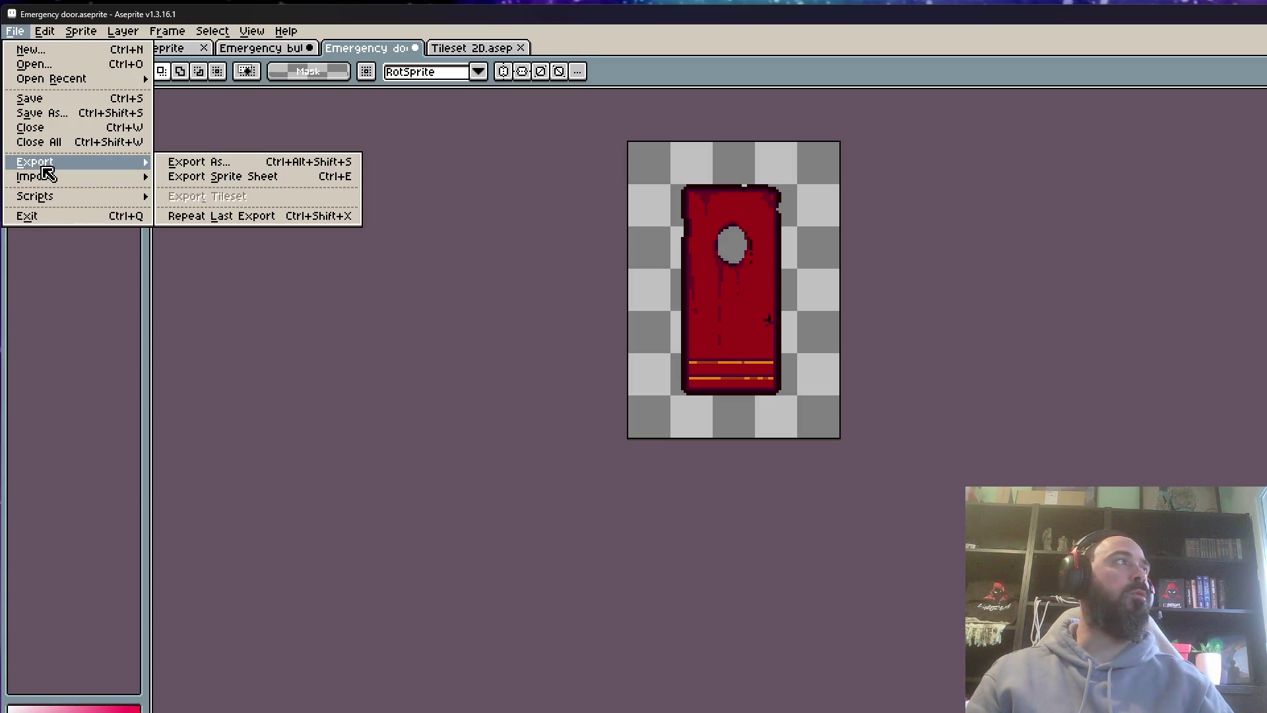
{"action": "left_click", "coordinate": [226, 162]}
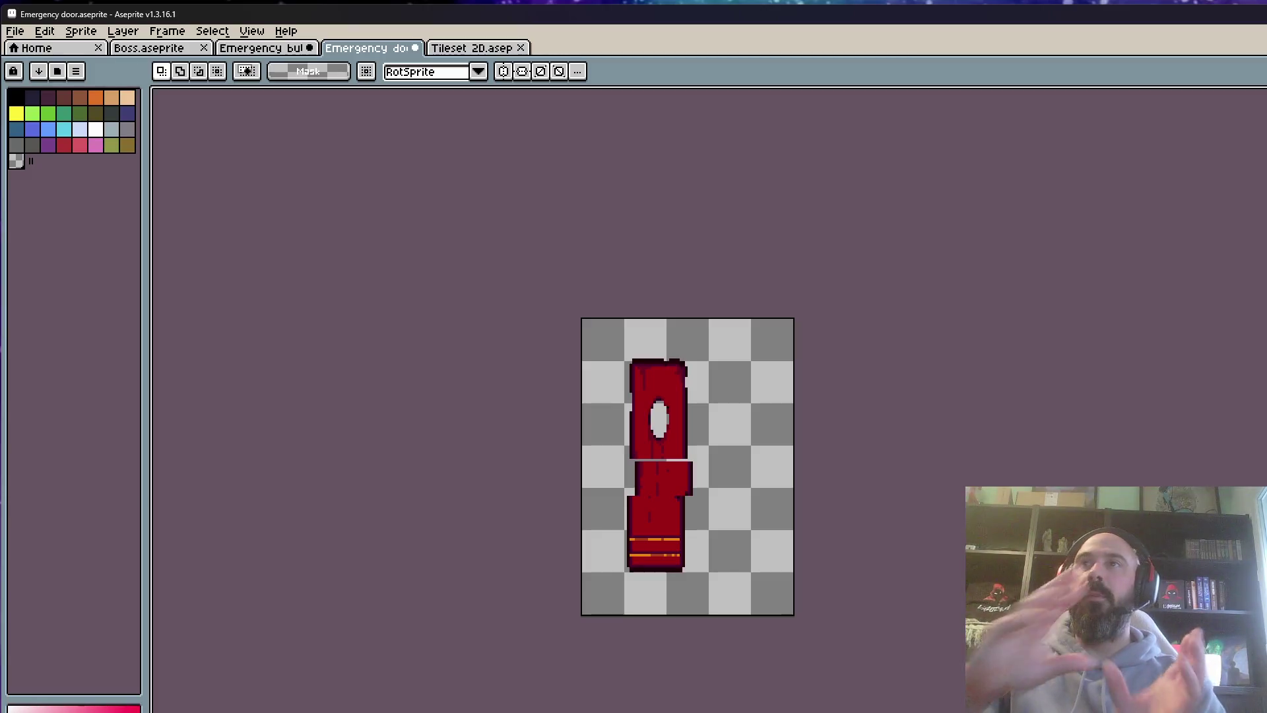
{"action": "key", "text": "ctrl+z"}
{"action": "key", "text": "ctrl+z"}
{"action": "key", "text": "ctrl+z"}
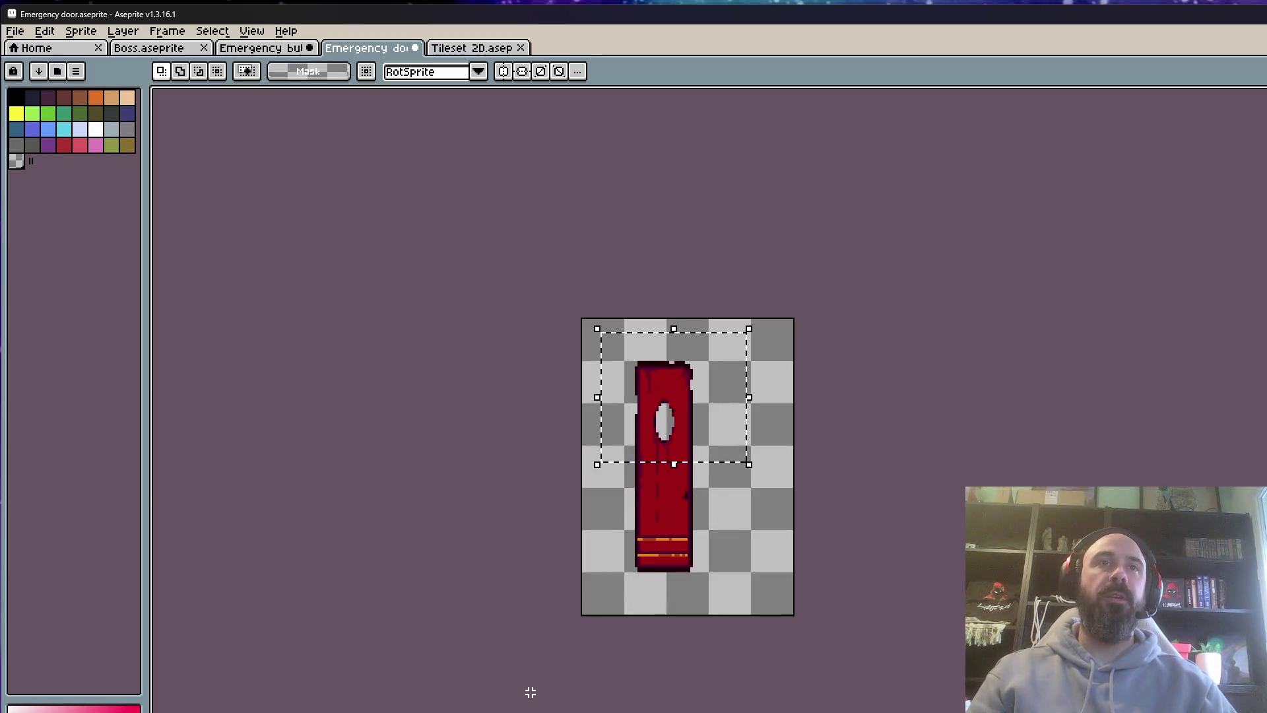
{"action": "key", "text": "ctrl+z"}
{"action": "key", "text": "ctrl+y"}
{"action": "left_click", "coordinate": [15, 32]}
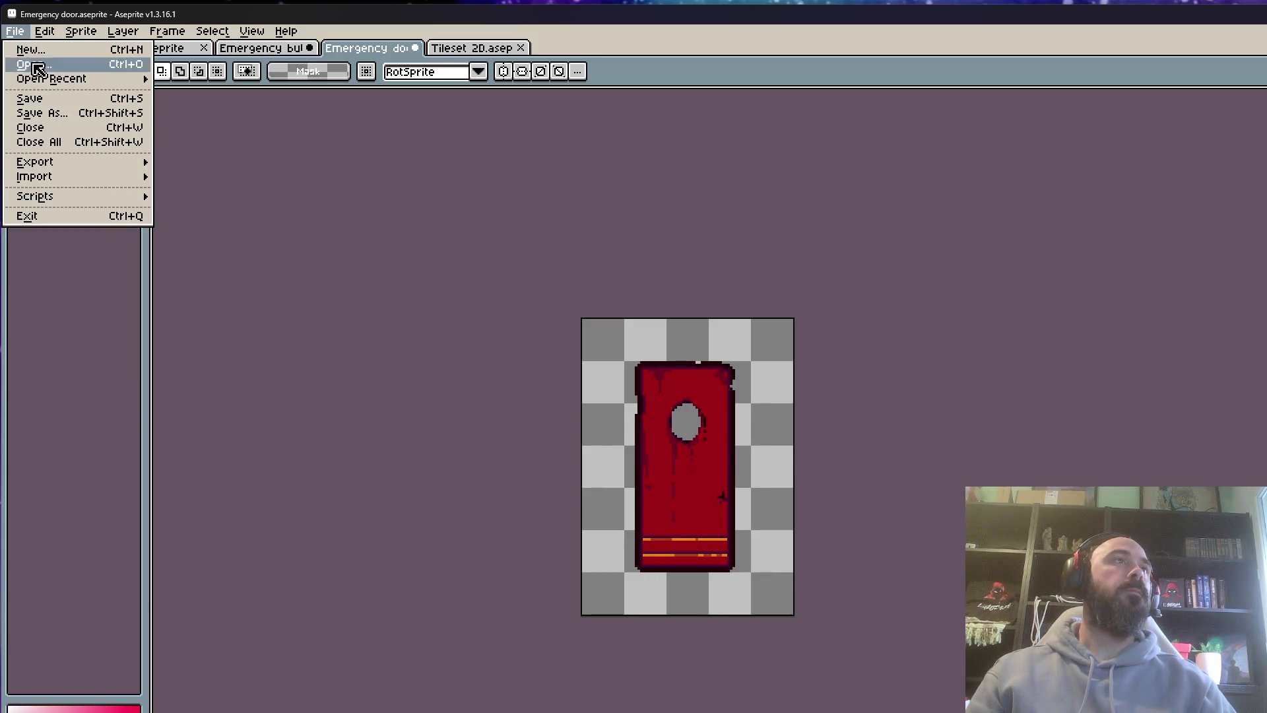
{"action": "left_click", "coordinate": [37, 97]}
Save a copy to the Desktop as 'Emergency door export'
{"action": "left_click", "coordinate": [14, 31]}
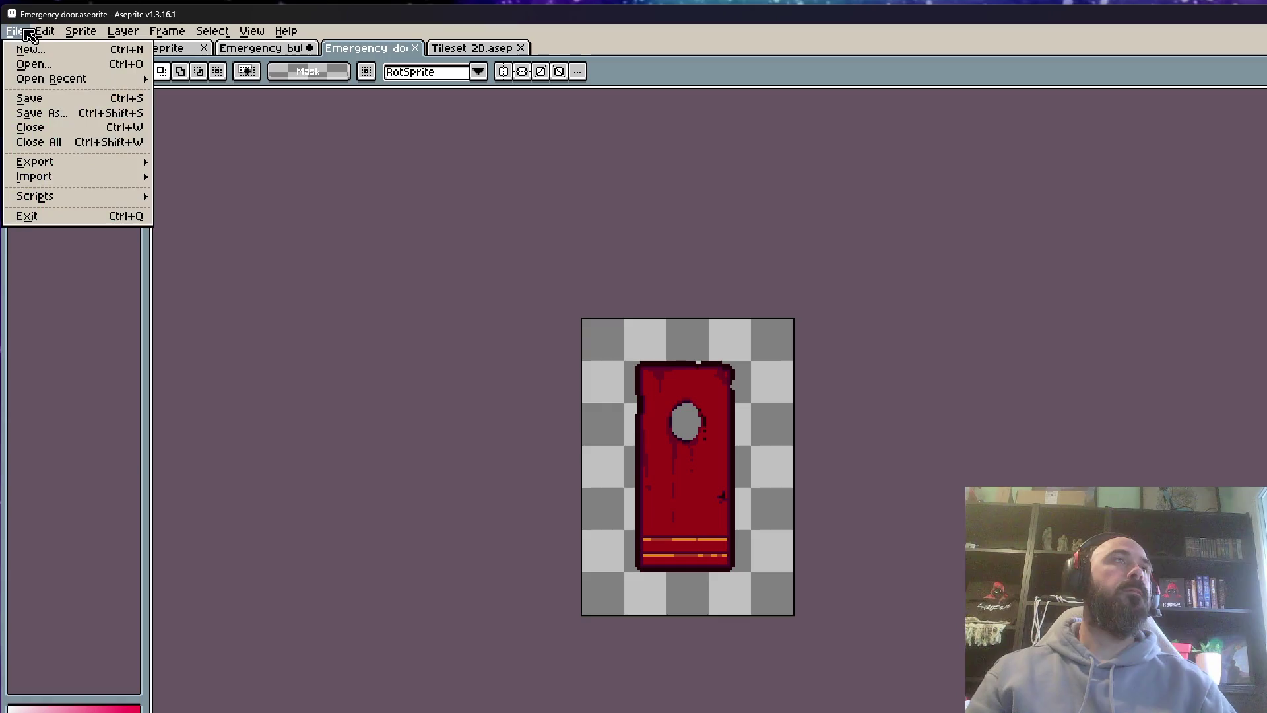
{"action": "left_click", "coordinate": [50, 118]}
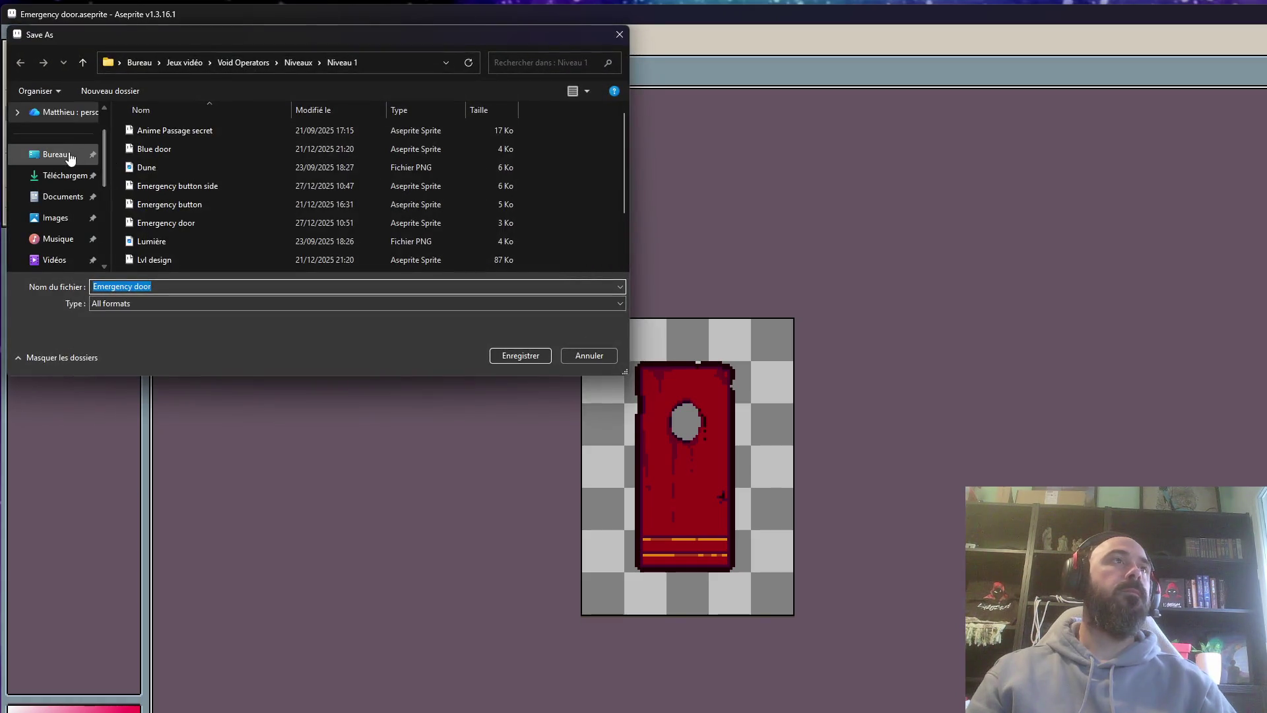
{"action": "left_click", "coordinate": [55, 153]}
{"action": "triple_click", "coordinate": [159, 286]}
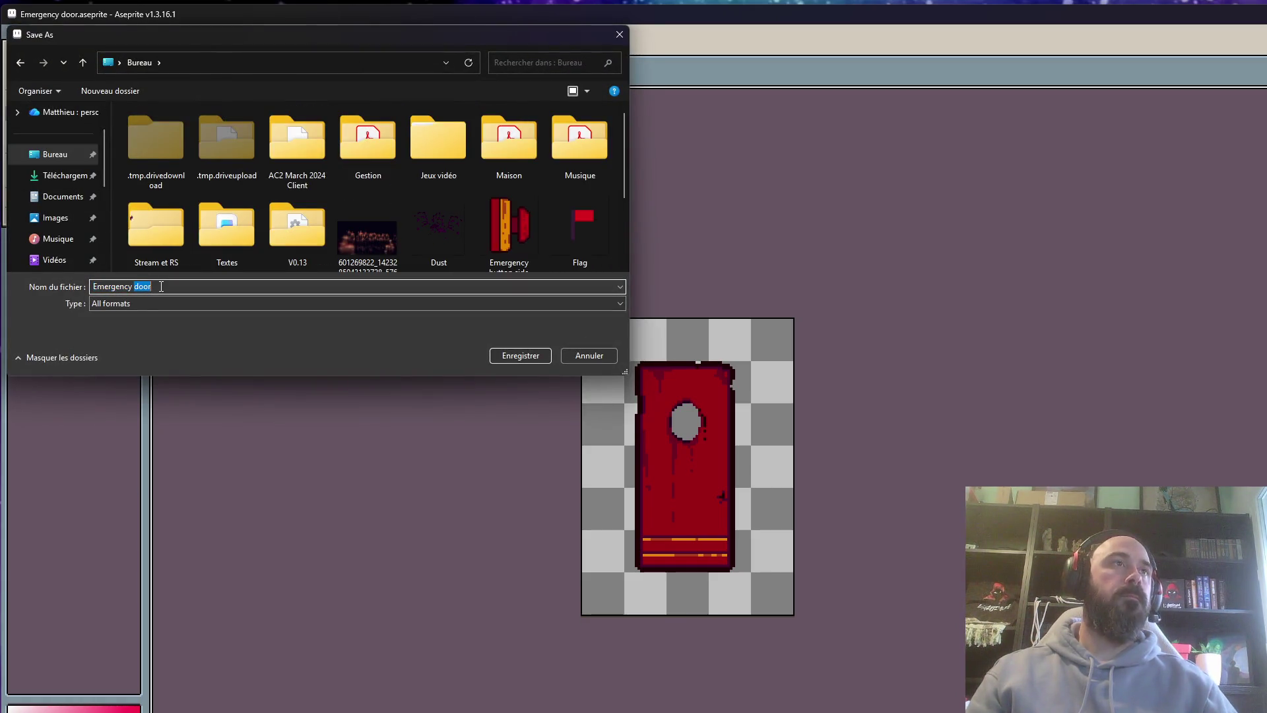
{"action": "left_click", "coordinate": [161, 287]}
{"action": "type", "text": "export"}
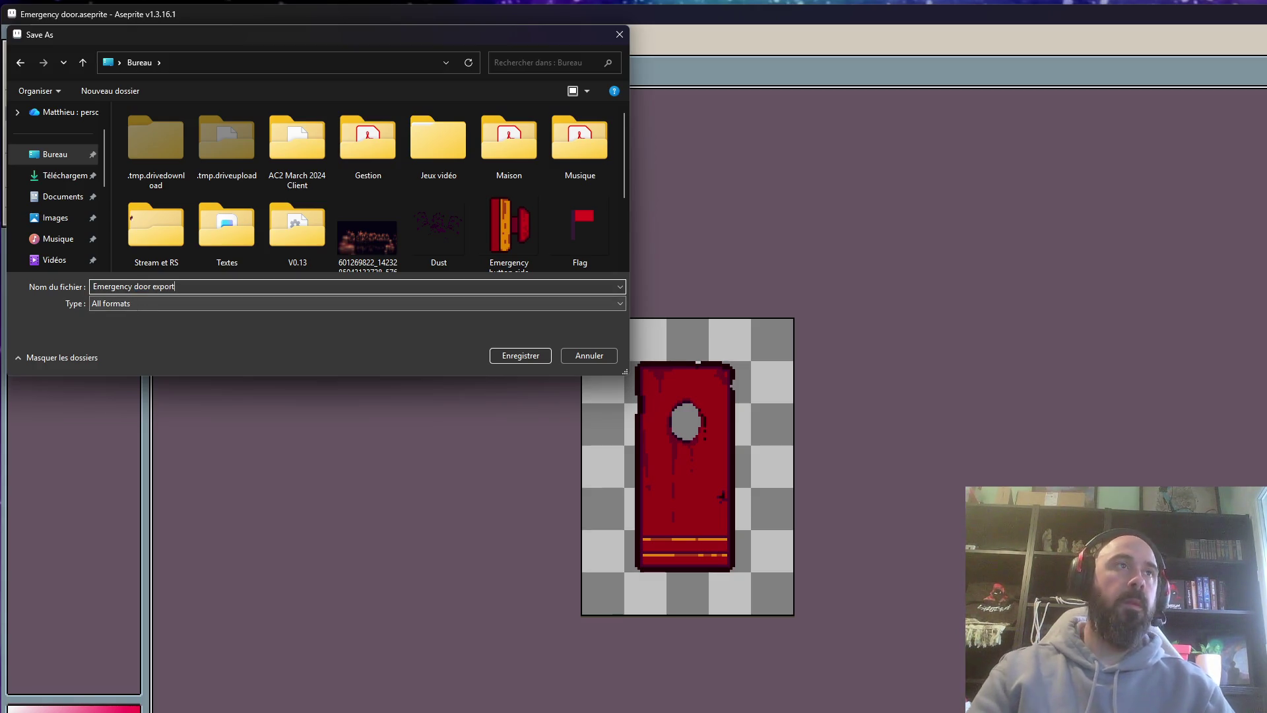
{"action": "left_click", "coordinate": [520, 357]}
Close the Emergency door and Tileset 2D tabs
{"action": "left_click", "coordinate": [412, 49]}
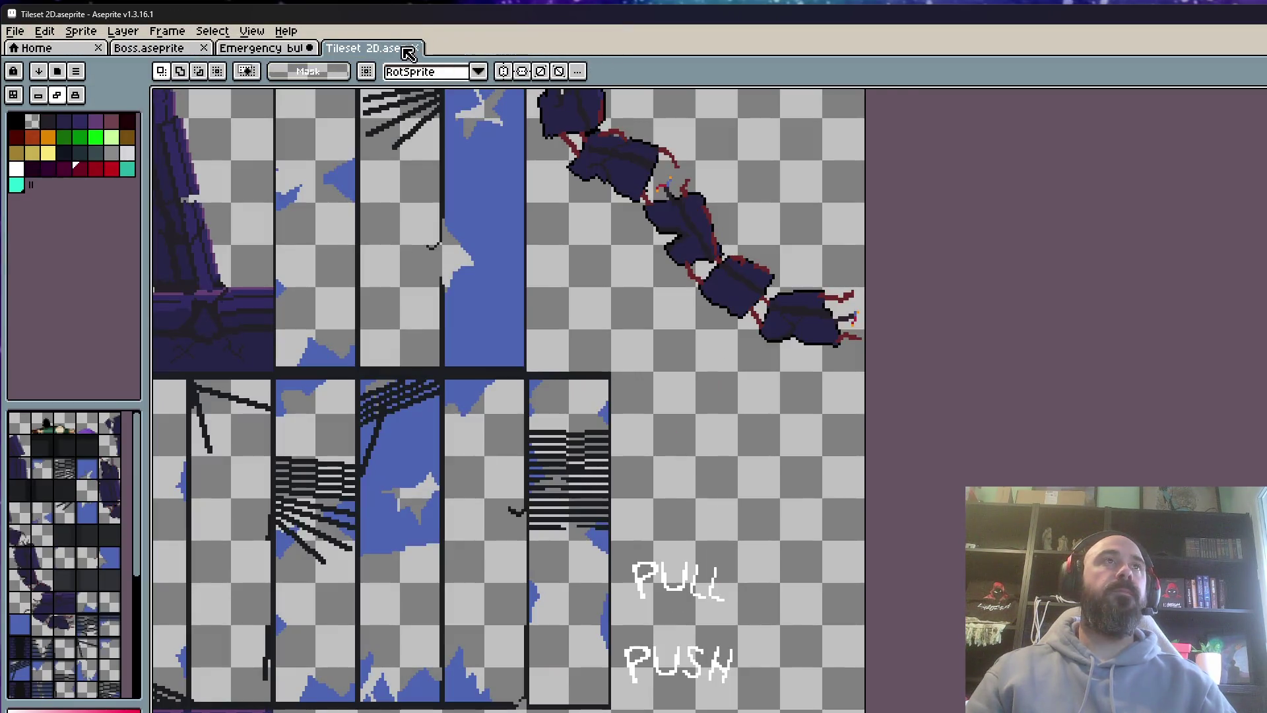
{"action": "left_click", "coordinate": [416, 49]}
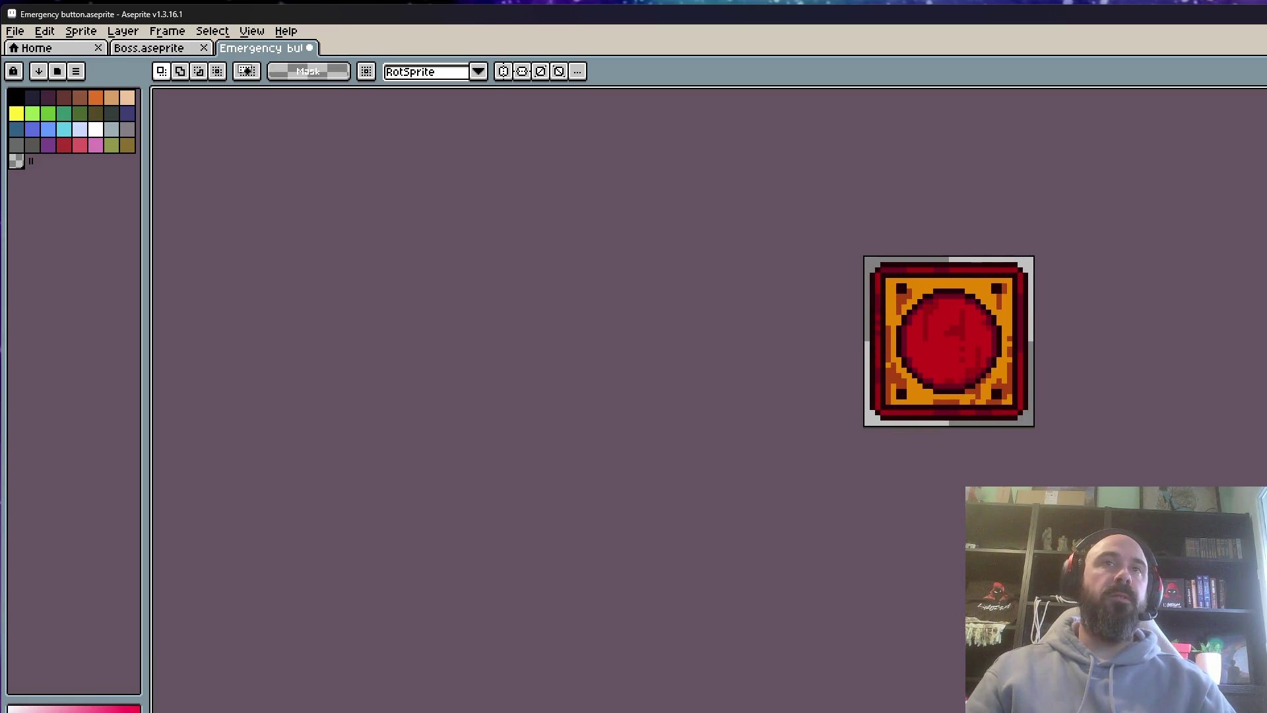
{"action": "left_click", "coordinate": [283, 49]}
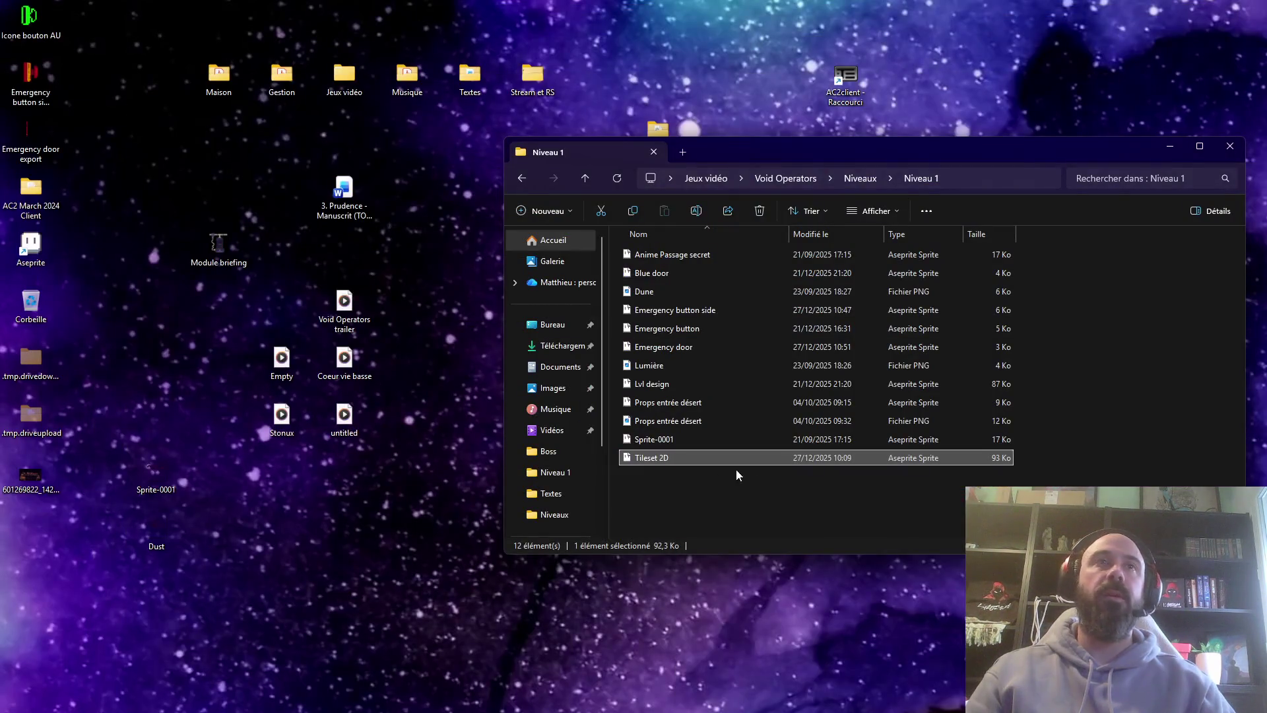
Rearrange the desktop icons, then return to Aseprite
{"action": "mouse_move", "coordinate": [132, 6]}
{"action": "left_mouse_down"}
{"action": "mouse_move", "coordinate": [2, 101]}
{"action": "mouse_move", "coordinate": [2, 165]}
{"action": "left_mouse_up"}
{"action": "mouse_move", "coordinate": [29, 17]}
{"action": "left_mouse_down"}
{"action": "mouse_move", "coordinate": [438, 630]}
{"action": "mouse_move", "coordinate": [425, 637]}
{"action": "left_mouse_up"}
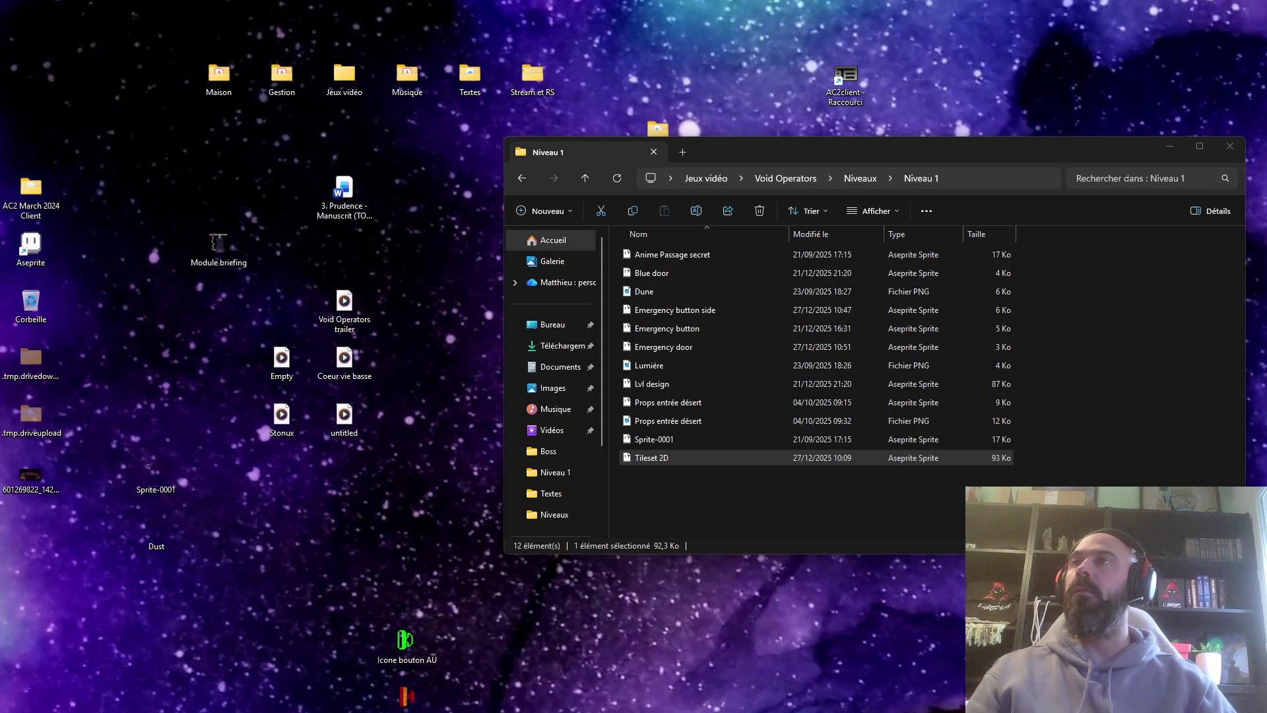
{"action": "left_click_drag", "start_coordinate": [253, 559], "coordinate": [453, 712]}
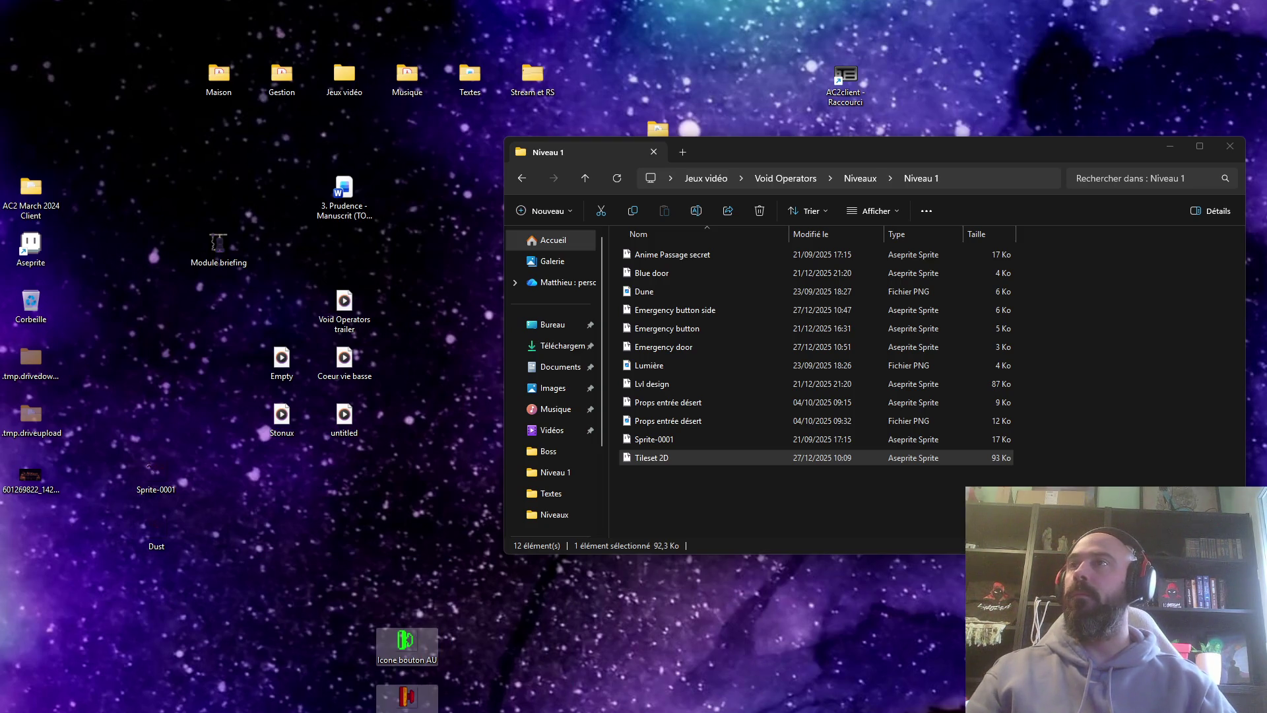
{"action": "left_click", "coordinate": [454, 712]}
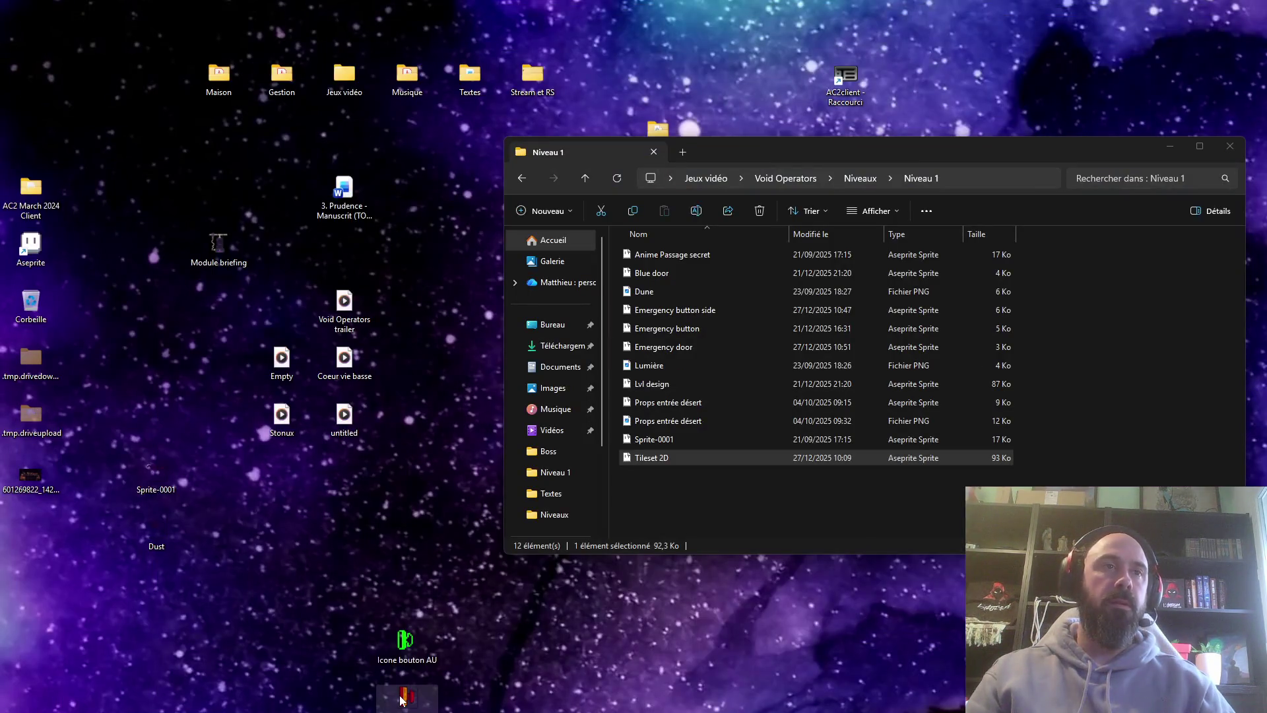
{"action": "key", "text": "alt+Tab"}
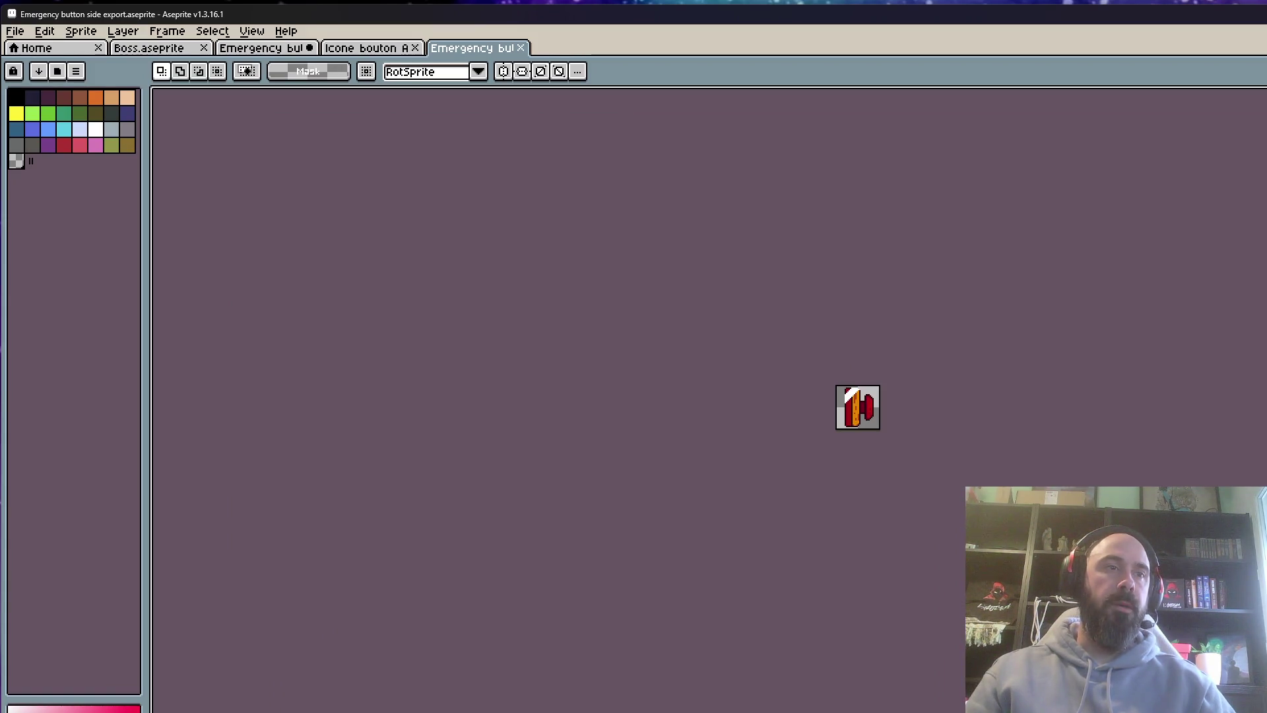
Close the Emergency button side export, Icone bouton AU and Emergency door export sprites
{"action": "left_click", "coordinate": [521, 48]}
{"action": "left_click", "coordinate": [708, 511]}
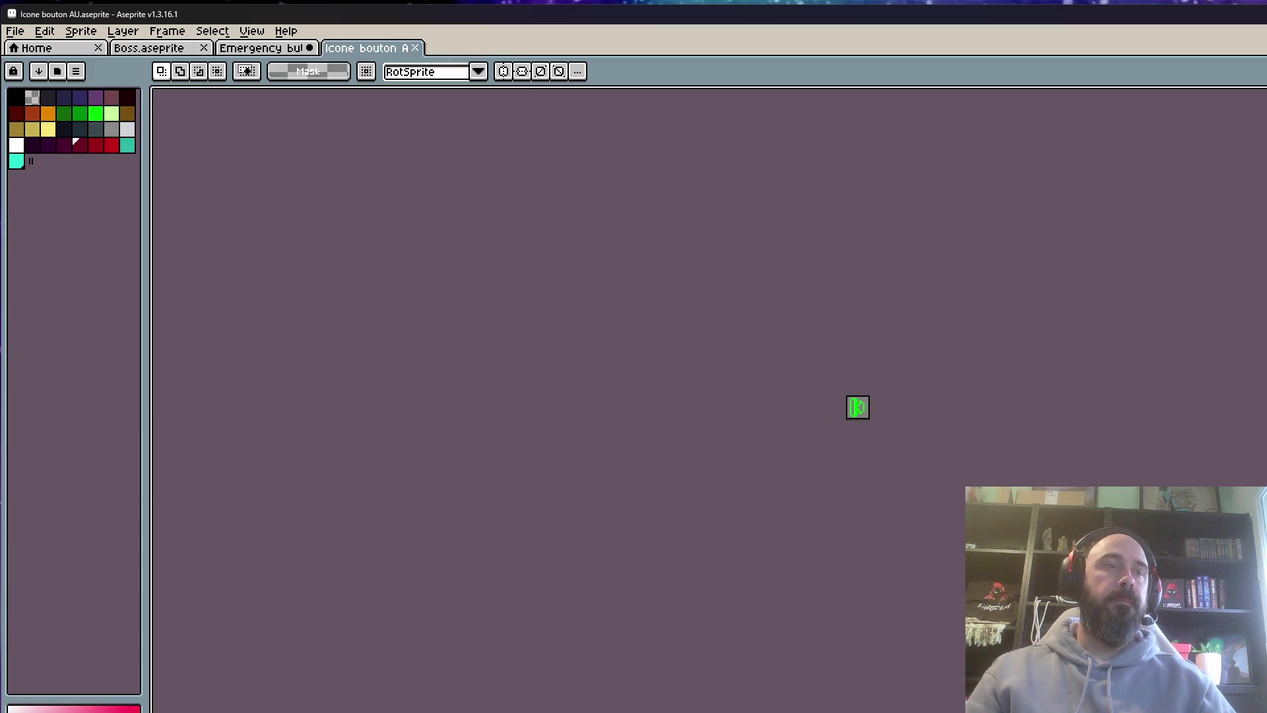
{"action": "left_click", "coordinate": [415, 49]}
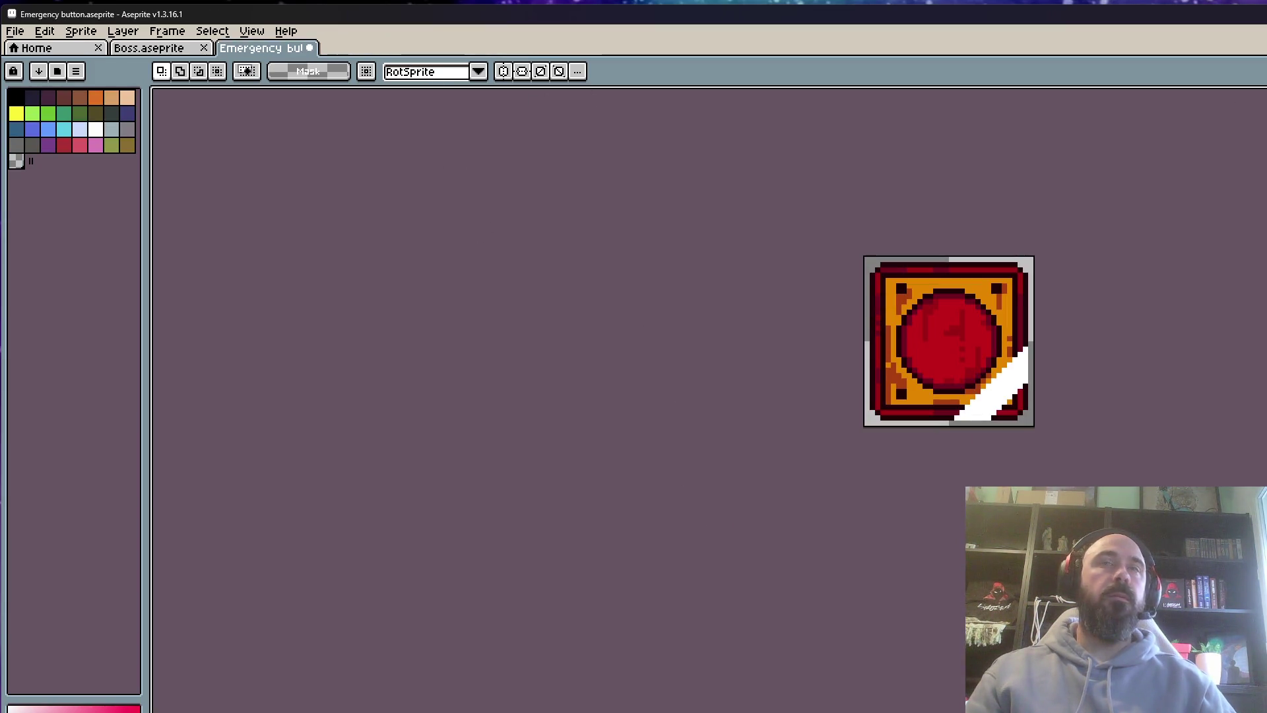
{"action": "key", "text": "super+Down"}
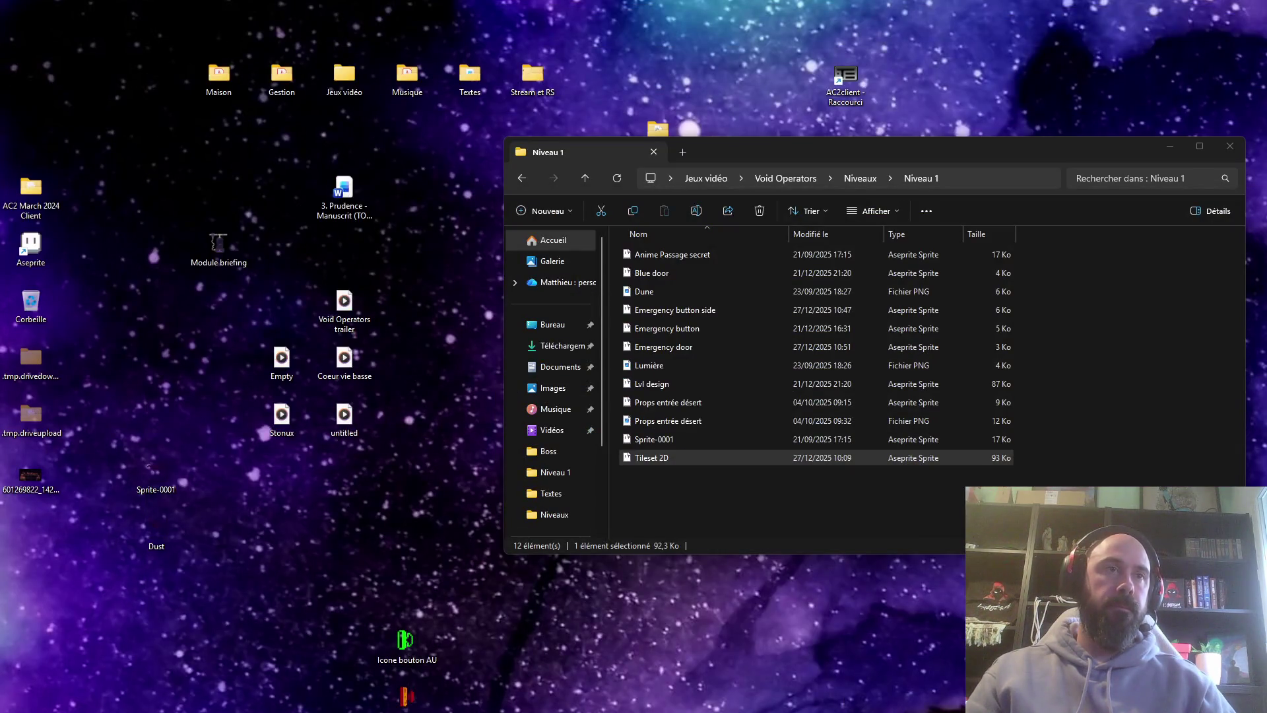
{"action": "key", "text": "alt+Tab"}
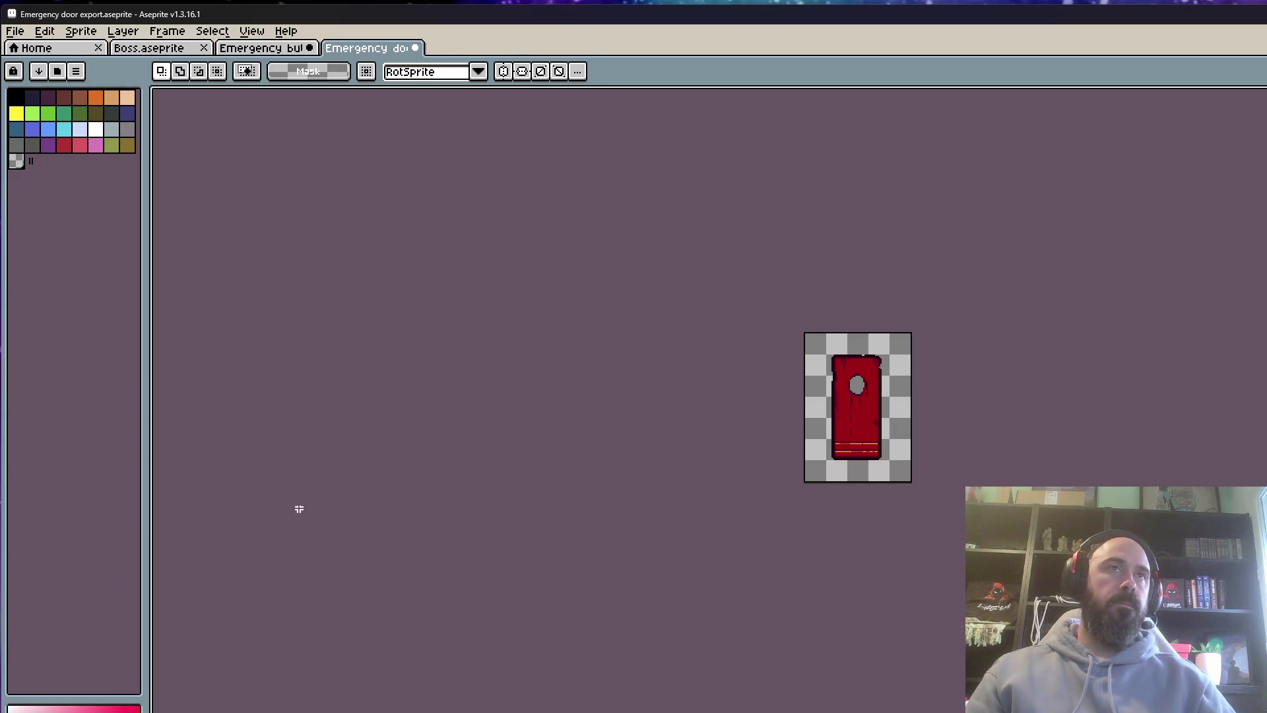
{"action": "key", "text": "ctrl+z"}
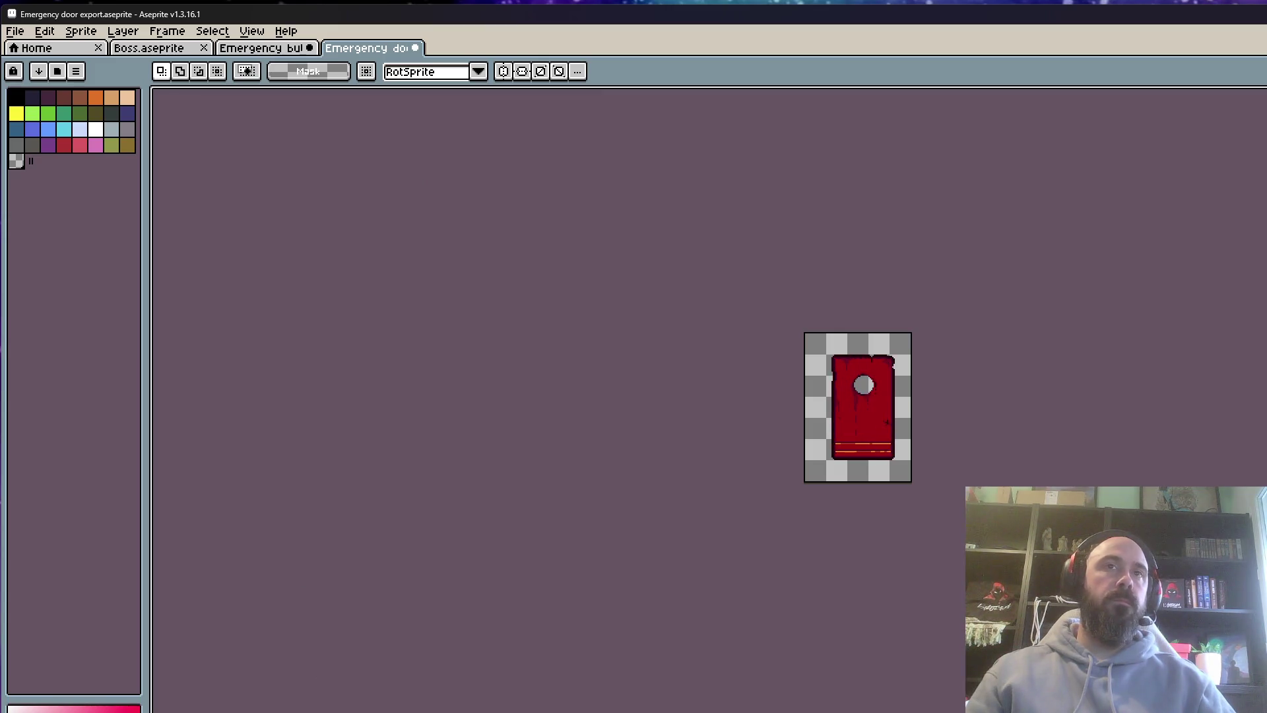
{"action": "left_click", "coordinate": [415, 47]}
{"action": "key", "text": "Return"}
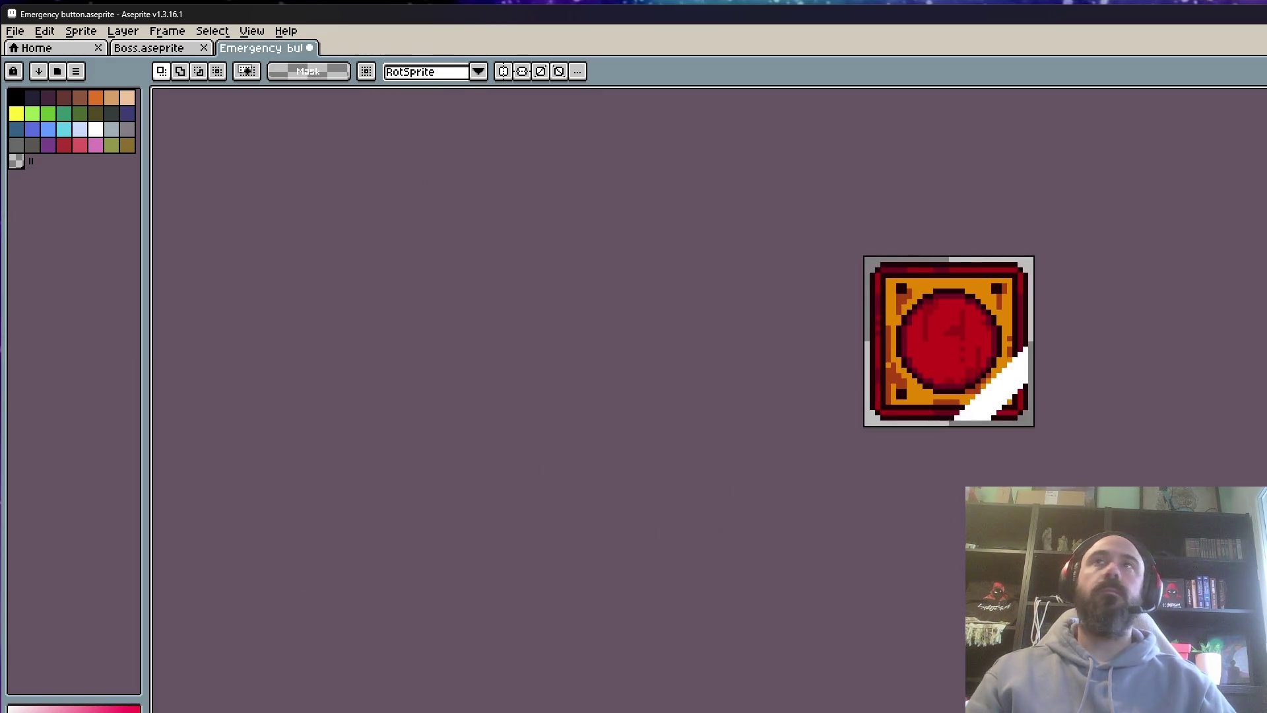
Close the Emergency button sprite without saving, leaving only Boss.aseprite
{"action": "left_click", "coordinate": [1228, 13]}
{"action": "left_click_drag", "start_coordinate": [545, 619], "coordinate": [378, 712]}
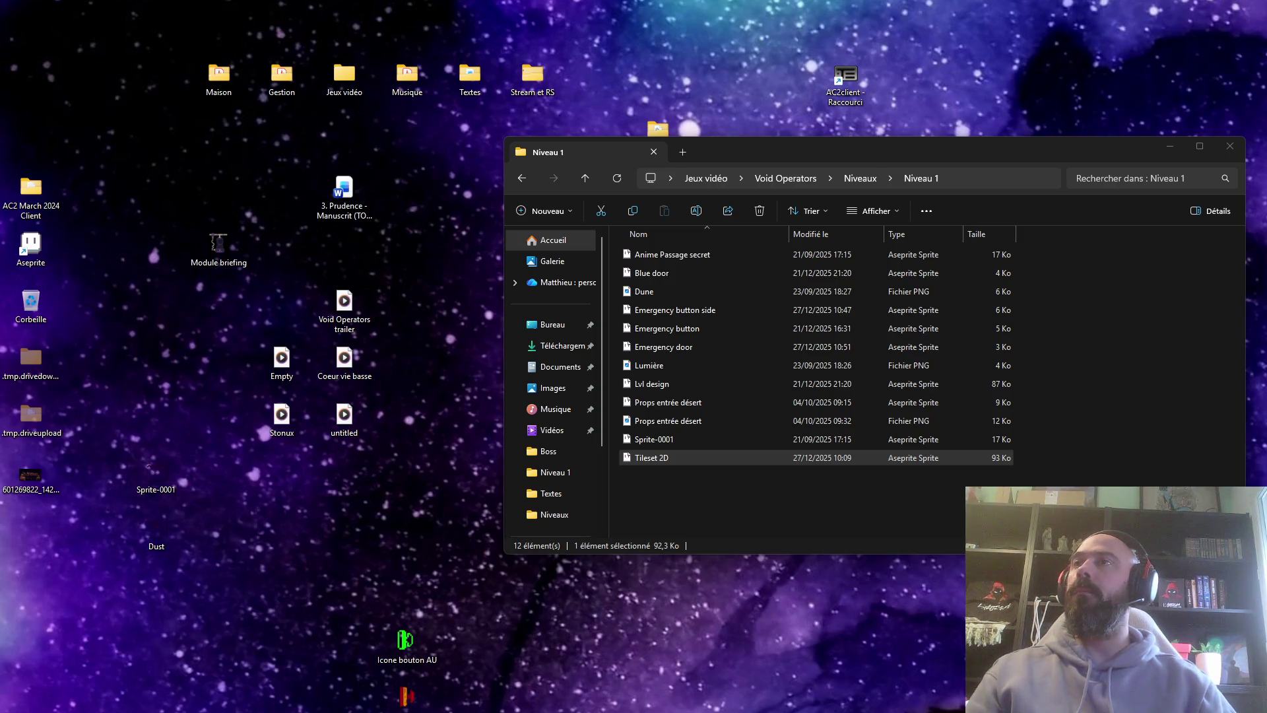
{"action": "key", "text": "alt+Tab"}
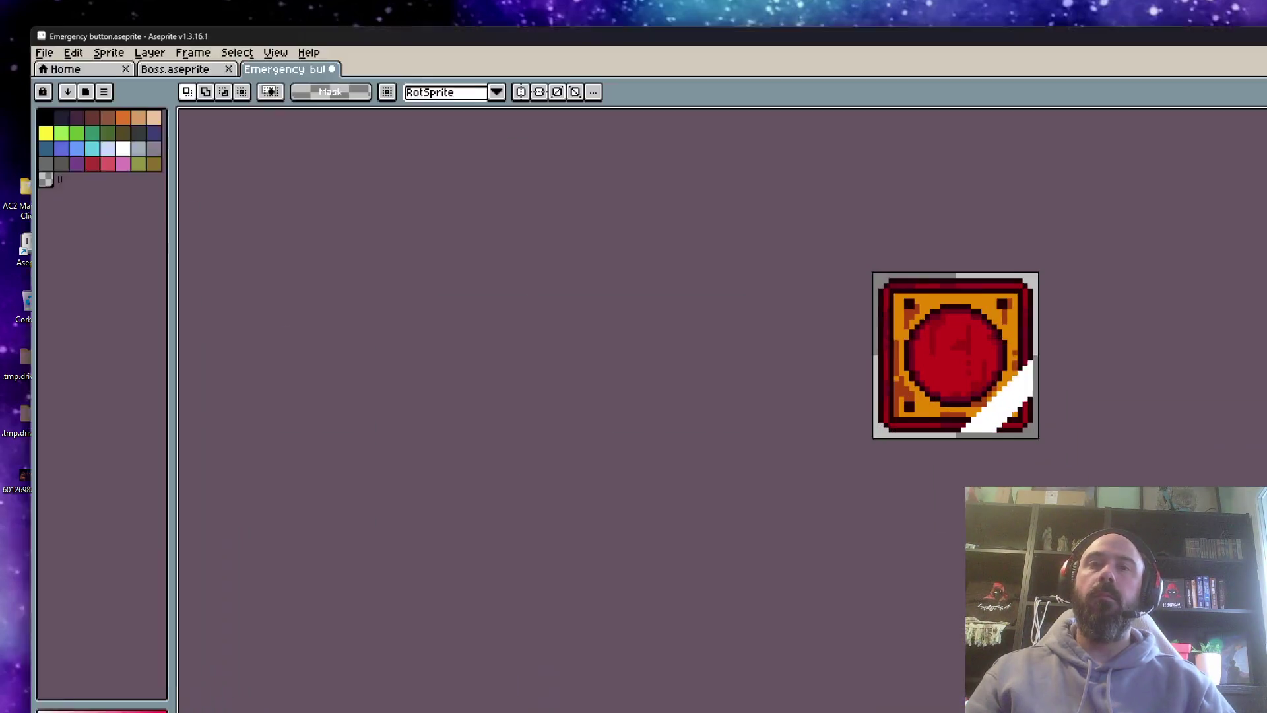
{"action": "left_click", "coordinate": [309, 49]}
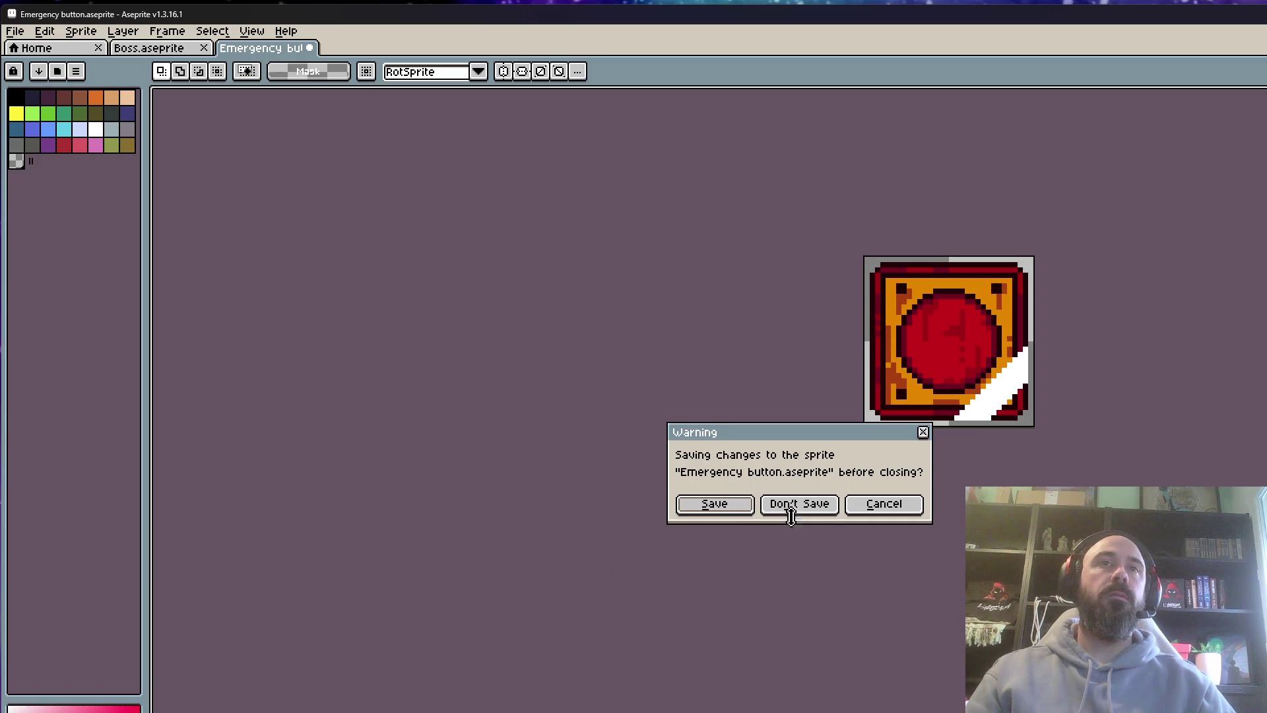
{"action": "left_click", "coordinate": [884, 505]}
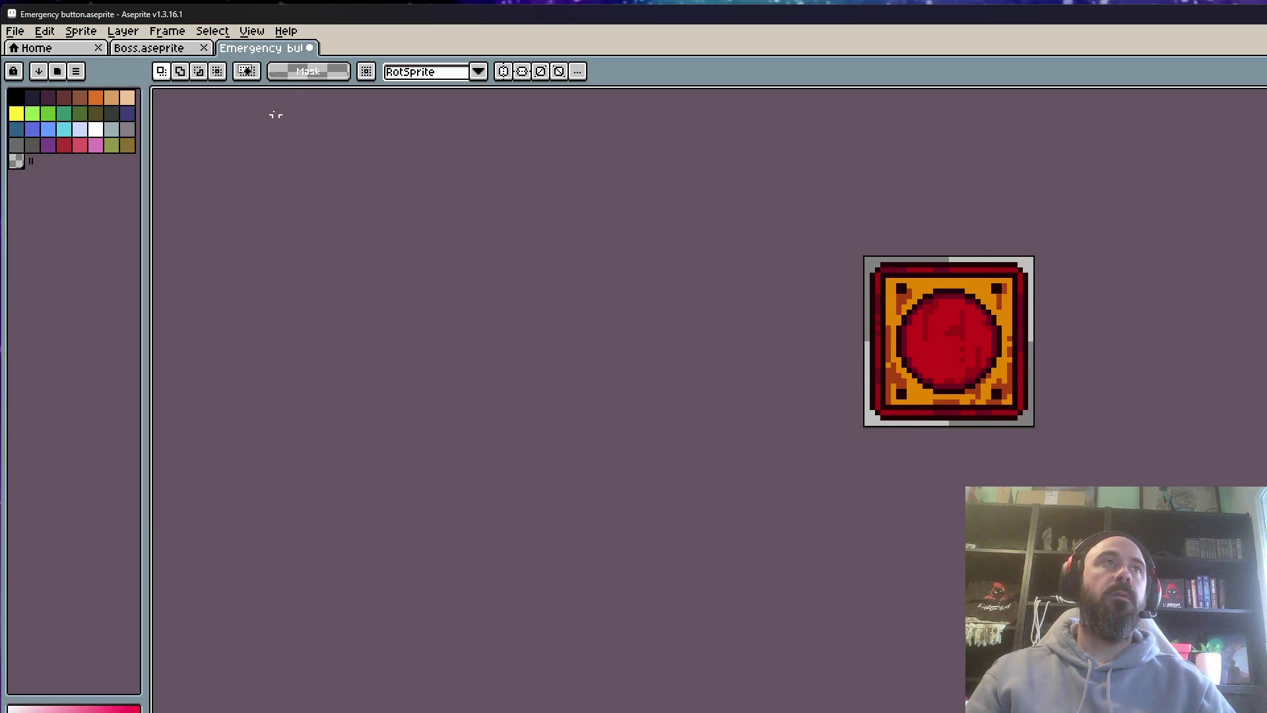
{"action": "left_click", "coordinate": [308, 48]}
{"action": "left_click", "coordinate": [734, 505]}
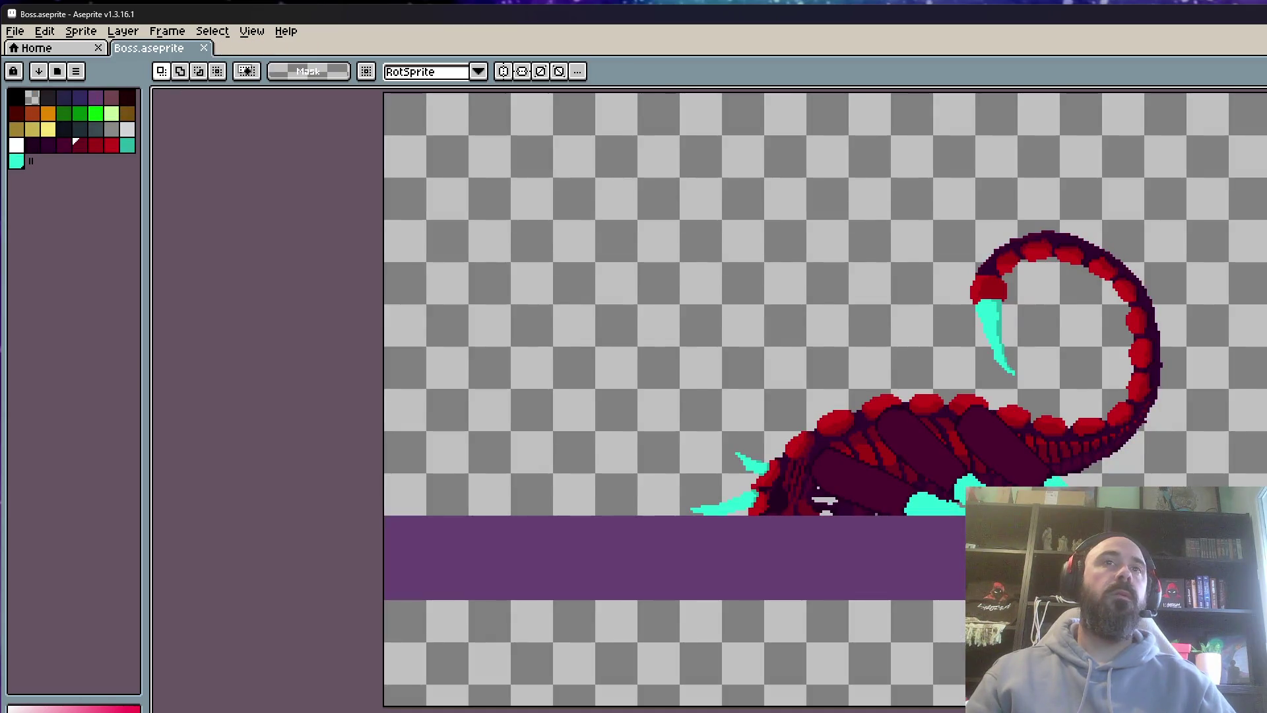
Scroll over the unchanged Boss scorpion canvas, then switch to the Niveau 1 Explorer window
{"action": "scroll", "coordinate": [803, 340], "scroll_direction": "down", "scroll_amount": 1}
{"action": "scroll", "coordinate": [802, 340], "scroll_direction": "up", "scroll_amount": 1}
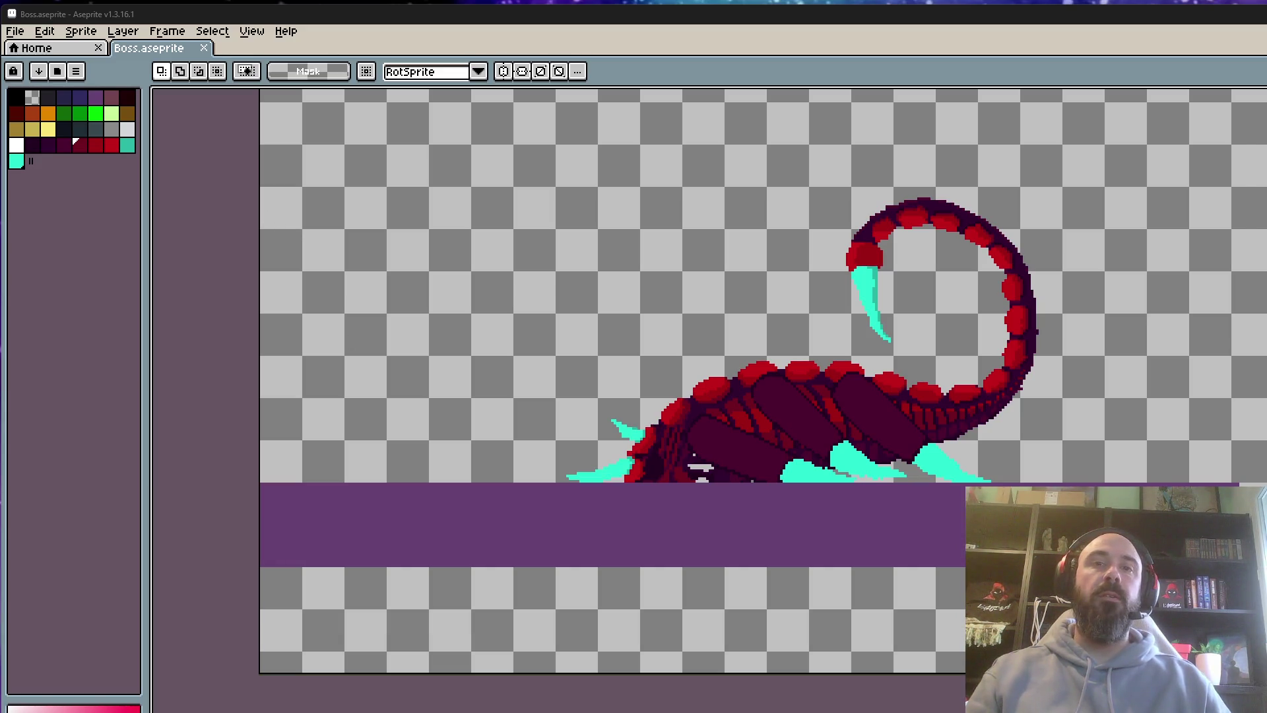
{"action": "key", "text": "alt+Tab"}
Go back up to the Void Operators folder and open UI + Misc
{"action": "left_click", "coordinate": [523, 178]}
{"action": "left_click", "coordinate": [522, 179]}
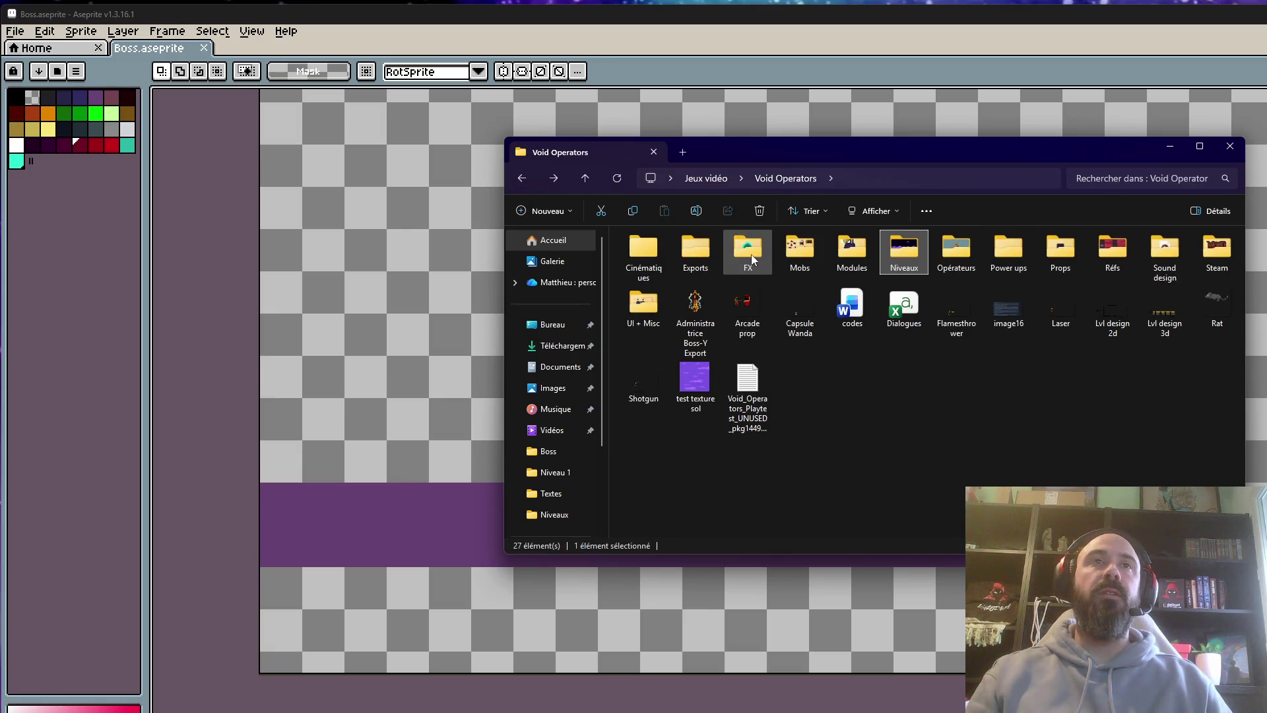
{"action": "left_click", "coordinate": [837, 369]}
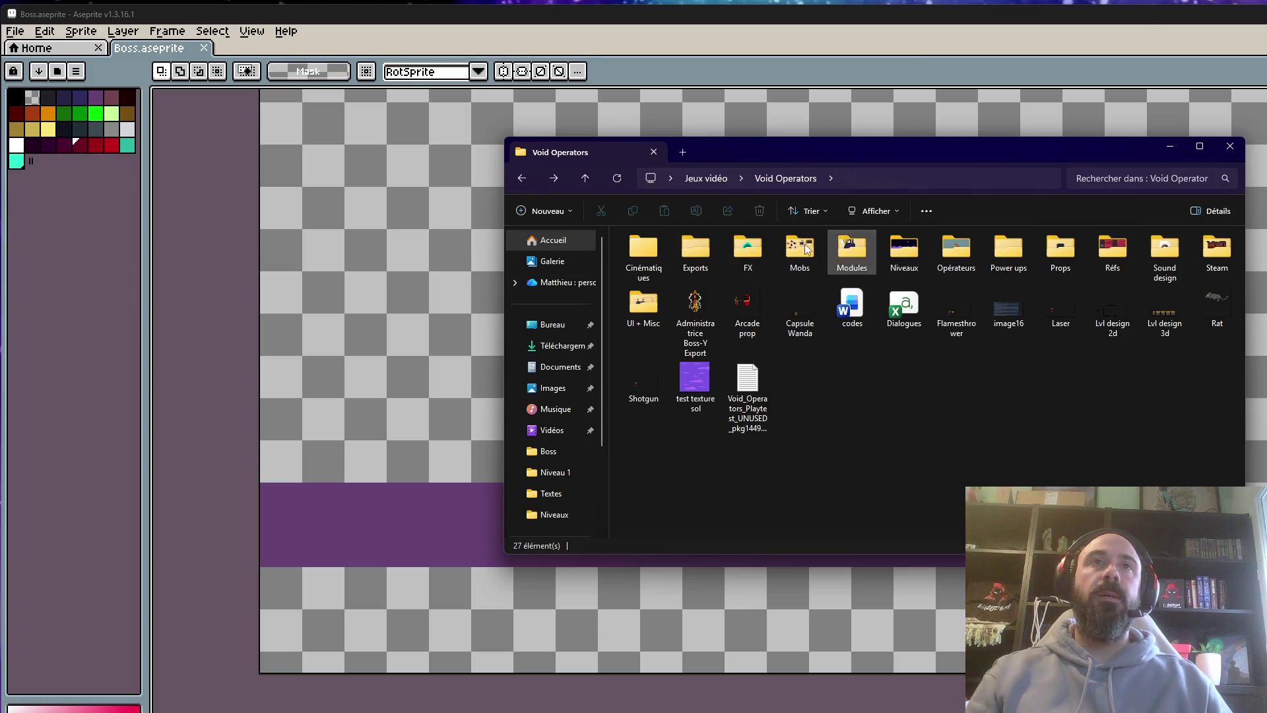
{"action": "double_click", "coordinate": [656, 308]}
Select the Dust and Icone bouton AU desktop files, then open the Boutons animés folder
{"action": "scroll", "coordinate": [842, 298], "scroll_direction": "down", "scroll_amount": 2}
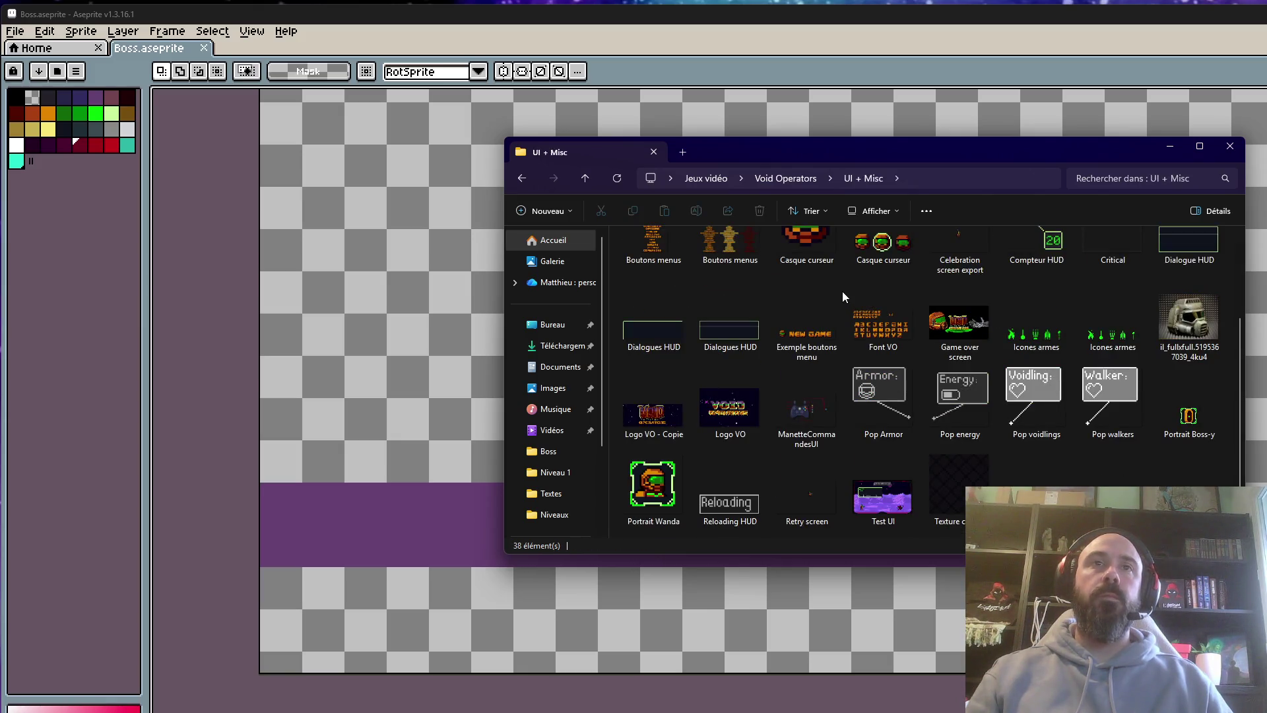
{"action": "scroll", "coordinate": [739, 421], "scroll_direction": "up", "scroll_amount": 2}
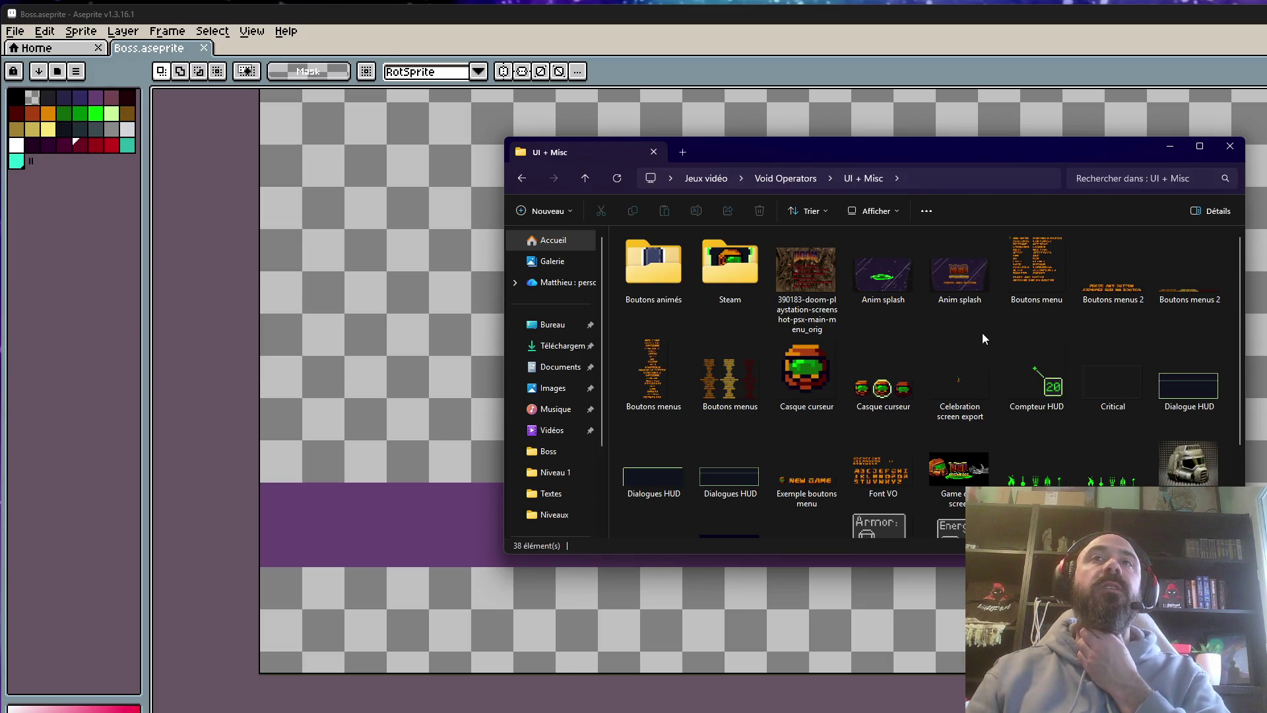
{"action": "scroll", "coordinate": [983, 332], "scroll_direction": "down", "scroll_amount": 2}
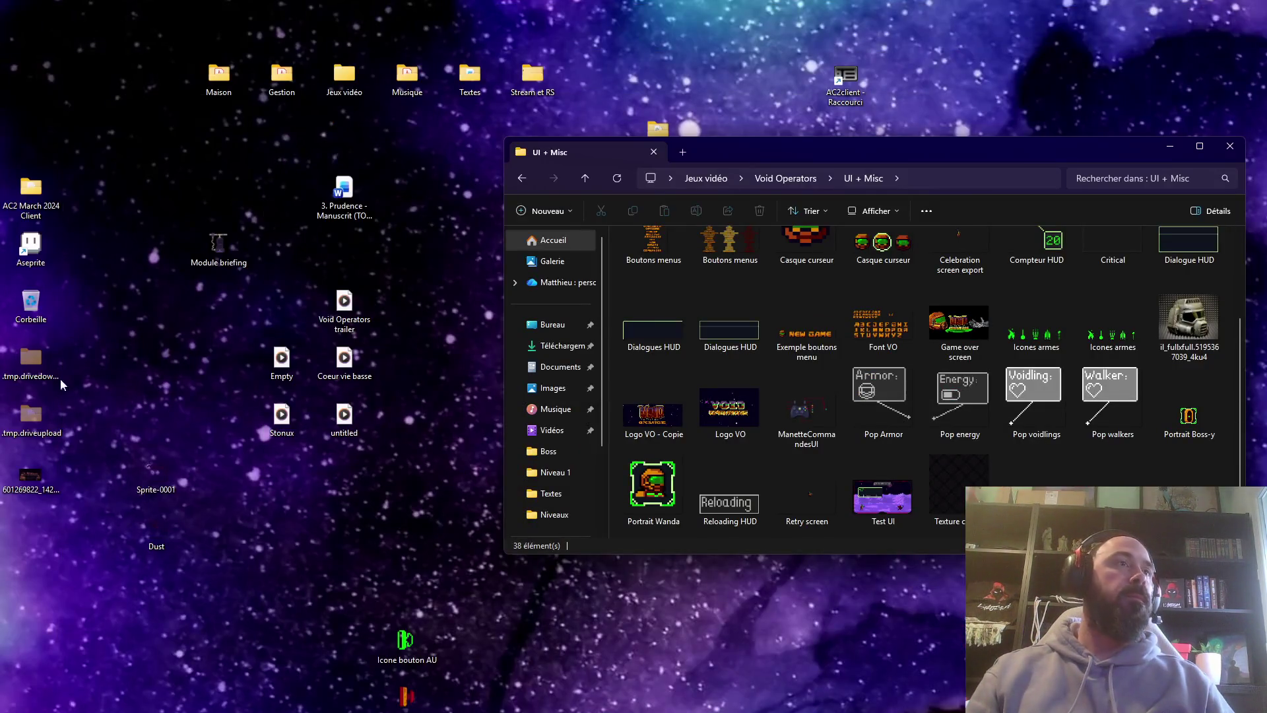
{"action": "left_click", "coordinate": [157, 531]}
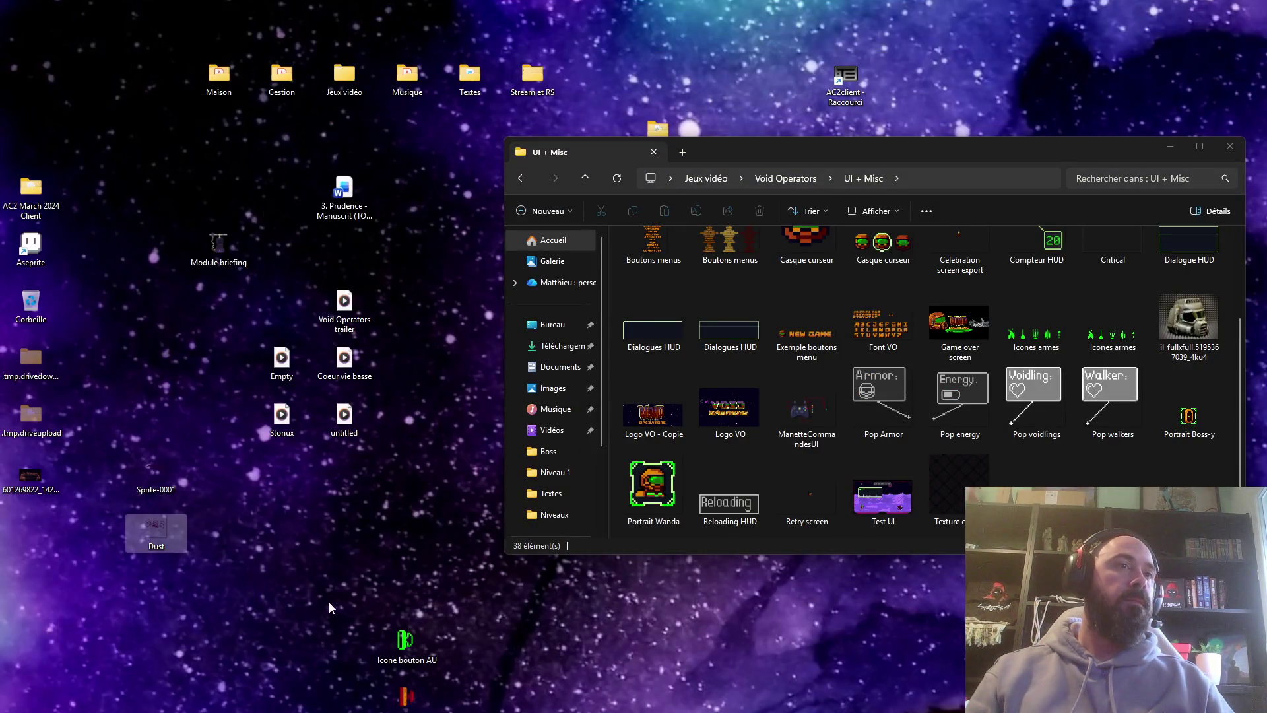
{"action": "left_click_drag", "start_coordinate": [329, 608], "coordinate": [439, 712]}
{"action": "left_click", "coordinate": [819, 456]}
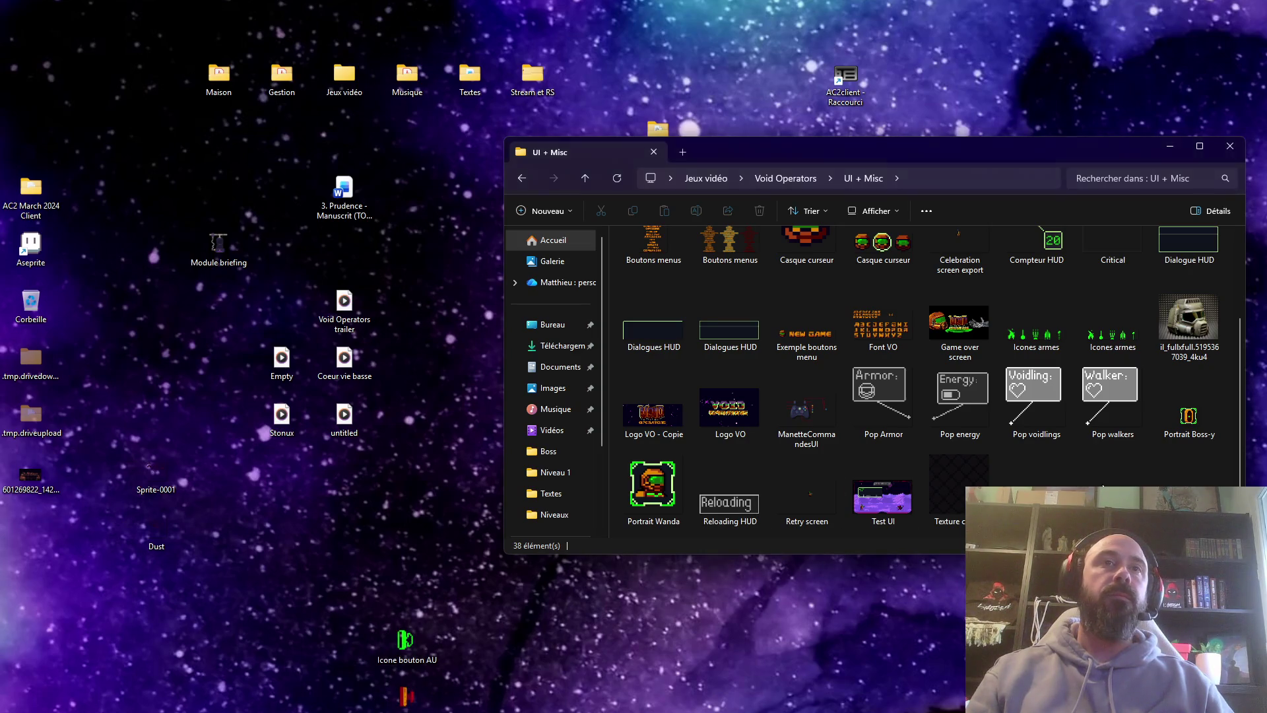
{"action": "scroll", "coordinate": [671, 330], "scroll_direction": "up", "scroll_amount": 2}
{"action": "double_click", "coordinate": [667, 271]}
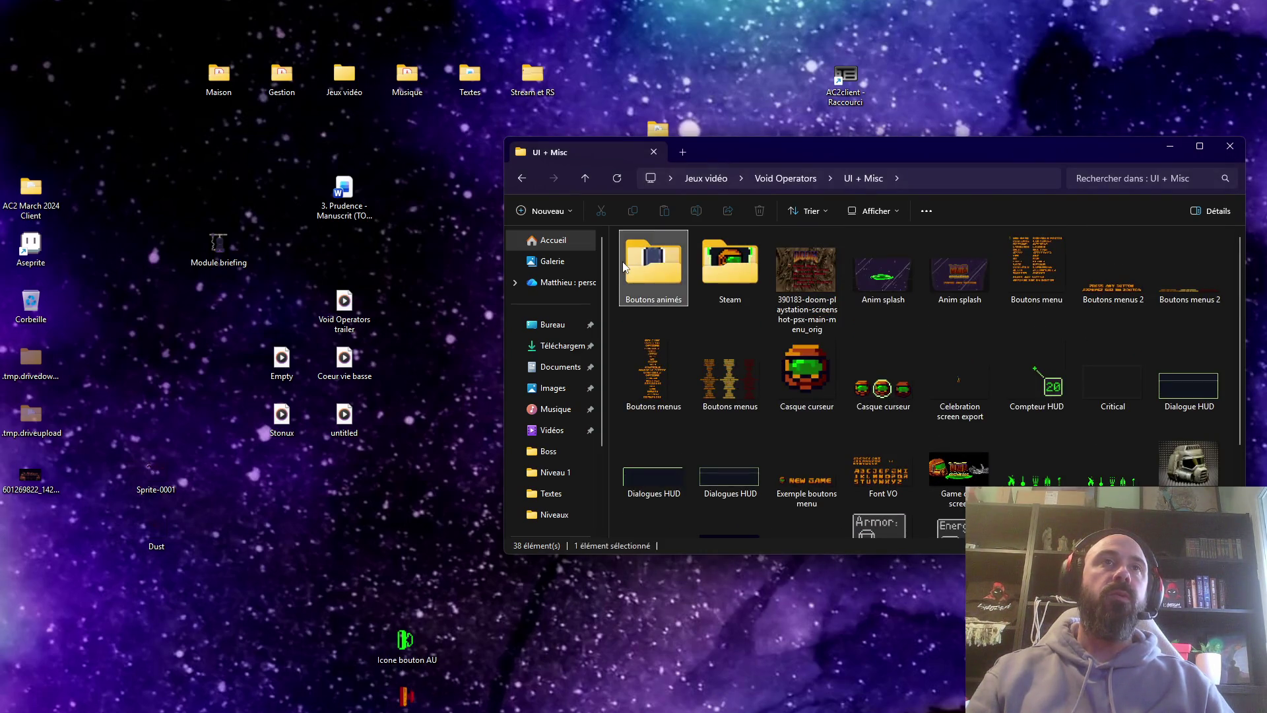
Open Anim A.aseprite in Aseprite, then select the Anim RT and Anim Y files
{"action": "double_click", "coordinate": [662, 256]}
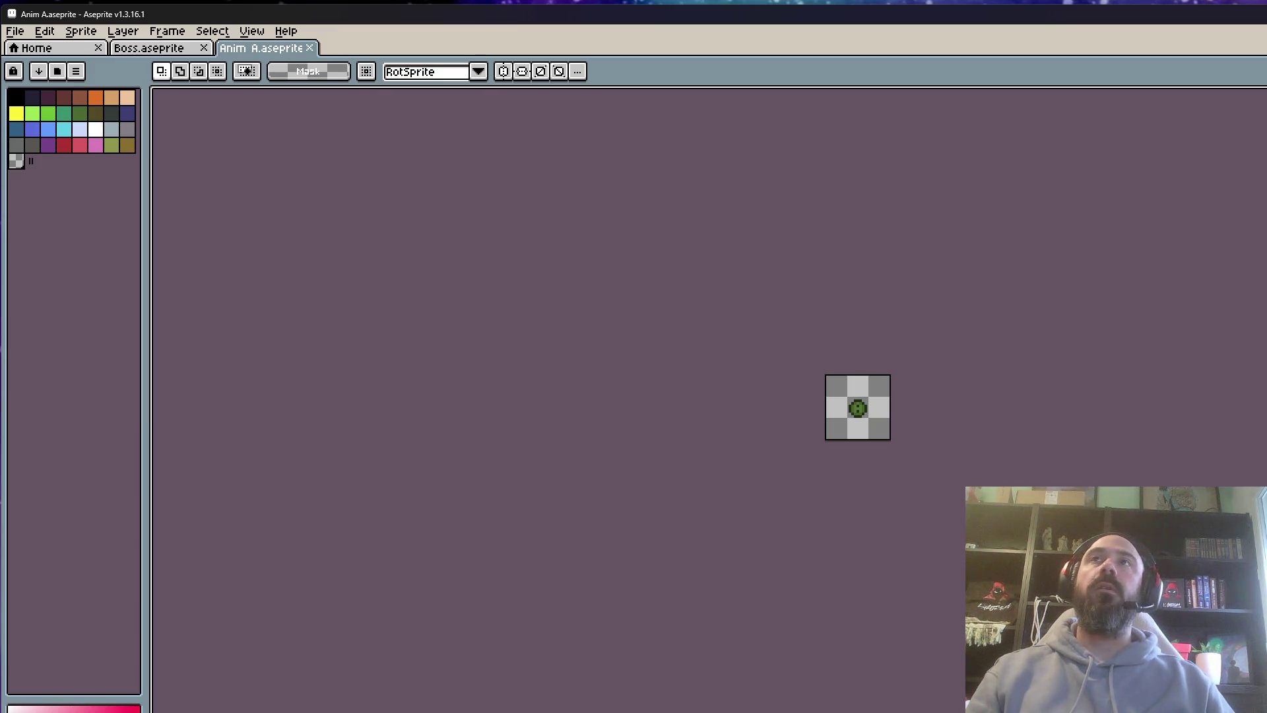
{"action": "key", "text": "alt+Tab"}
{"action": "left_click", "coordinate": [669, 311]}
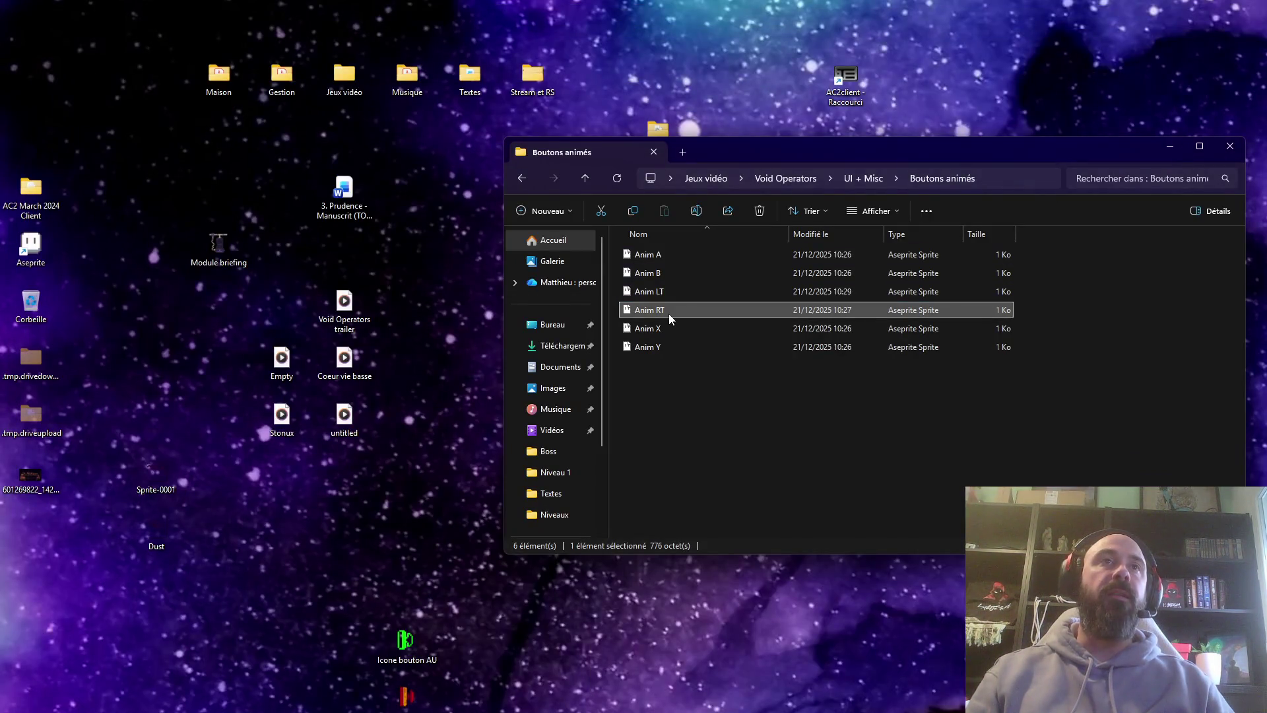
{"action": "left_click", "coordinate": [664, 343]}
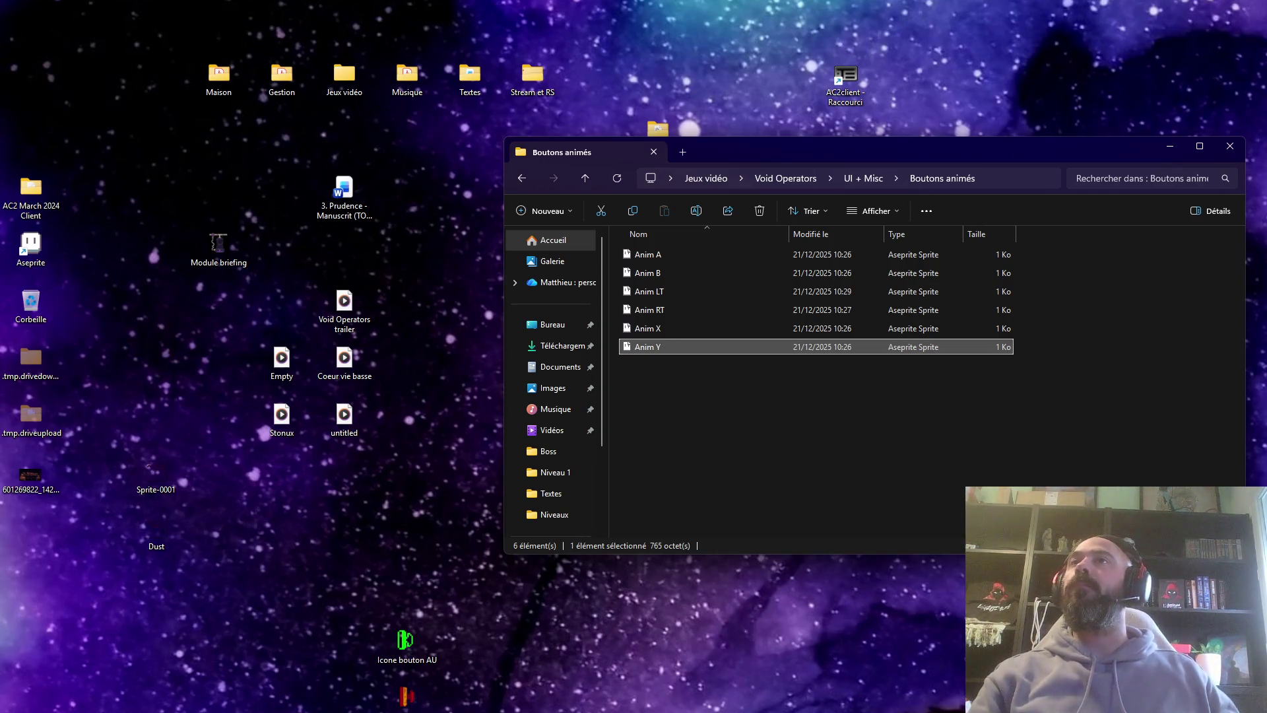
{"action": "key", "text": "Return"}
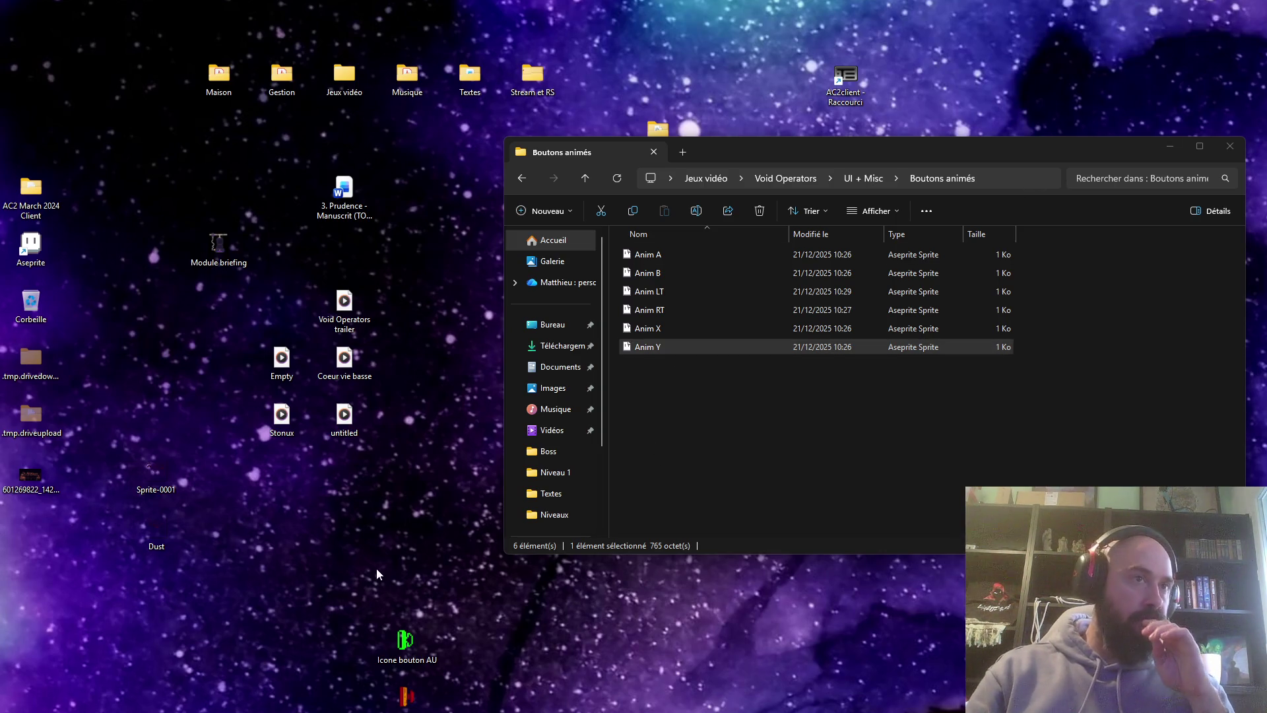
Navigate back through Void Operators and UI + Misc to reopen Boutons animés
{"action": "left_click", "coordinate": [522, 177]}
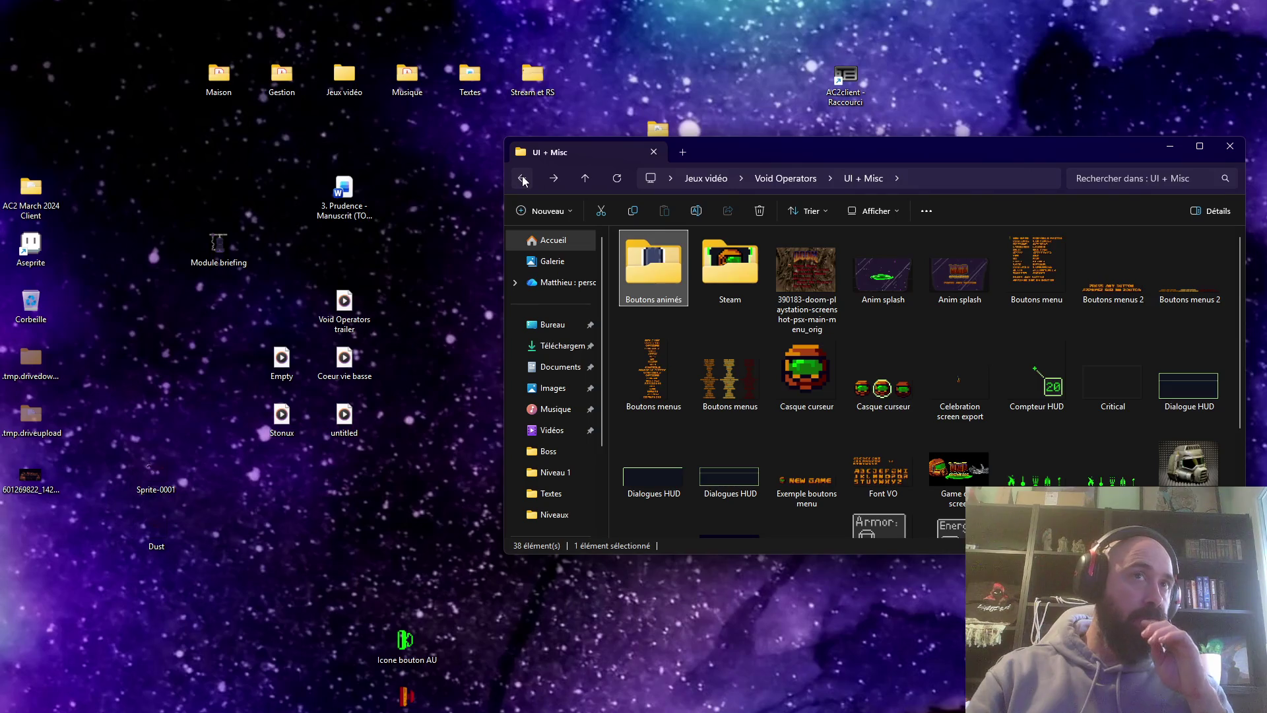
{"action": "left_click", "coordinate": [521, 179]}
{"action": "double_click", "coordinate": [656, 310]}
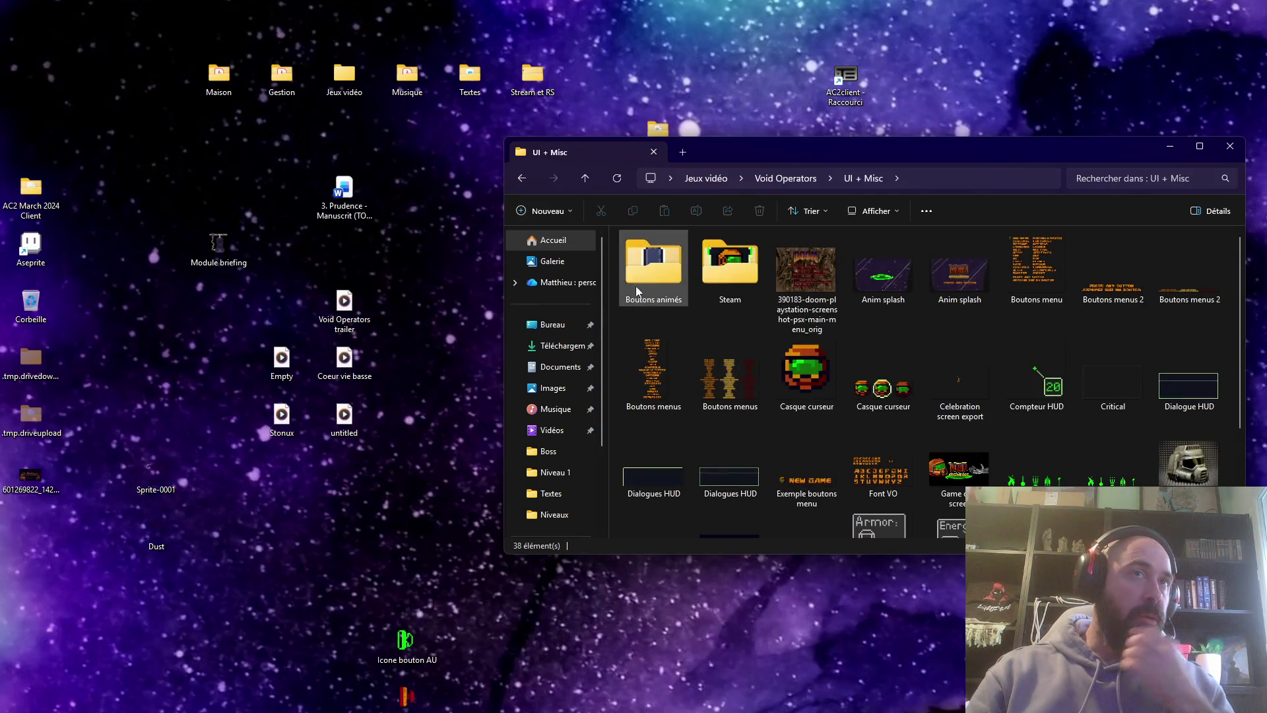
{"action": "double_click", "coordinate": [640, 295]}
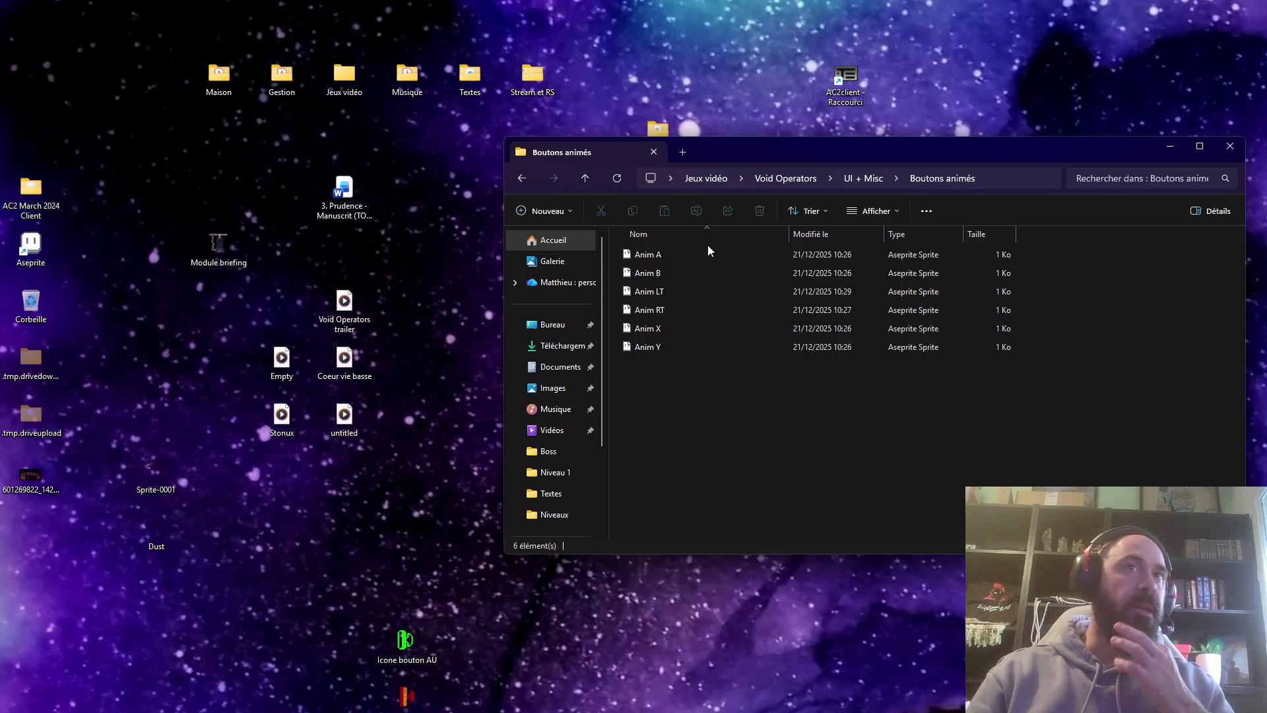
{"action": "left_click_drag", "start_coordinate": [756, 157], "coordinate": [748, 155]}
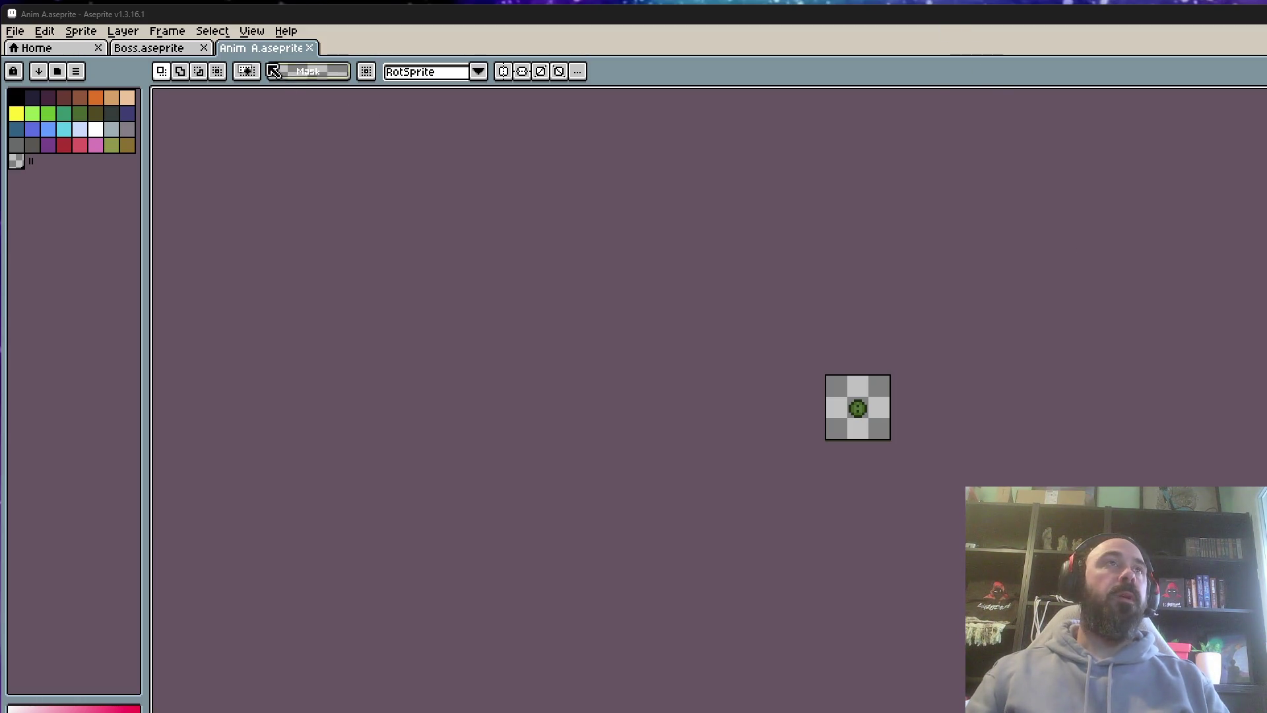
Close the Anim A.aseprite tab, leaving Boss.aseprite, and return to the Boutons animés window
{"action": "left_click", "coordinate": [309, 48]}
{"action": "scroll", "coordinate": [547, 341], "scroll_direction": "up", "scroll_amount": 1}
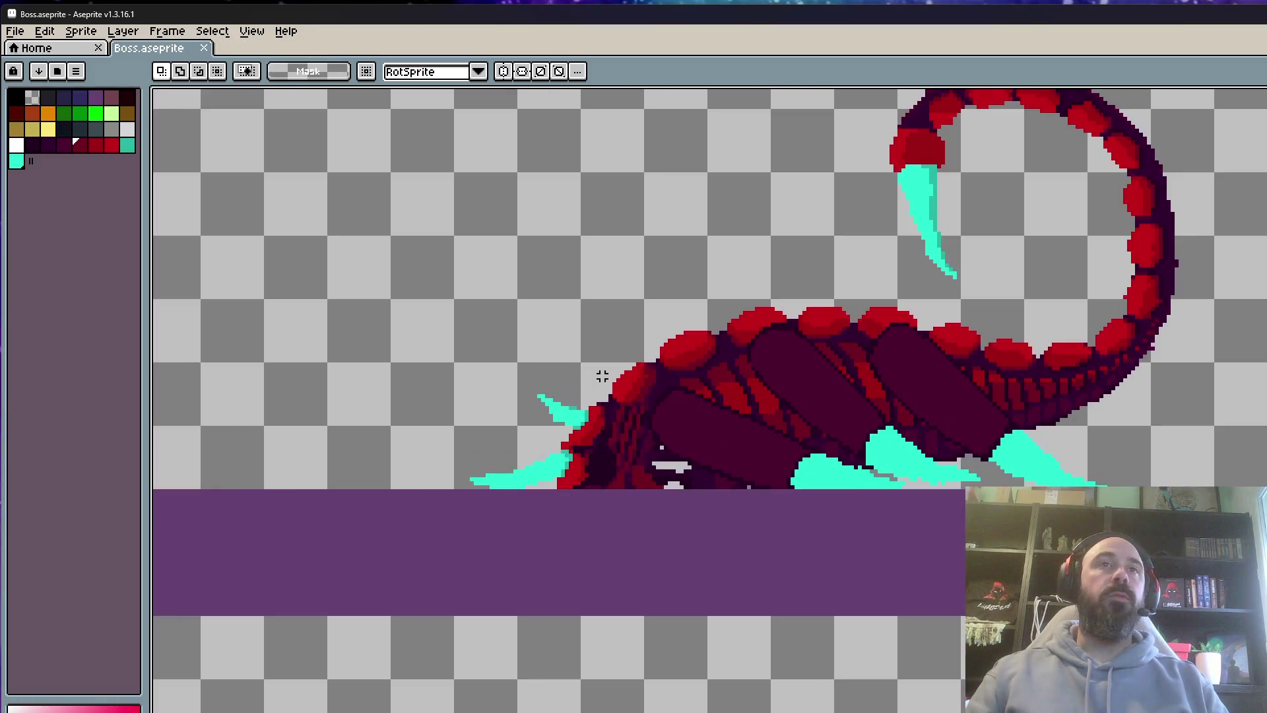
{"action": "key", "text": "alt+Tab"}
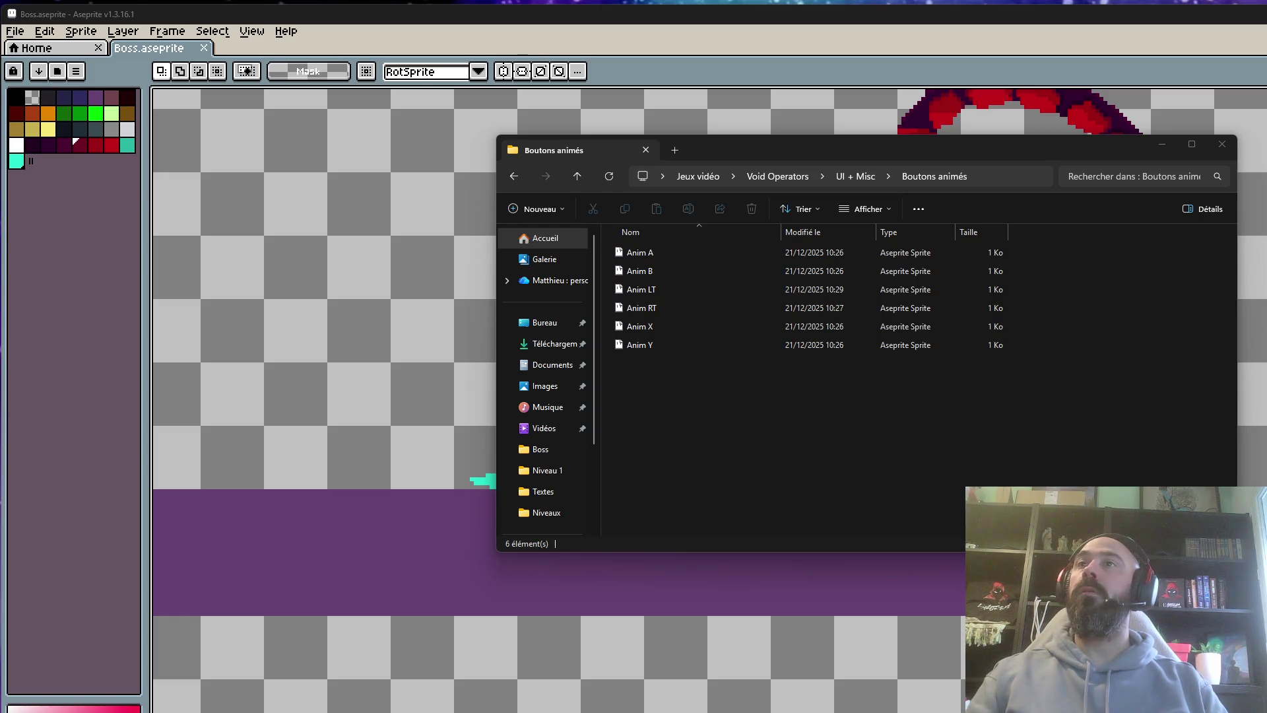
Select the six Anim button files, deselect them, and return to UI + Misc
{"action": "left_click_drag", "start_coordinate": [677, 389], "coordinate": [735, 255]}
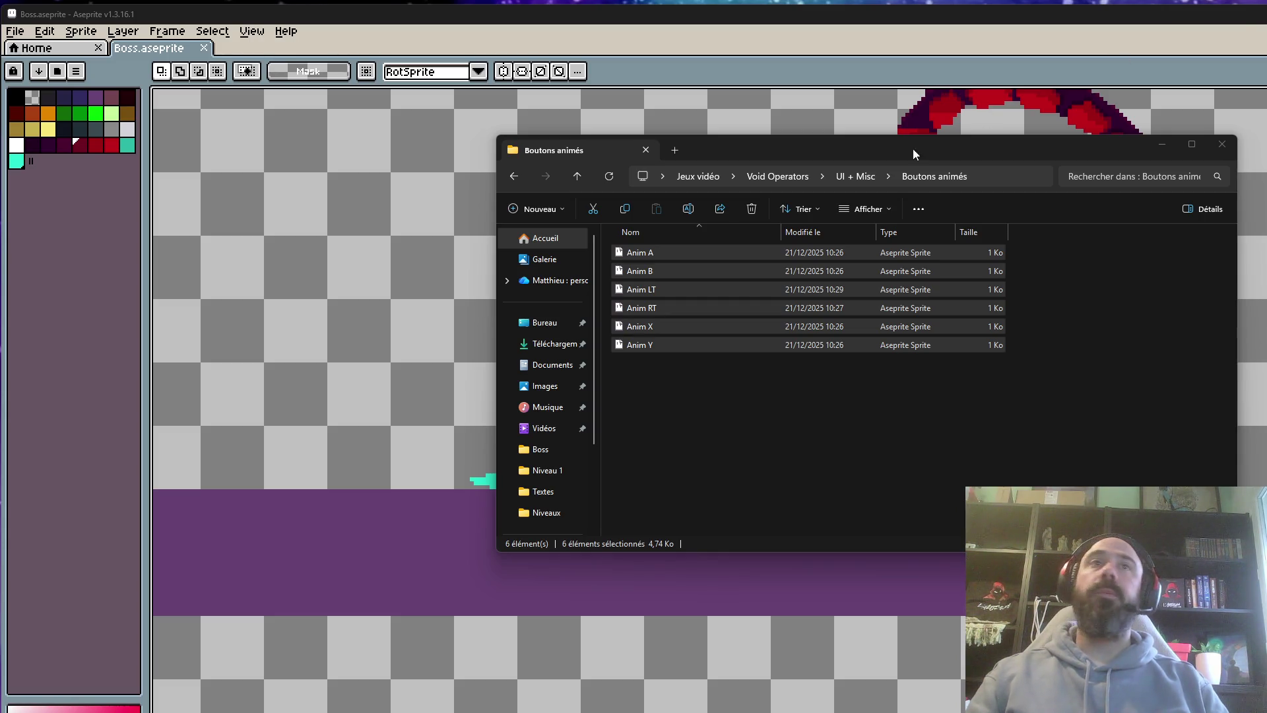
{"action": "left_click", "coordinate": [779, 370]}
{"action": "left_click", "coordinate": [514, 177]}
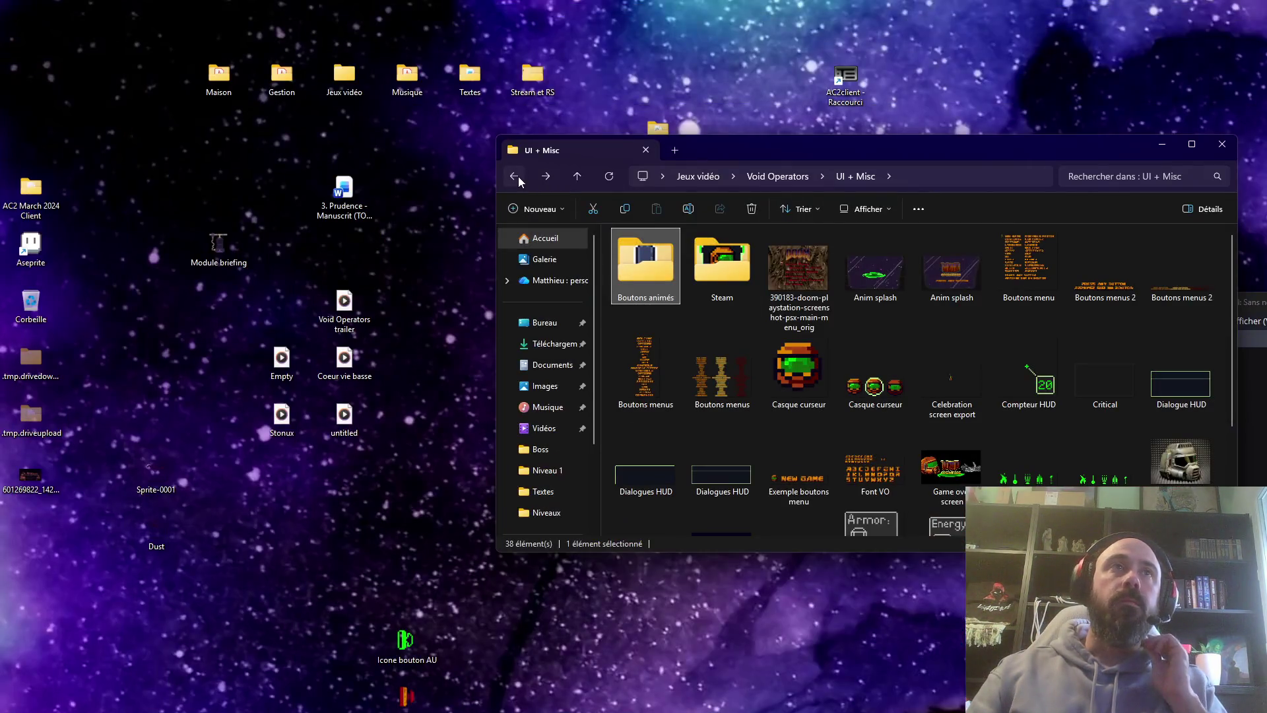
Move three desktop sprites, including Emergency button side export, into Exports, then return to Aseprite
{"action": "left_click", "coordinate": [514, 176]}
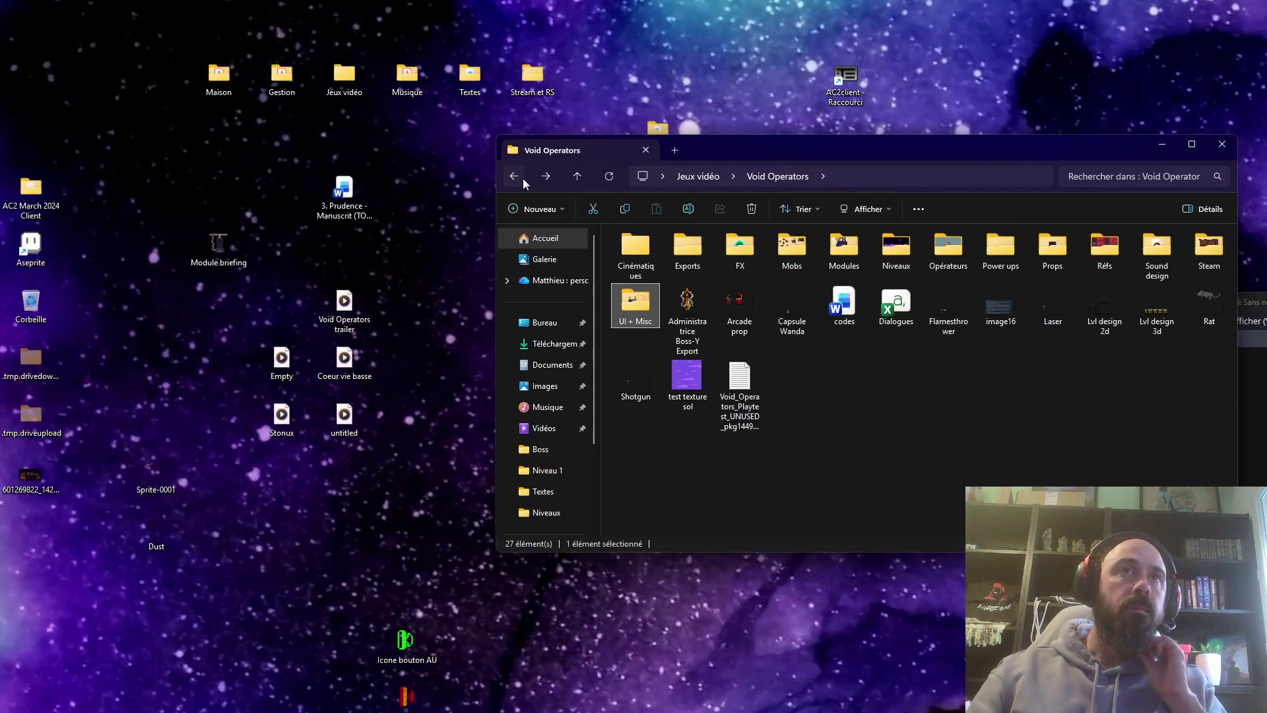
{"action": "double_click", "coordinate": [688, 248]}
{"action": "mouse_move", "coordinate": [407, 644]}
{"action": "left_mouse_down"}
{"action": "mouse_move", "coordinate": [475, 604]}
{"action": "mouse_move", "coordinate": [1053, 409]}
{"action": "mouse_move", "coordinate": [866, 355]}
{"action": "left_mouse_up"}
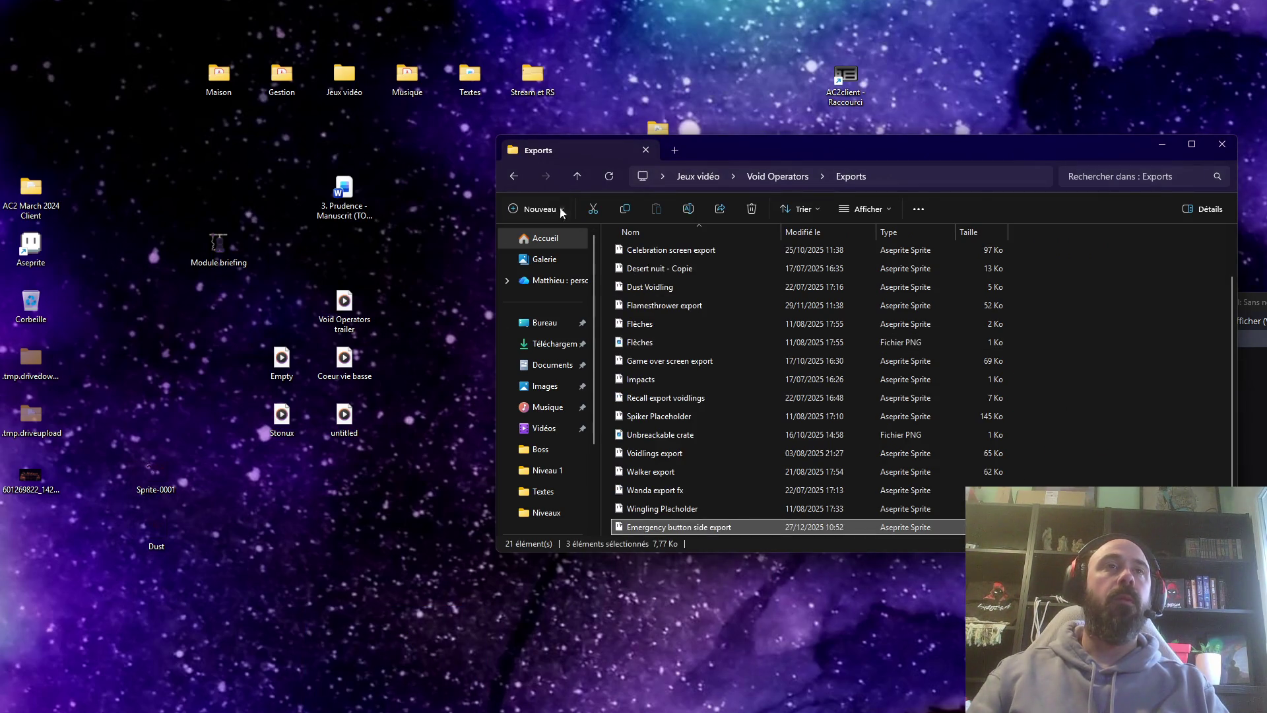
{"action": "left_click", "coordinate": [514, 176]}
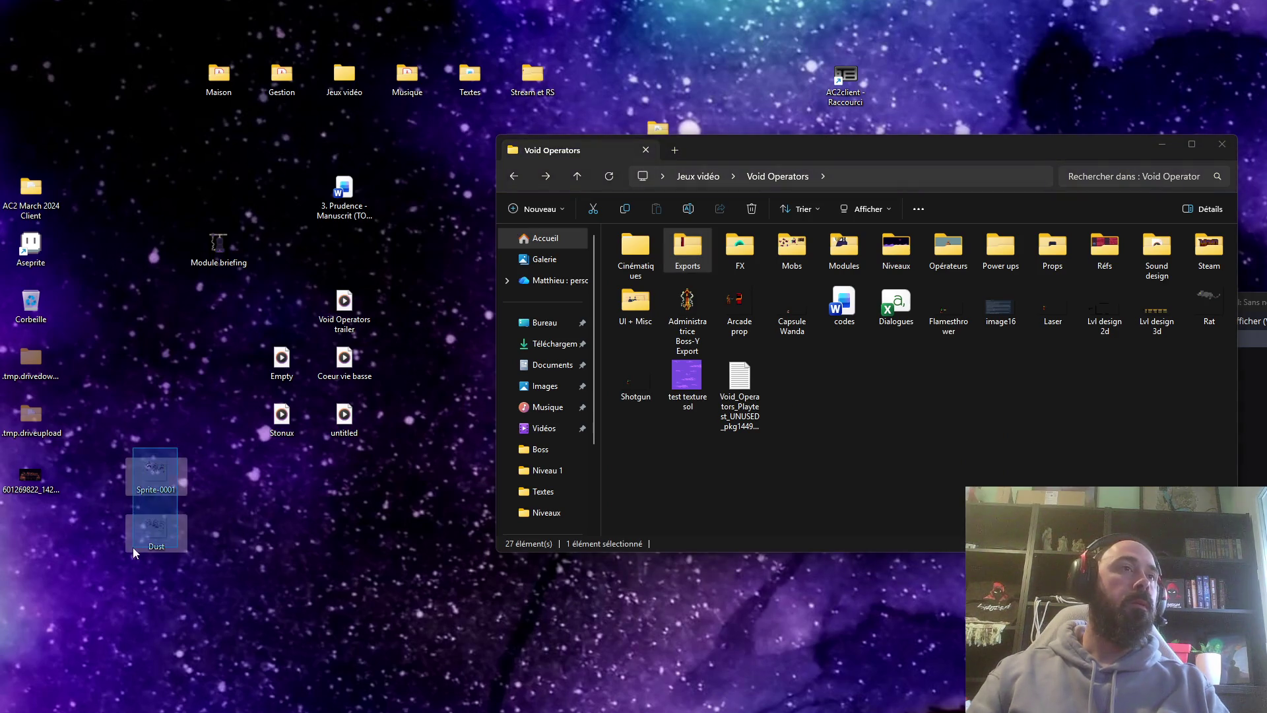
{"action": "key", "text": "alt+F4"}
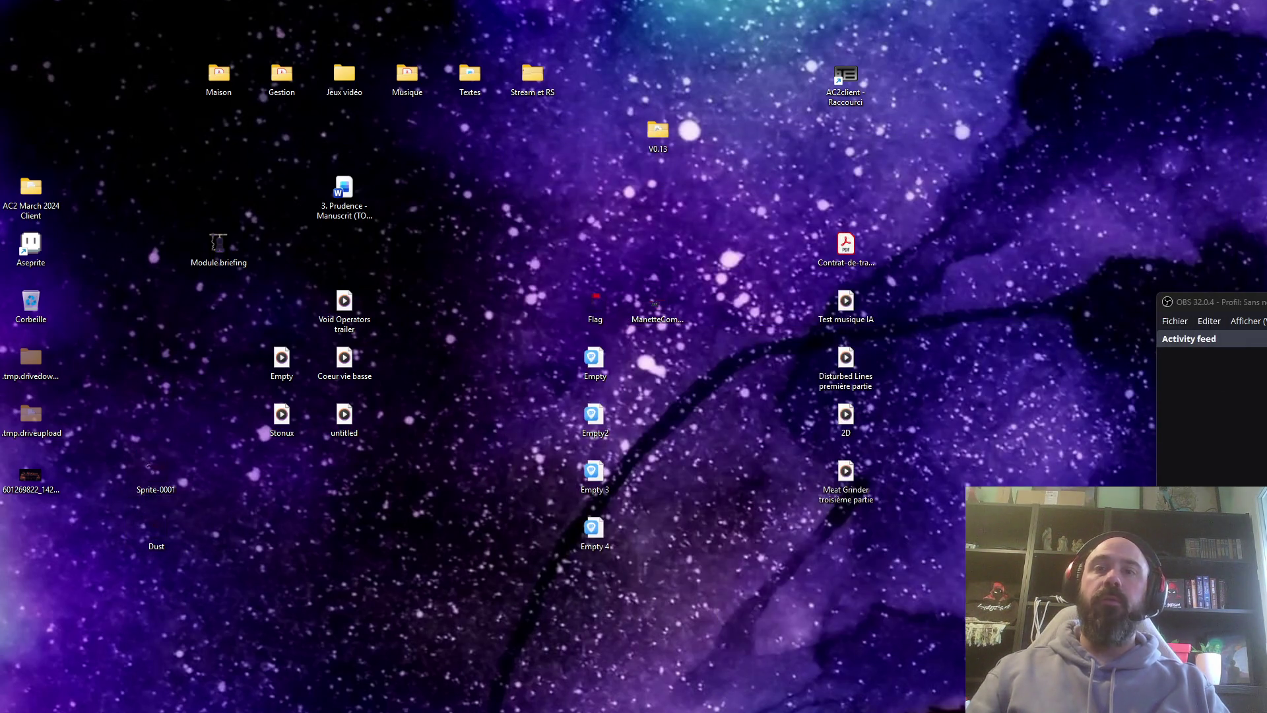
{"action": "key", "text": "alt+Tab"}
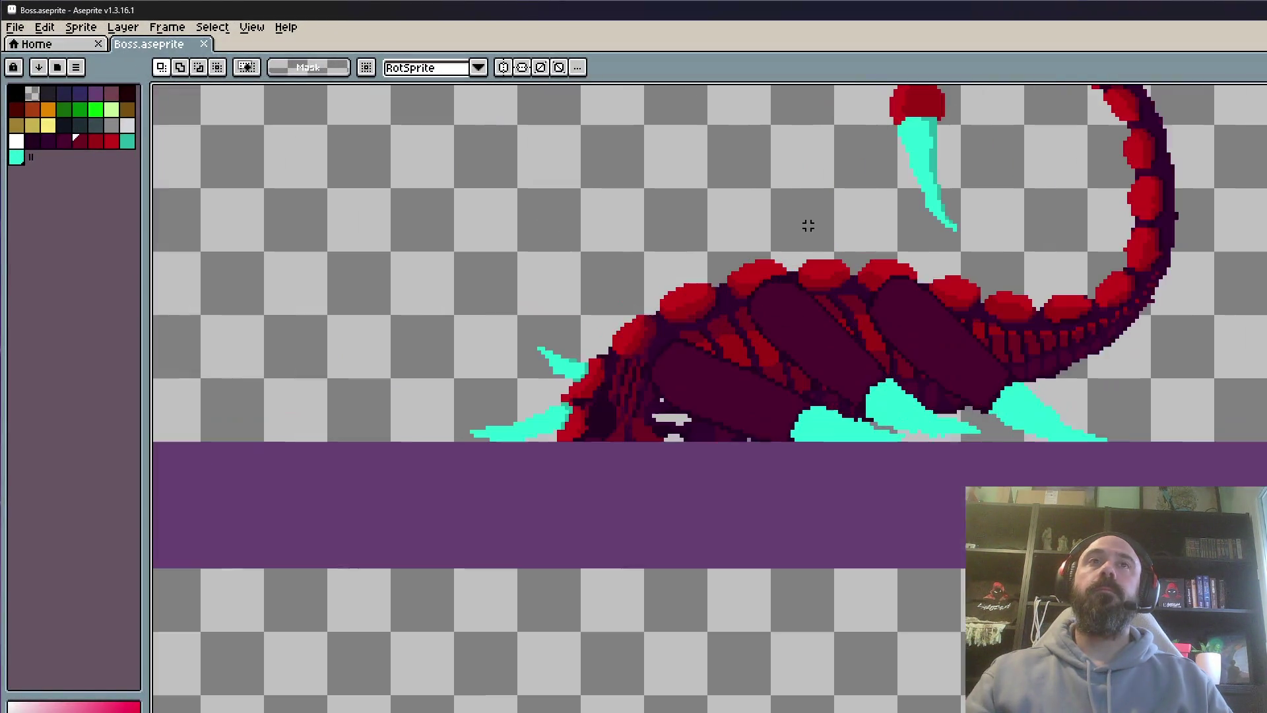
Pan to show the whole scorpion, step back a frame, and play the Boss animation
{"action": "mouse_move", "coordinate": [804, 221]}
{"action": "left_mouse_down"}
{"action": "mouse_move", "coordinate": [798, 369]}
{"action": "mouse_move", "coordinate": [807, 376]}
{"action": "mouse_move", "coordinate": [815, 342]}
{"action": "mouse_move", "coordinate": [840, 338]}
{"action": "left_mouse_up"}
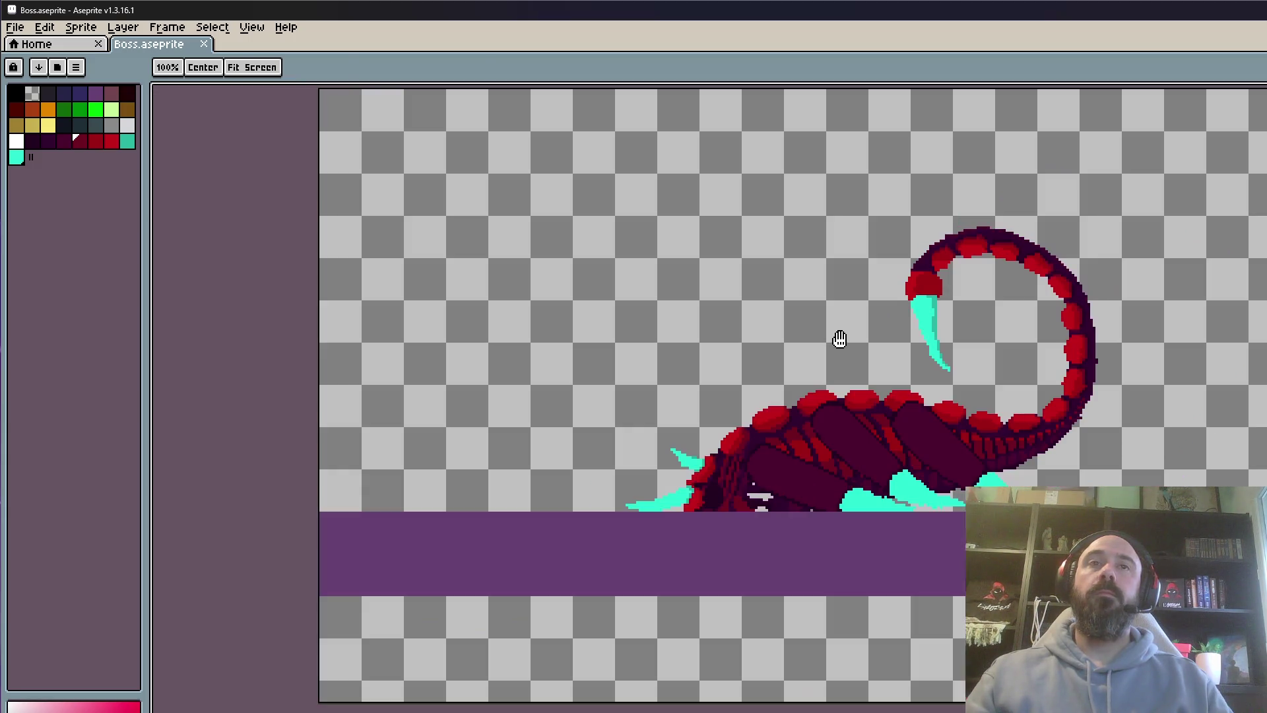
{"action": "key", "text": "m"}
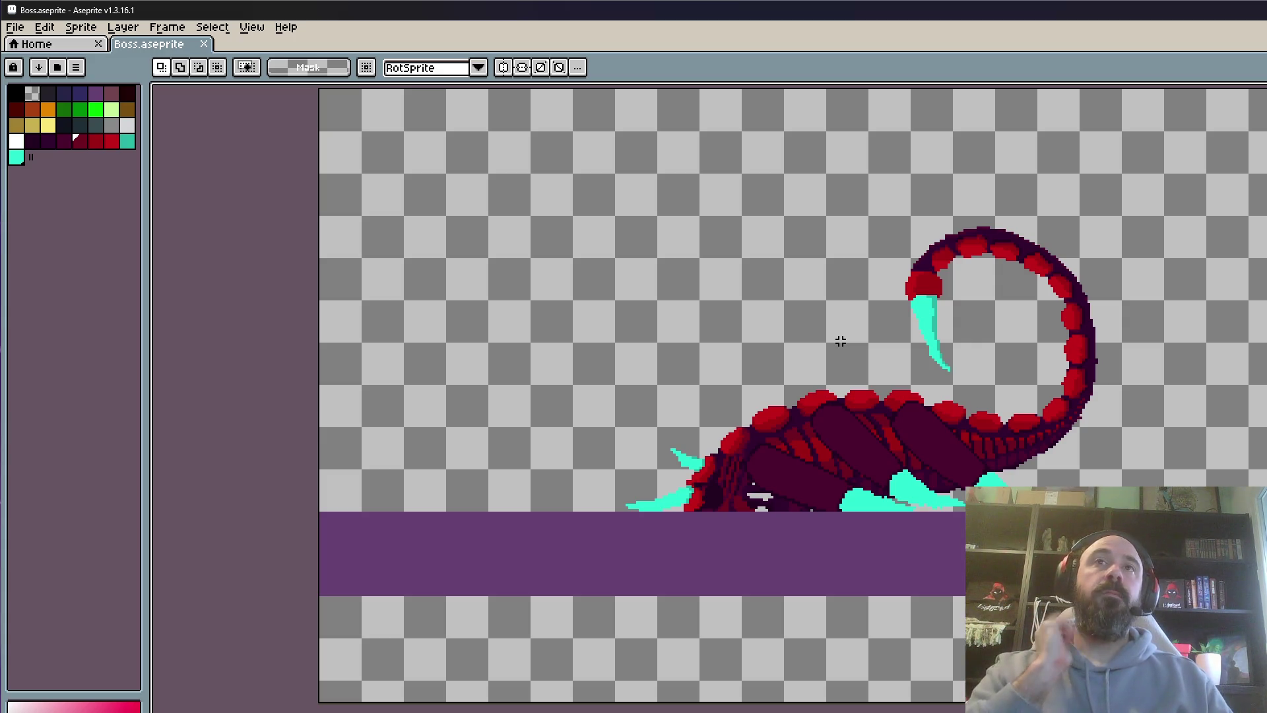
{"action": "key", "text": "Left"}
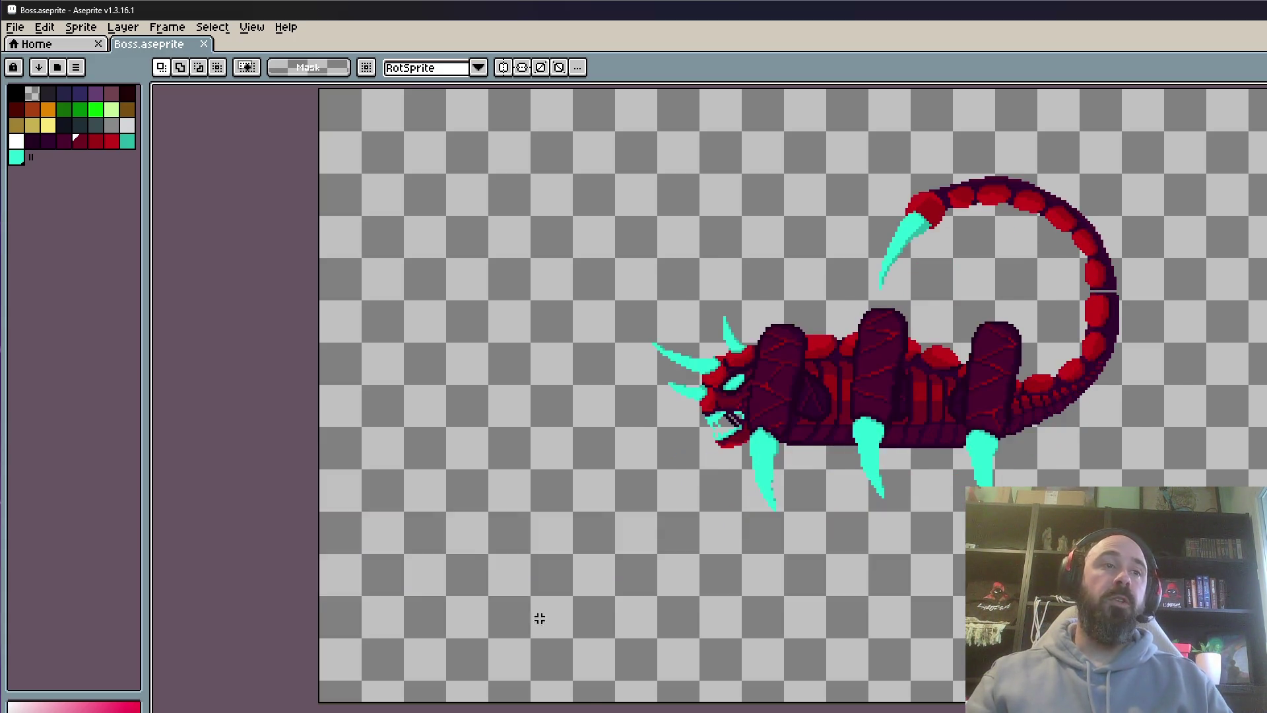
{"action": "key", "text": "Return"}
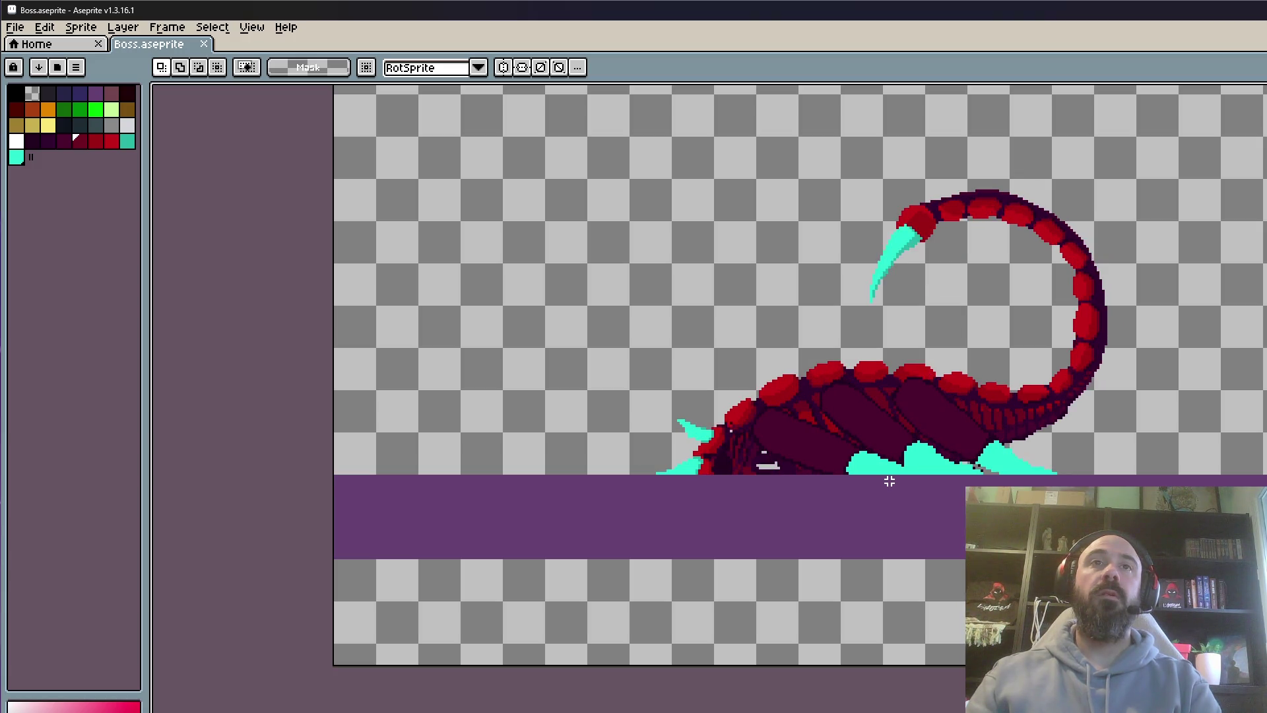
{"action": "scroll", "coordinate": [848, 435], "scroll_direction": "up", "scroll_amount": 1}
{"action": "mouse_move", "coordinate": [860, 360]}
{"action": "left_mouse_down"}
{"action": "mouse_move", "coordinate": [897, 452]}
{"action": "mouse_move", "coordinate": [885, 453]}
{"action": "left_mouse_up"}
{"action": "key", "text": "b"}
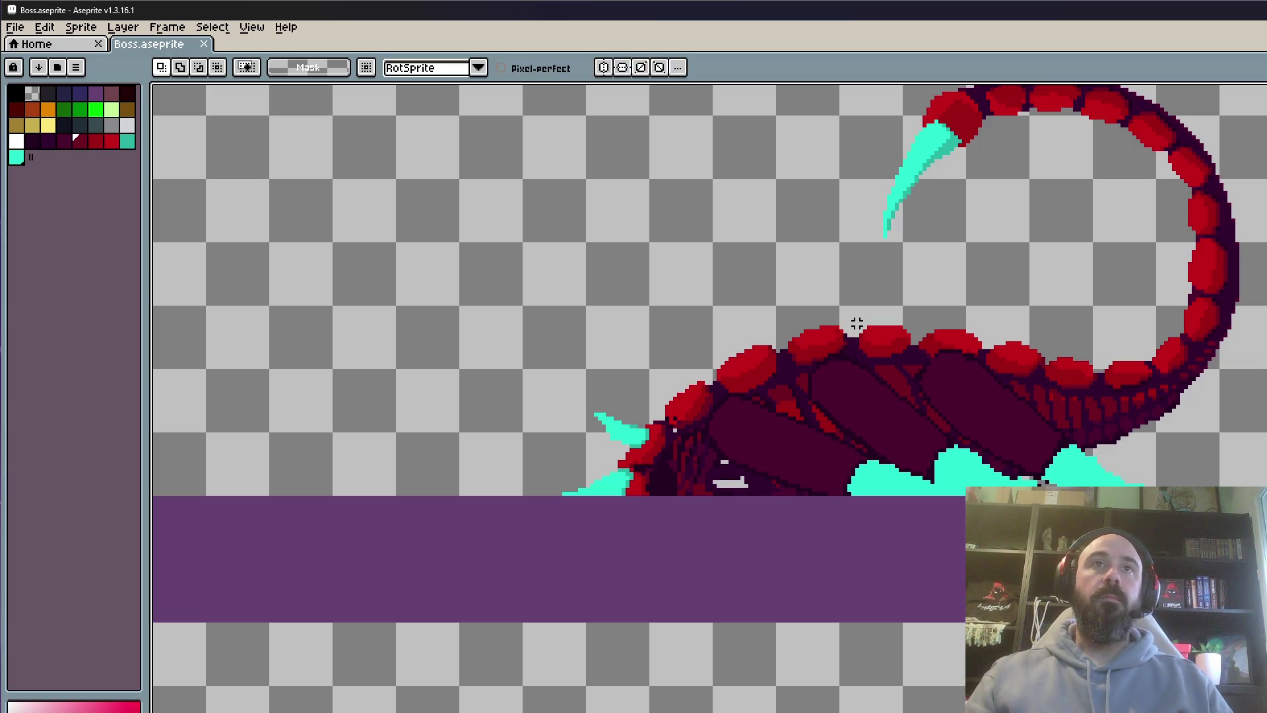
{"action": "scroll", "coordinate": [857, 323], "scroll_direction": "down", "scroll_amount": 1}
{"action": "mouse_move", "coordinate": [854, 346]}
{"action": "left_mouse_down"}
{"action": "mouse_move", "coordinate": [1160, 362]}
{"action": "mouse_move", "coordinate": [843, 212]}
{"action": "mouse_move", "coordinate": [855, 336]}
{"action": "left_mouse_up"}
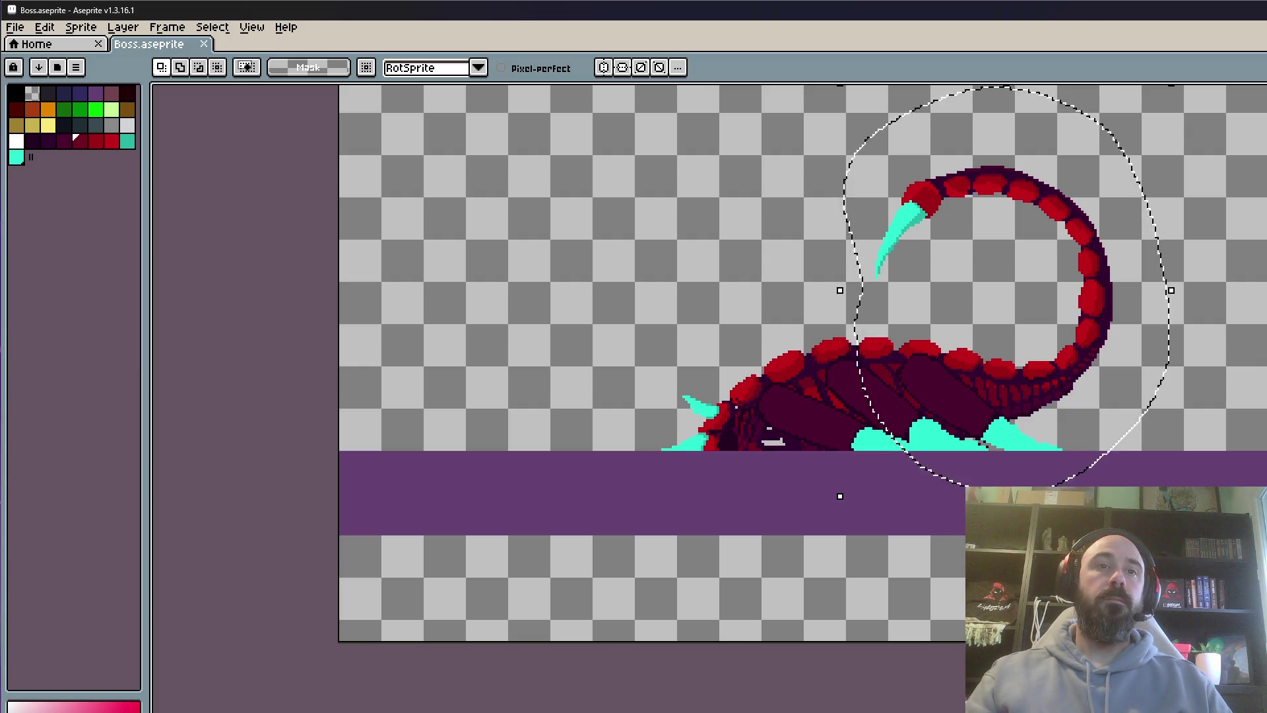
{"action": "scroll", "coordinate": [855, 337], "scroll_direction": "up", "scroll_amount": 1}
{"action": "key", "text": "ctrl+d"}
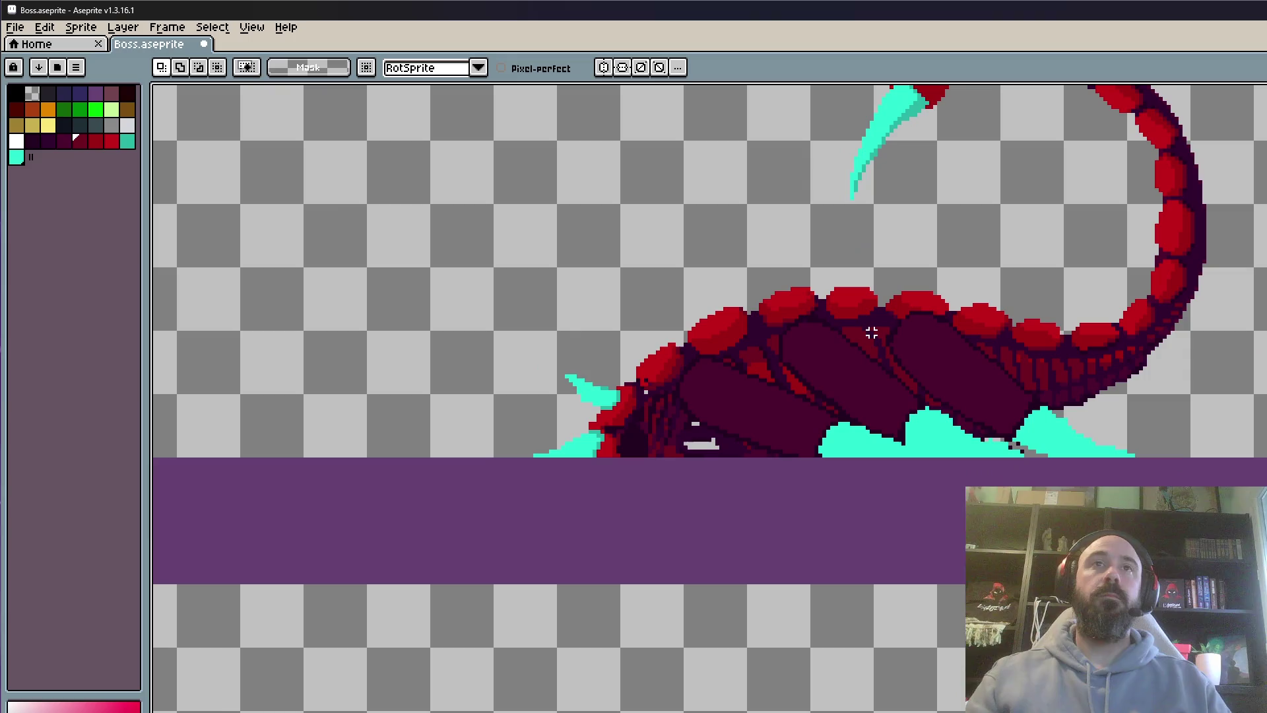
{"action": "key", "text": "Right"}
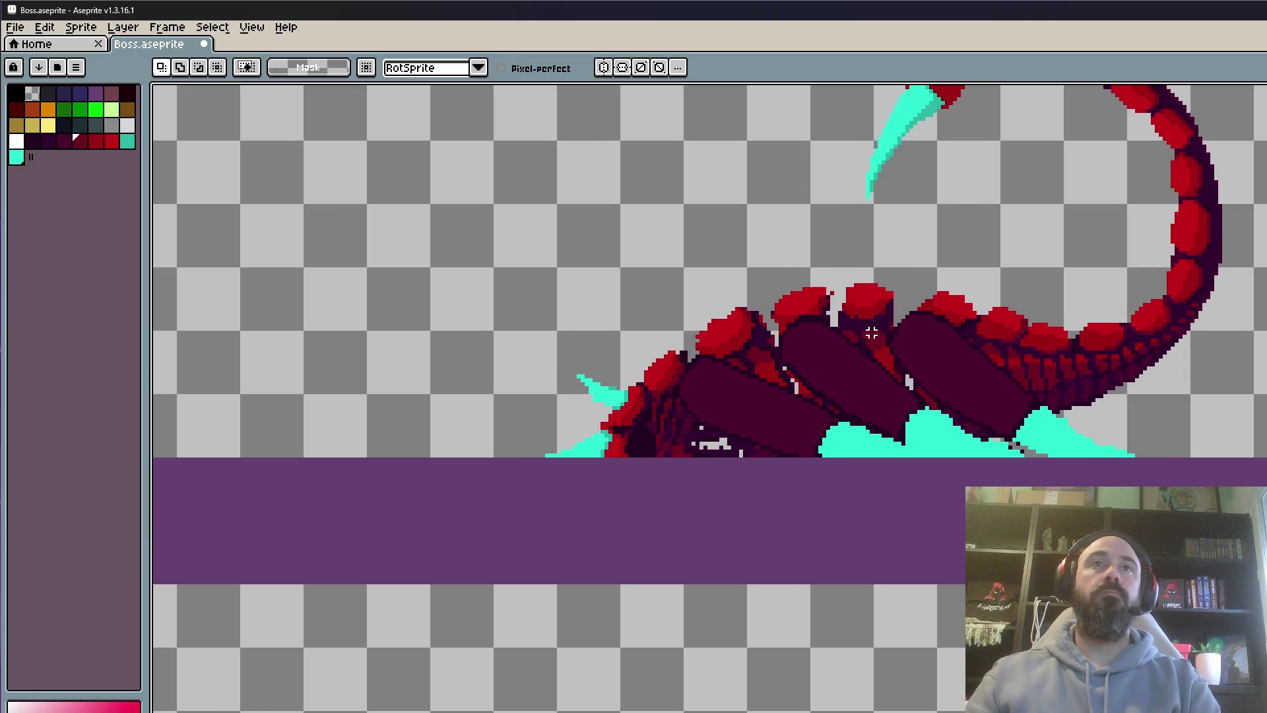
{"action": "key", "text": "Left"}
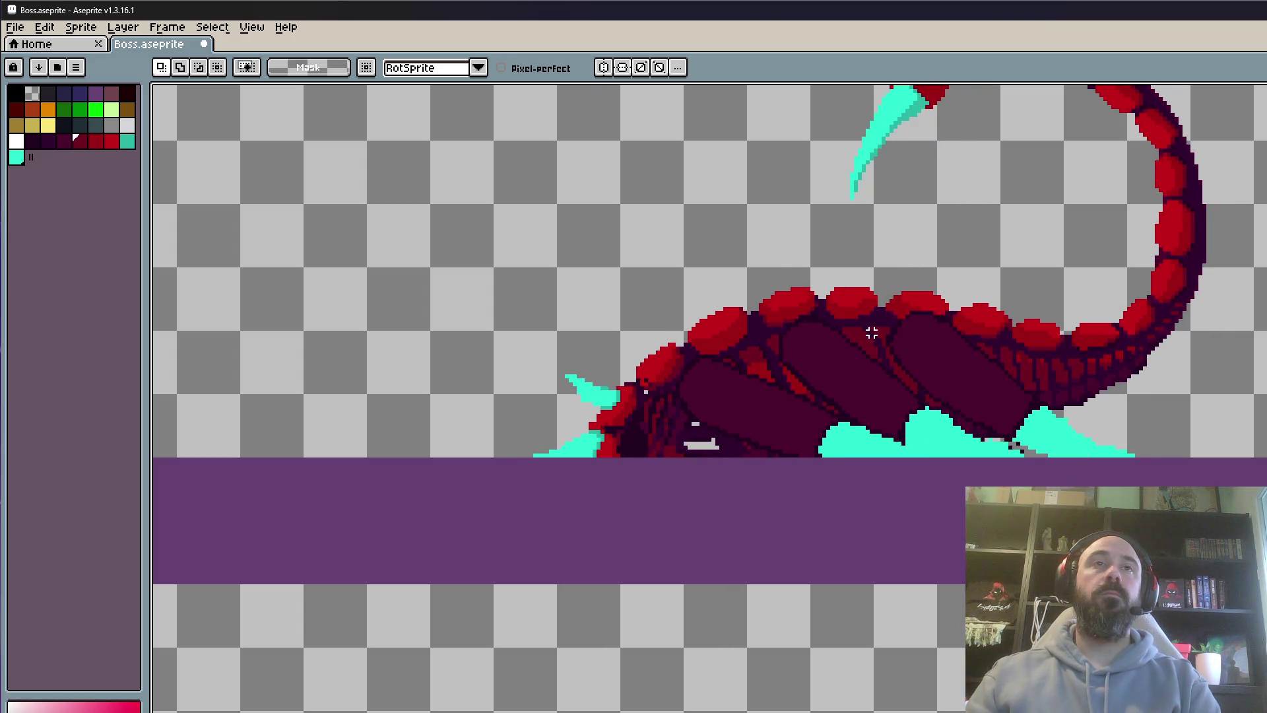
{"action": "left_click_drag", "start_coordinate": [538, 272], "coordinate": [1222, 635]}
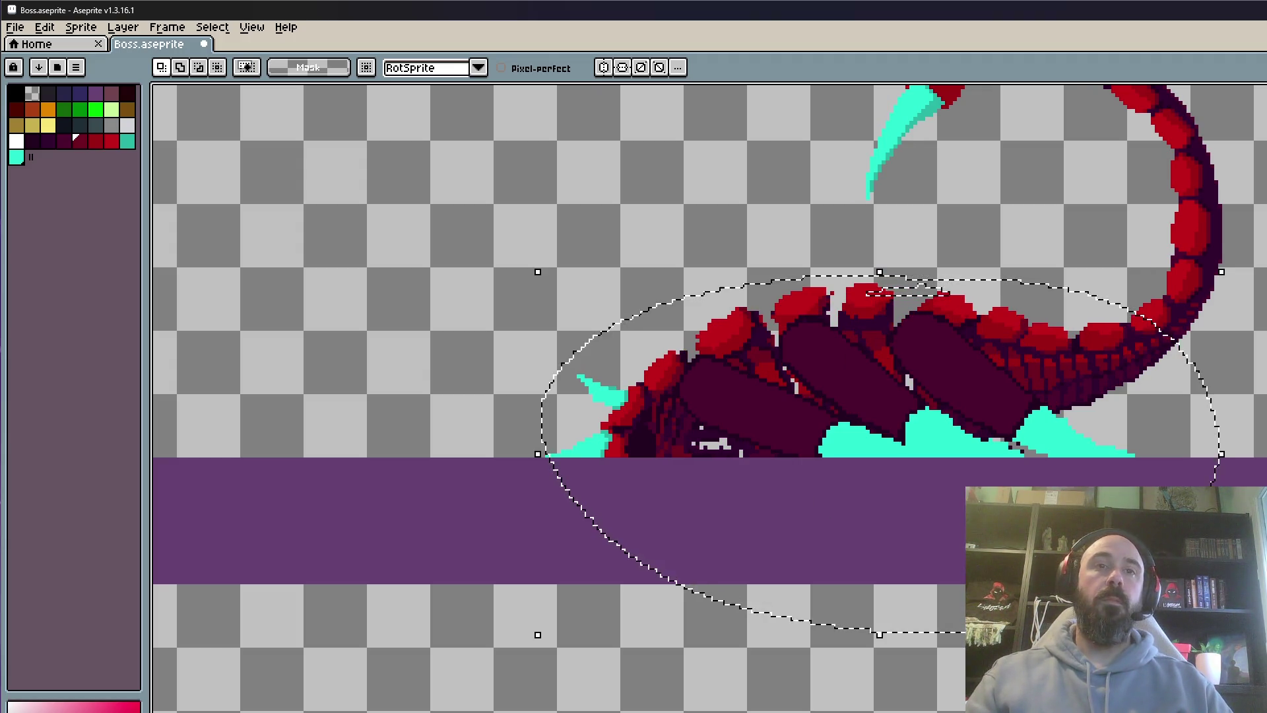
Move the selected scorpion body about 12 px right and 6 px down and commit it
{"action": "left_click_drag", "start_coordinate": [903, 432], "coordinate": [911, 436]}
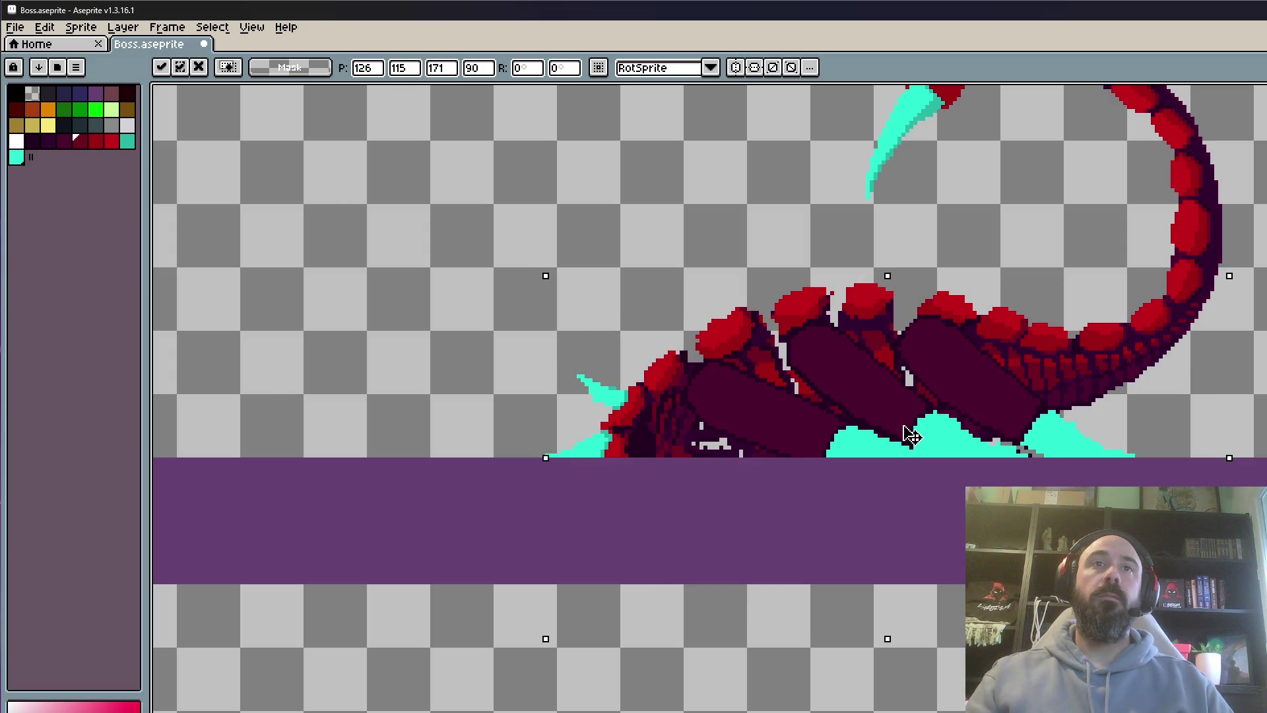
{"action": "key", "text": "Return"}
{"action": "scroll", "coordinate": [911, 436], "scroll_direction": "down", "scroll_amount": 2}
{"action": "key", "text": "Right"}
{"action": "key", "text": "Right"}
{"action": "key", "text": "Right"}
{"action": "key", "text": "Right"}
{"action": "key", "text": "Right"}
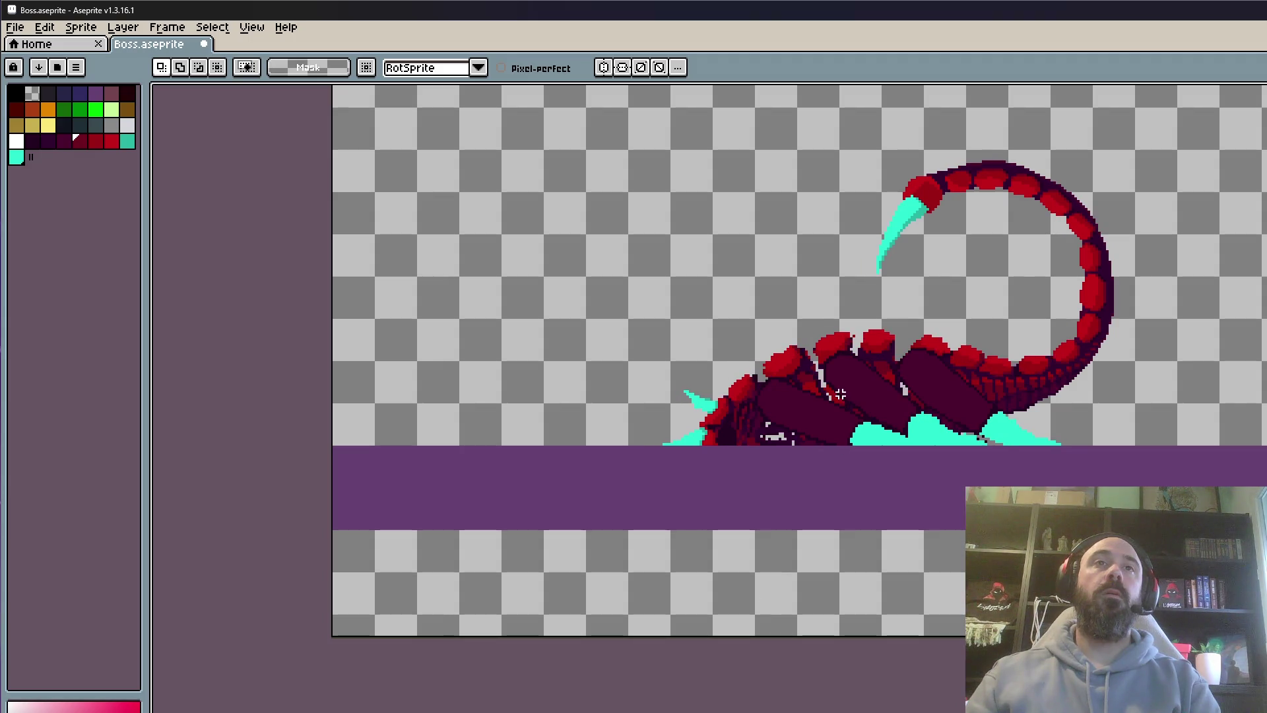
{"action": "scroll", "coordinate": [836, 307], "scroll_direction": "down", "scroll_amount": 2}
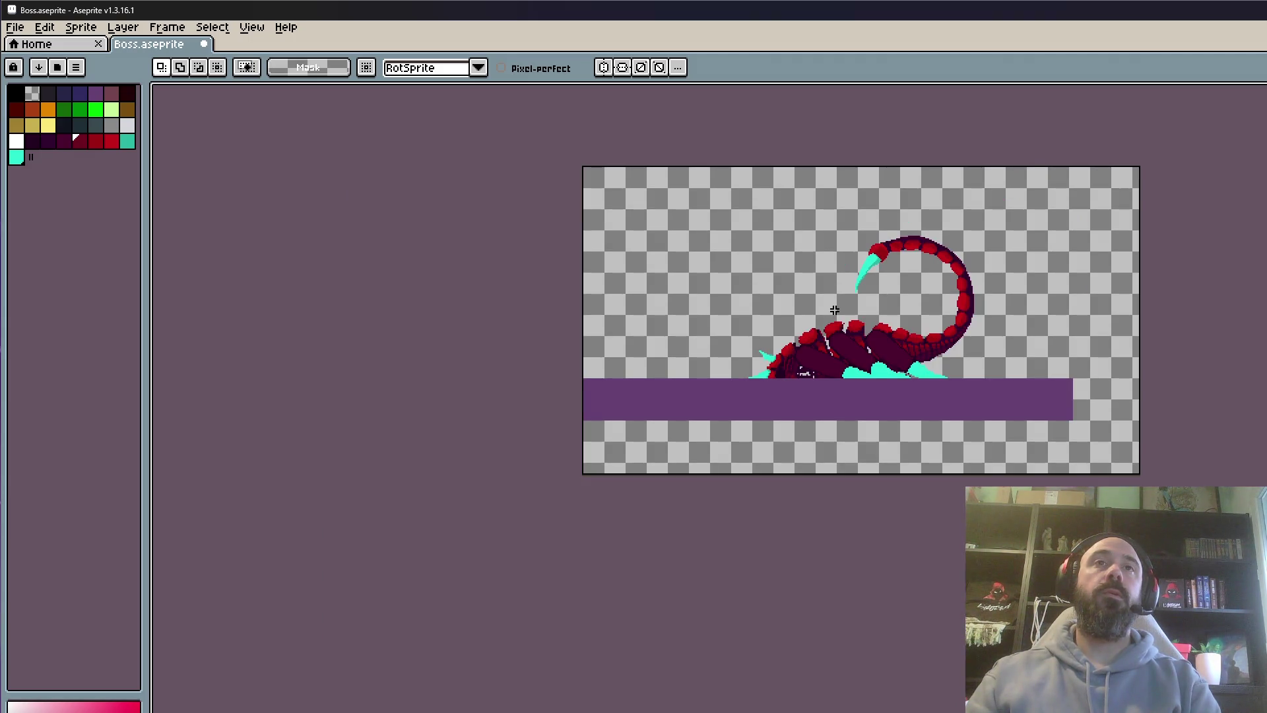
Select the canvas centre, deselect, and play the animation to check the scorpion's claws
{"action": "key", "text": "m"}
{"action": "mouse_move", "coordinate": [689, 167]}
{"action": "left_mouse_down"}
{"action": "mouse_move", "coordinate": [770, 218]}
{"action": "mouse_move", "coordinate": [1034, 473]}
{"action": "left_mouse_up"}
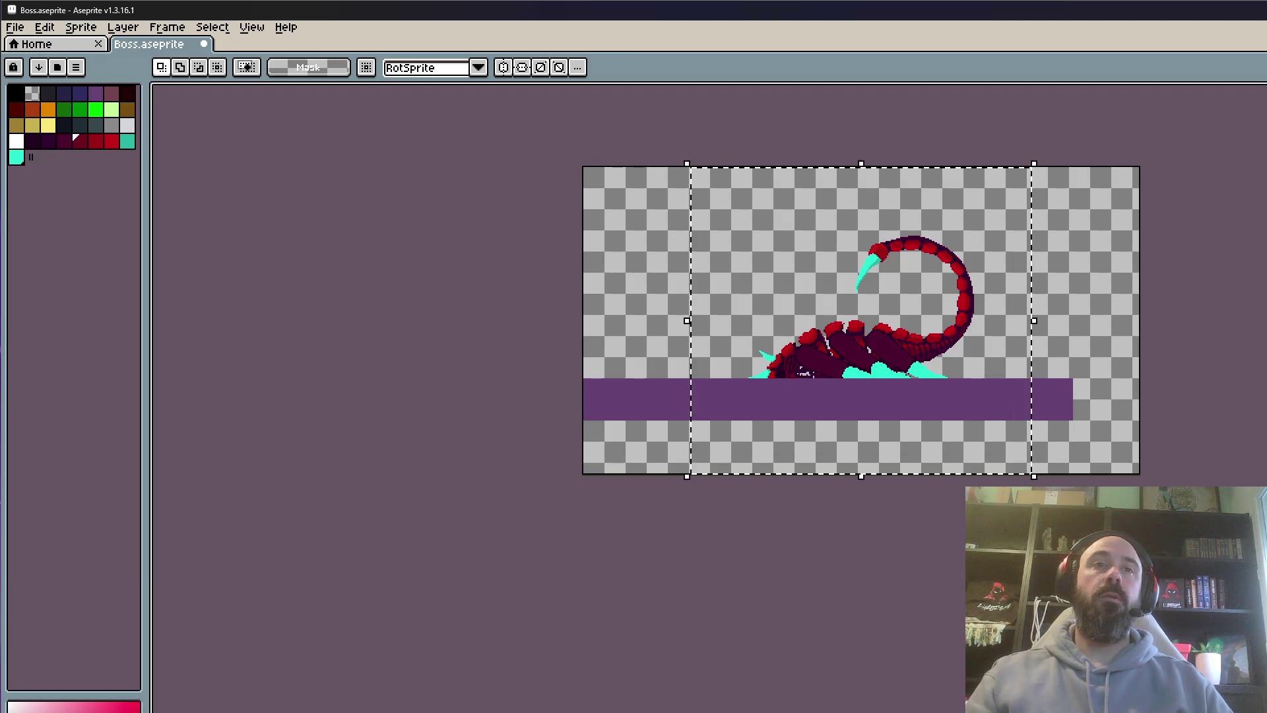
{"action": "scroll", "coordinate": [798, 392], "scroll_direction": "up", "scroll_amount": 4}
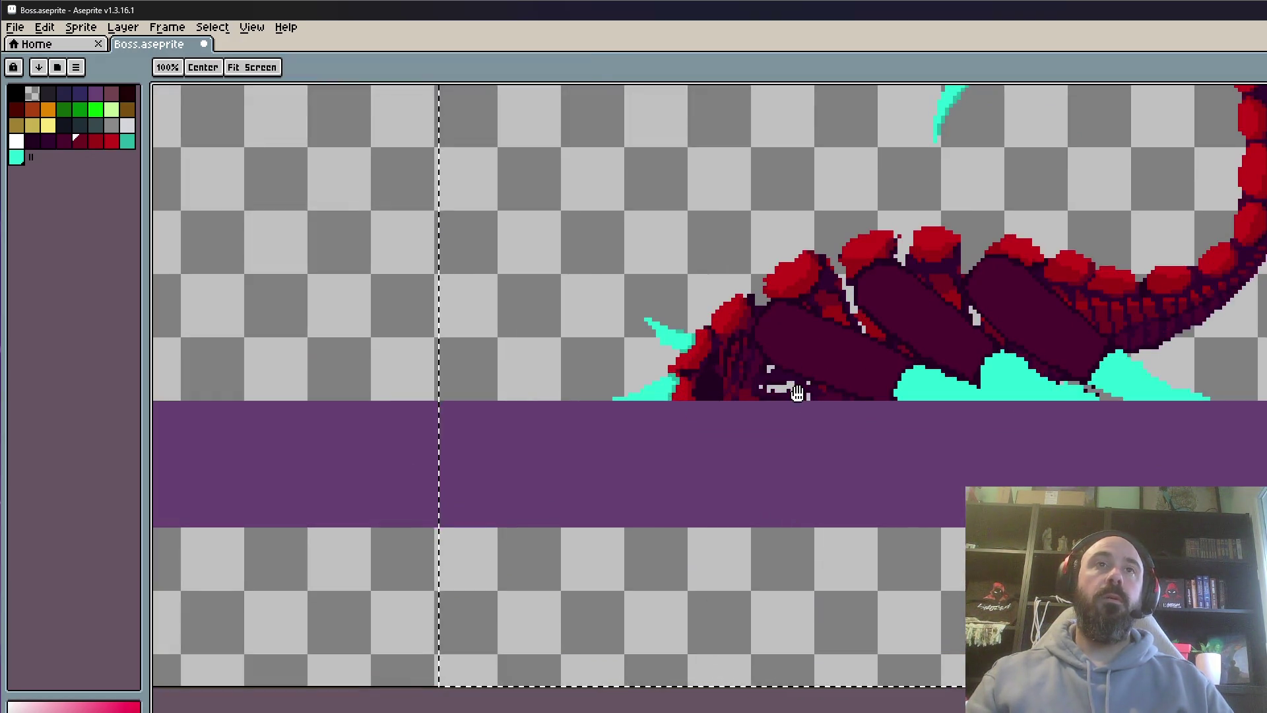
{"action": "left_click_drag", "start_coordinate": [798, 392], "coordinate": [829, 475]}
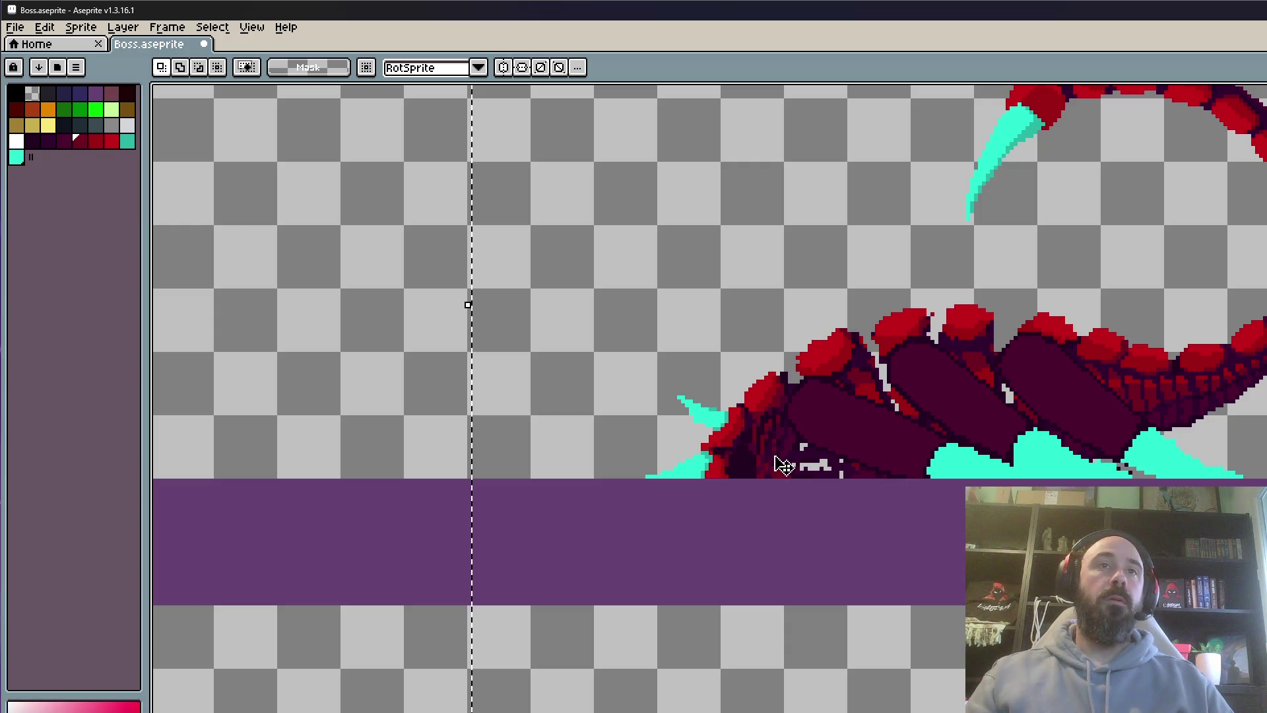
{"action": "key", "text": "ctrl+d"}
{"action": "key", "text": "Return"}
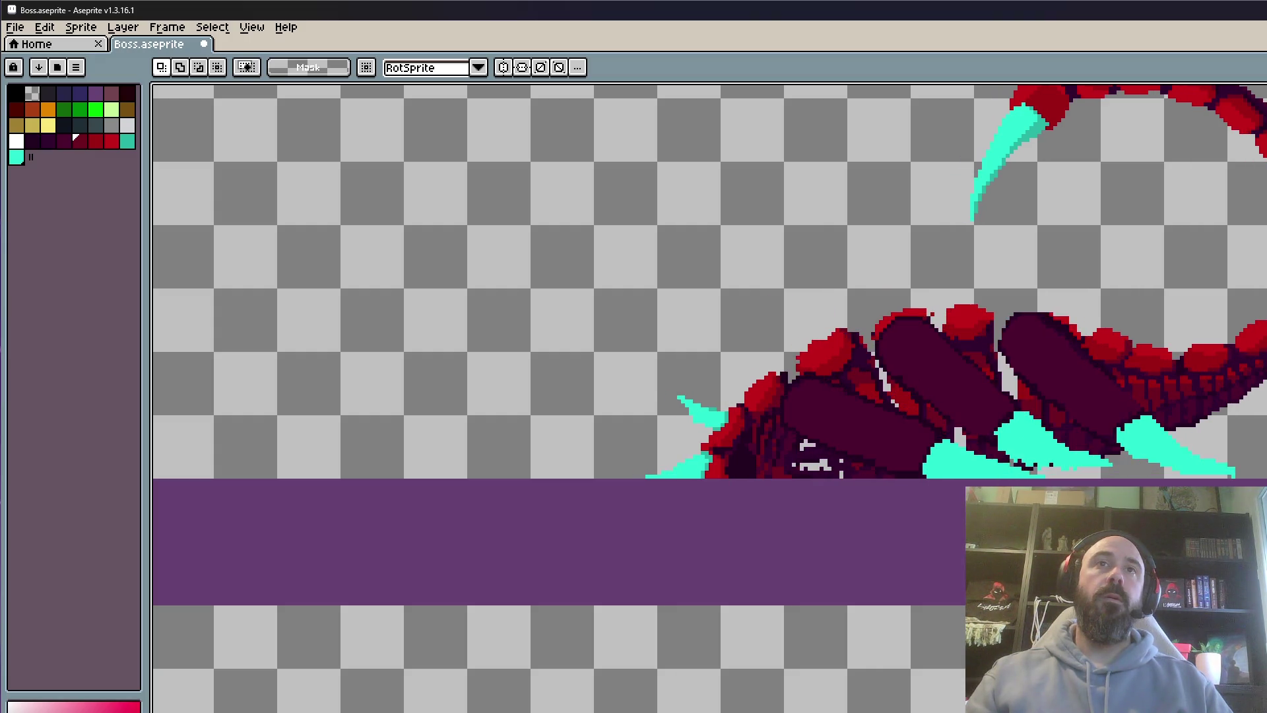
{"action": "scroll", "coordinate": [833, 385], "scroll_direction": "down", "scroll_amount": 2}
{"action": "scroll", "coordinate": [833, 384], "scroll_direction": "up", "scroll_amount": 2}
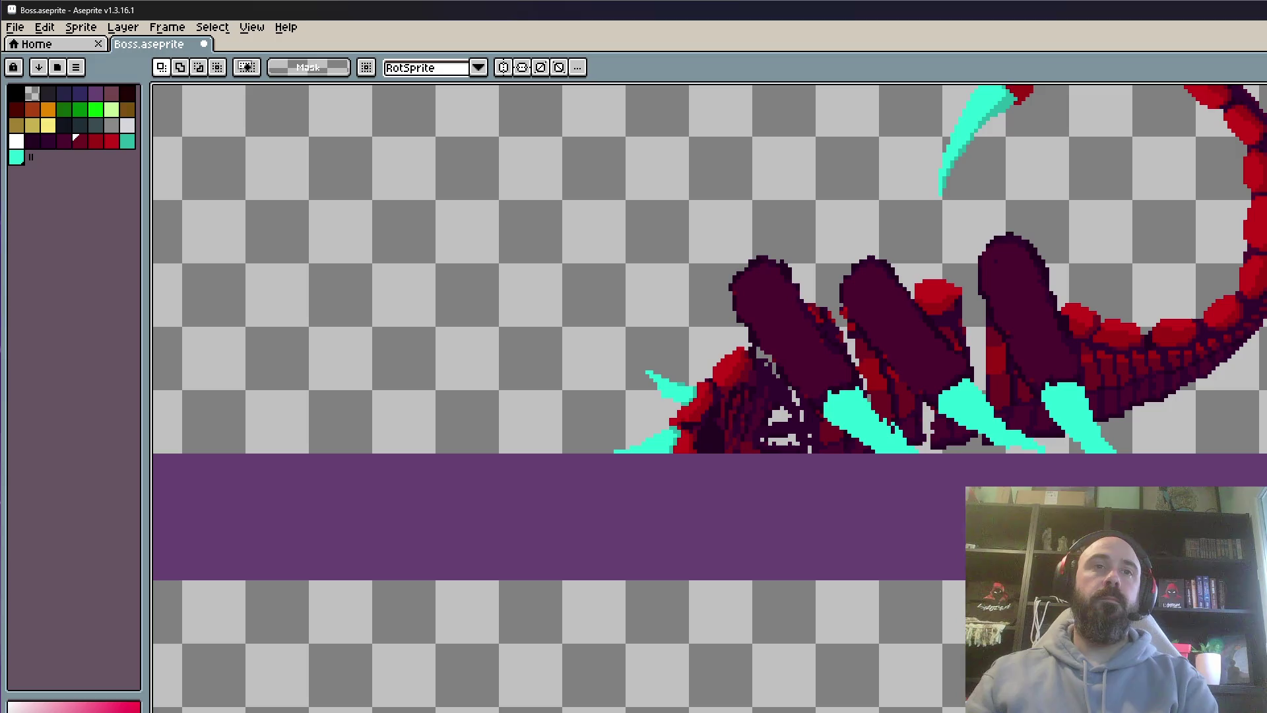
{"action": "scroll", "coordinate": [877, 628], "scroll_direction": "down", "scroll_amount": 1}
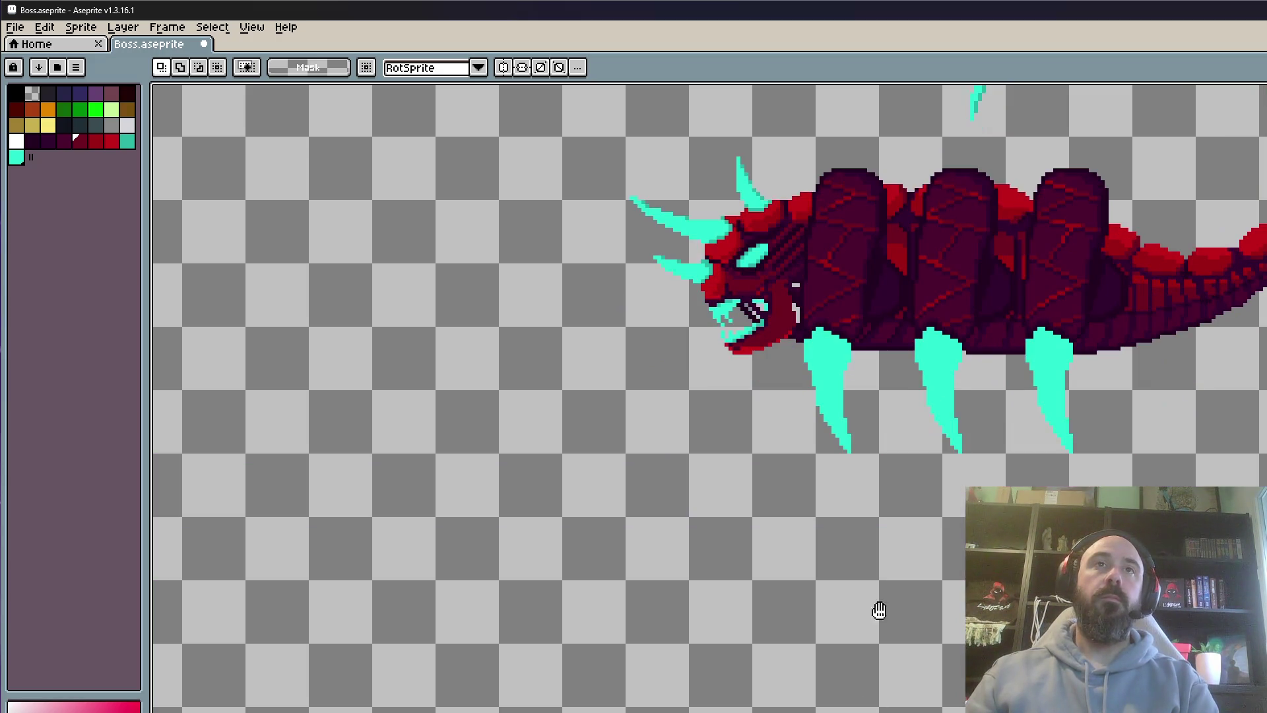
{"action": "scroll", "coordinate": [893, 541], "scroll_direction": "down", "scroll_amount": 1}
{"action": "left_click_drag", "start_coordinate": [894, 540], "coordinate": [949, 460]}
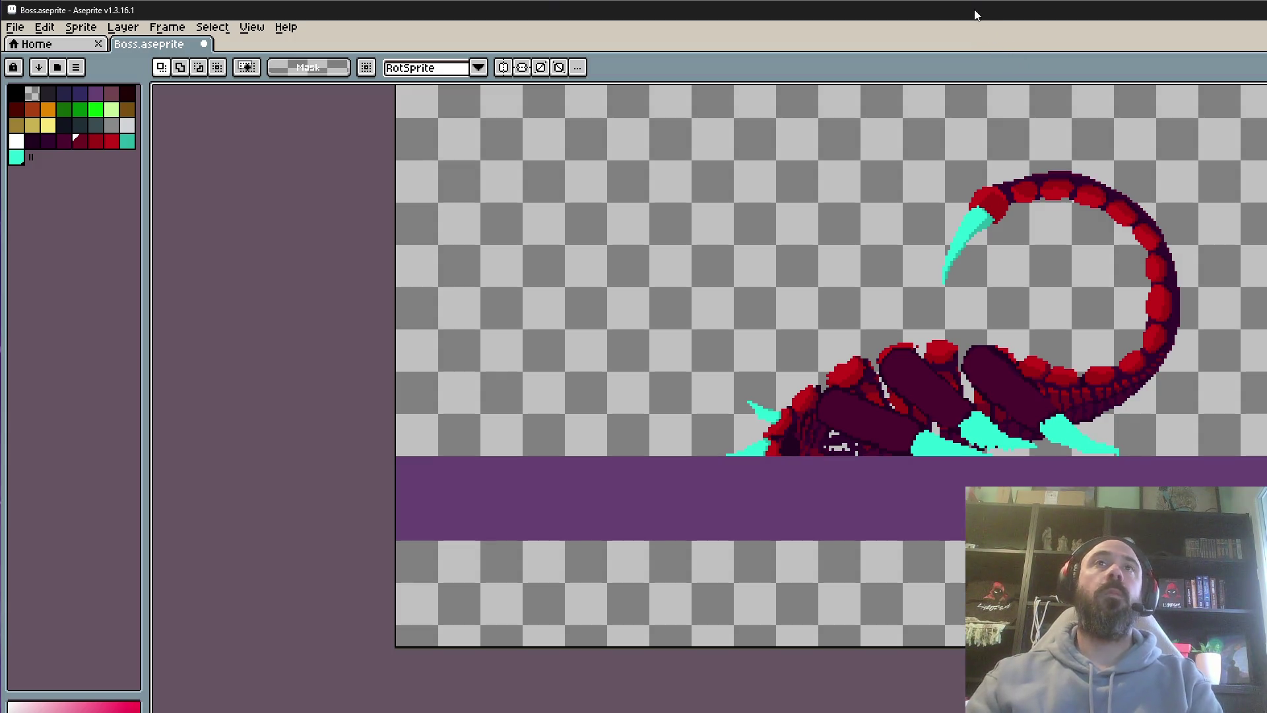
Play the scorpion animation twice to review how it sits on the purple band
{"action": "key", "text": "Return"}
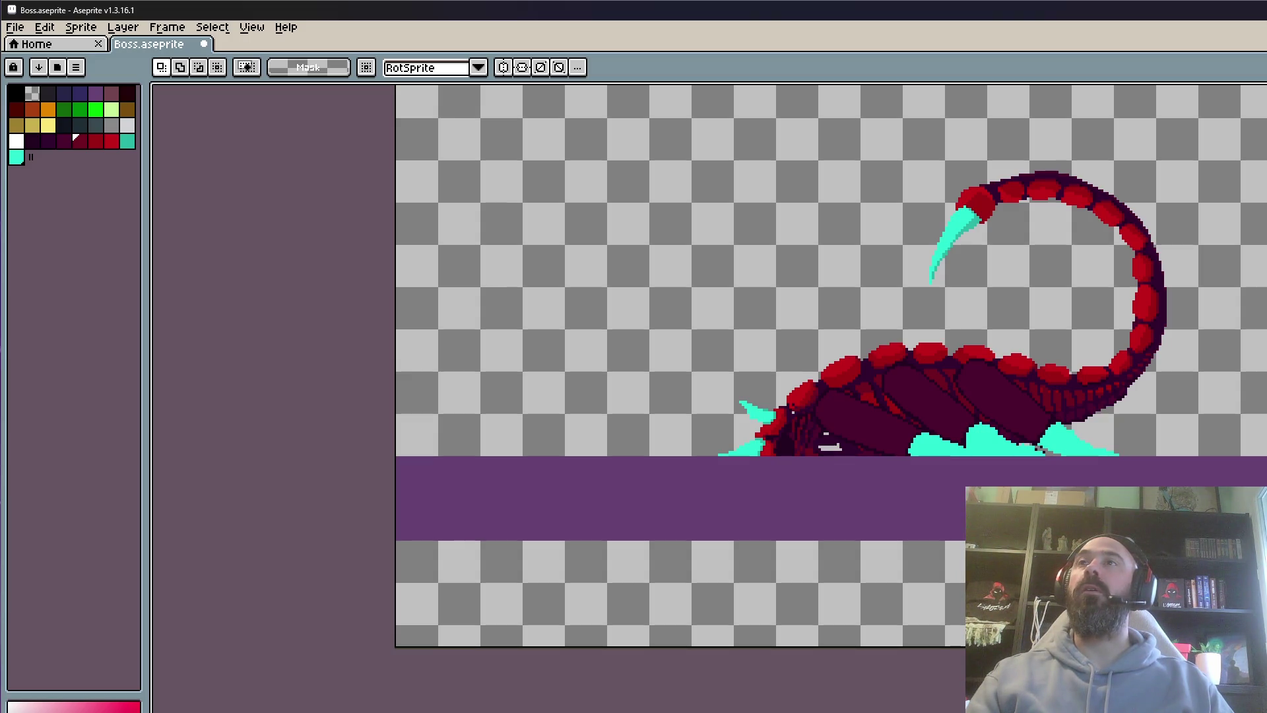
{"action": "scroll", "coordinate": [946, 355], "scroll_direction": "down", "scroll_amount": 1}
{"action": "scroll", "coordinate": [913, 387], "scroll_direction": "up", "scroll_amount": 1}
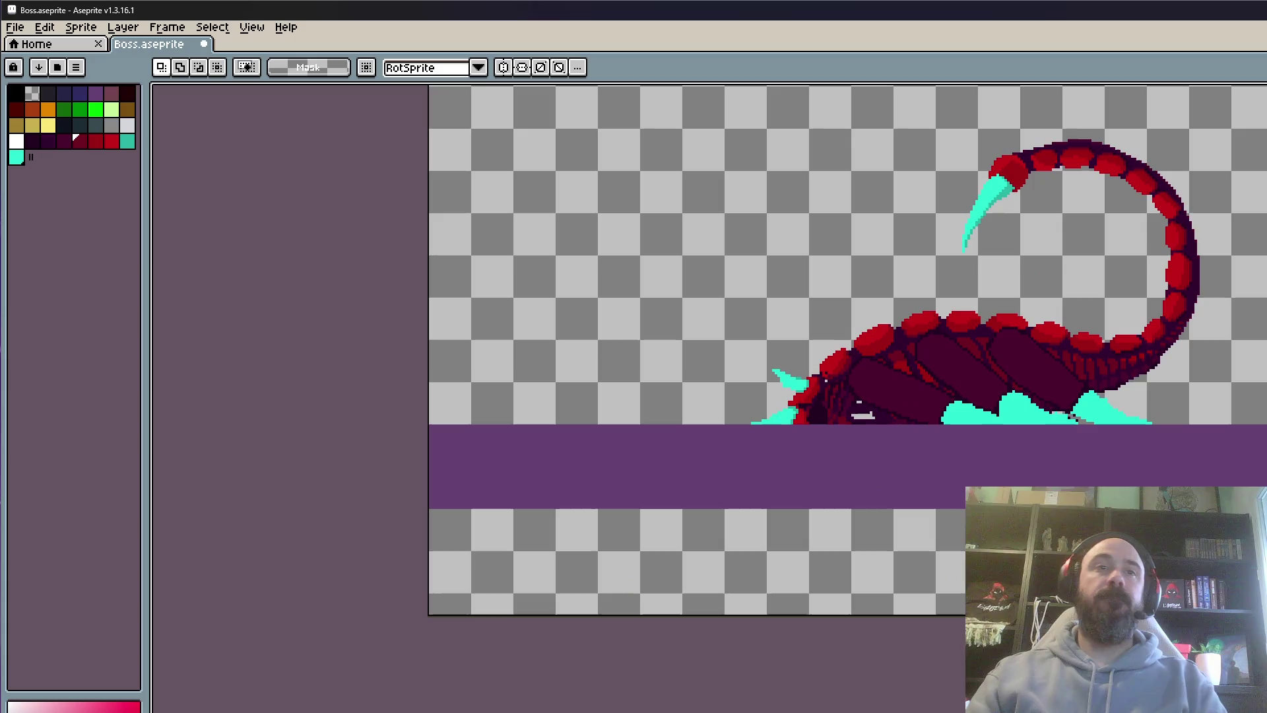
{"action": "key", "text": "Return"}
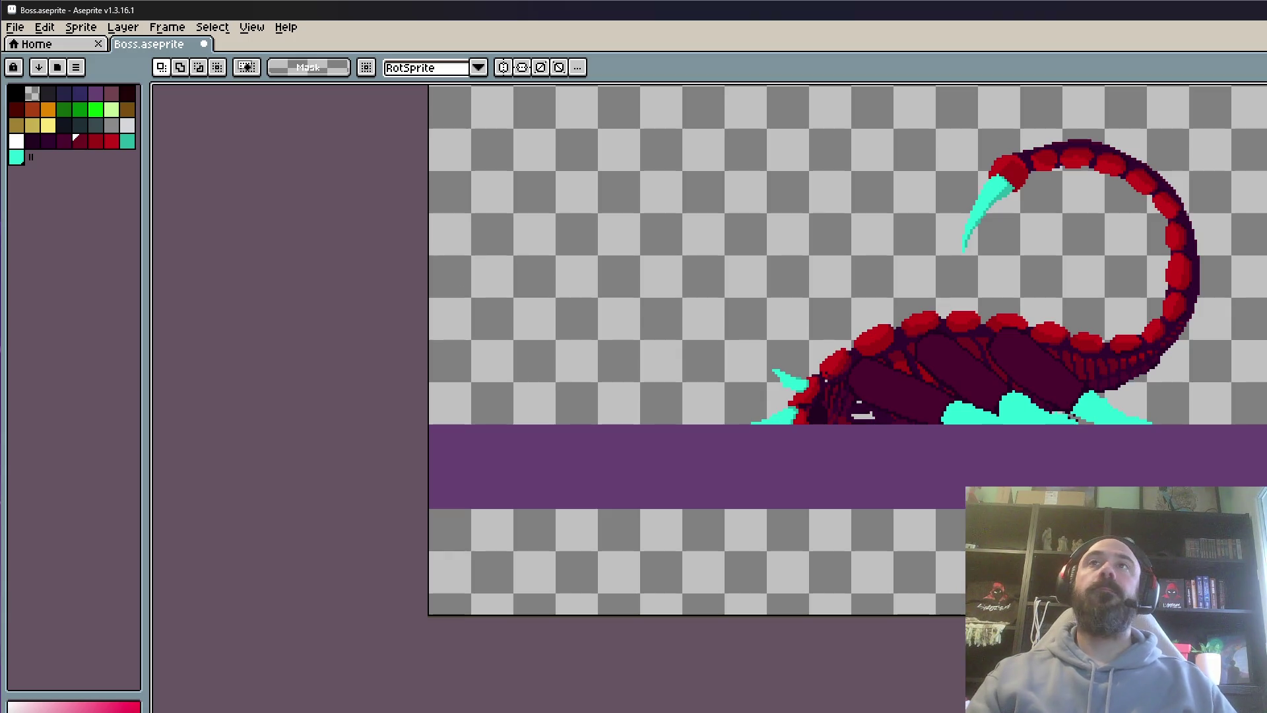
{"action": "scroll", "coordinate": [705, 454], "scroll_direction": "up", "scroll_amount": 1}
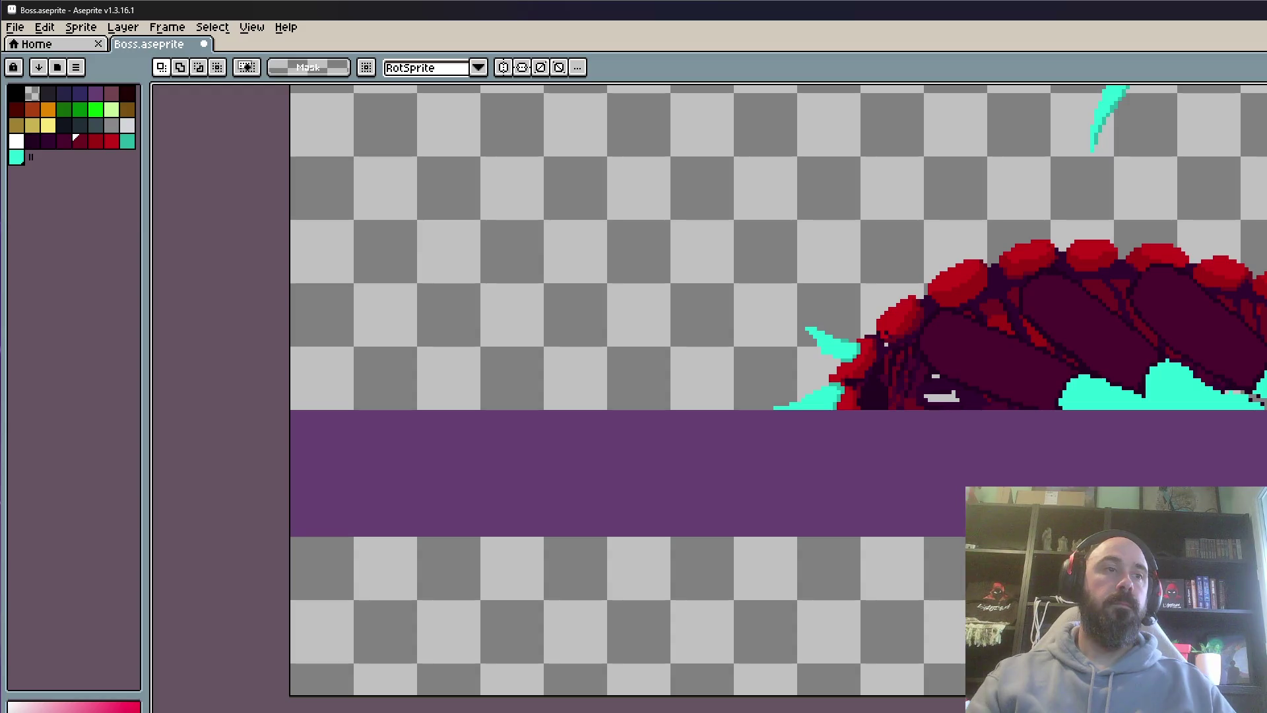
{"action": "scroll", "coordinate": [783, 479], "scroll_direction": "up", "scroll_amount": 1}
Sample the ground band's purple and shrink the brush by one pixel for the mound
{"action": "key", "text": "i"}
{"action": "left_click", "coordinate": [775, 447]}
{"action": "key", "text": "b"}
{"action": "scroll", "coordinate": [861, 376], "scroll_direction": "down", "scroll_amount": 2}
{"action": "scroll", "coordinate": [862, 377], "scroll_direction": "up", "scroll_amount": 3}
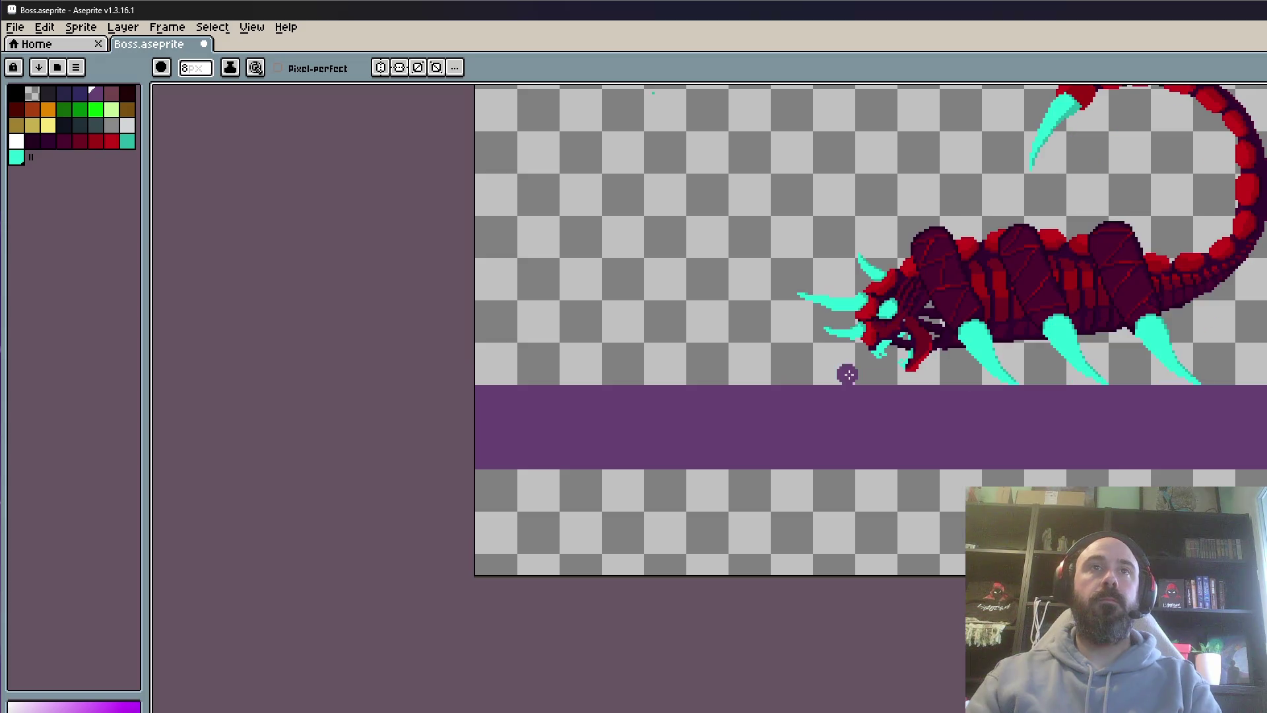
{"action": "key", "text": "minus"}
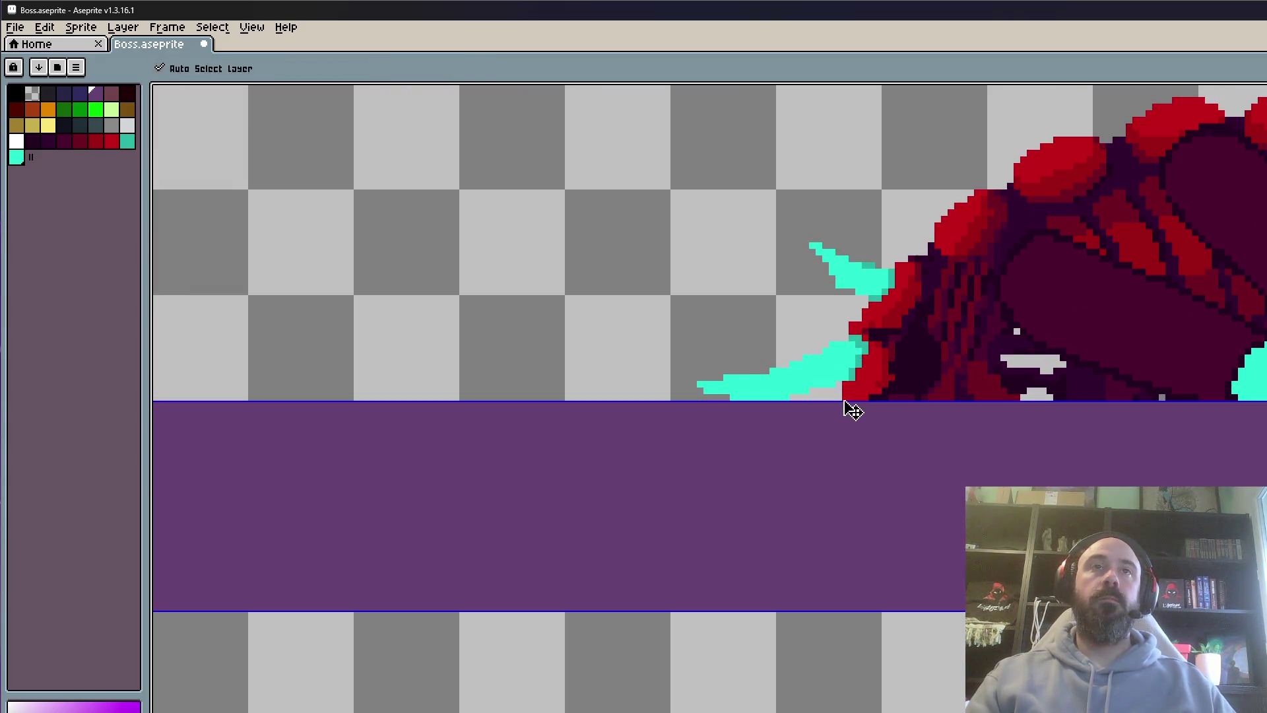
{"action": "mouse_move", "coordinate": [693, 388]}
{"action": "left_mouse_down"}
{"action": "mouse_move", "coordinate": [839, 338]}
{"action": "mouse_move", "coordinate": [832, 391]}
{"action": "mouse_move", "coordinate": [647, 390]}
{"action": "mouse_move", "coordinate": [630, 405]}
{"action": "left_mouse_up"}
{"action": "key", "text": "ctrl+z"}
{"action": "key", "text": "ctrl+z"}
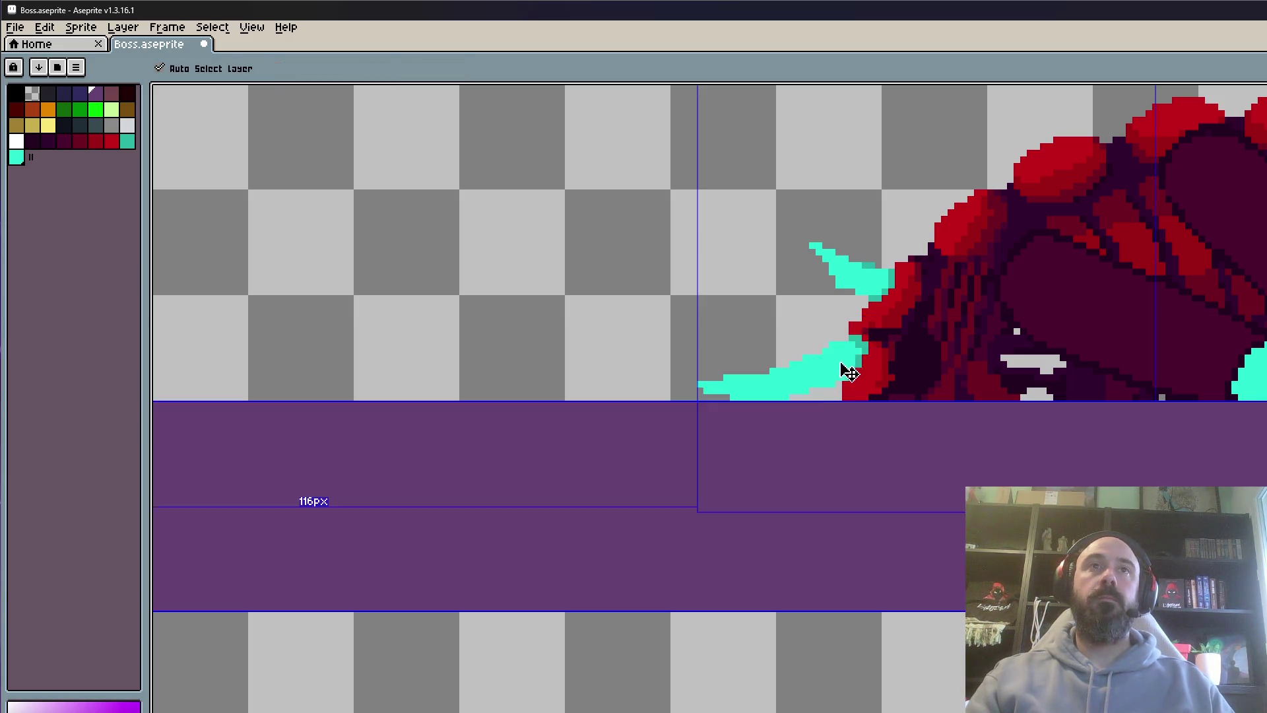
Paint a purple slope rising from the band under the claw, covering the lower claw
{"action": "mouse_move", "coordinate": [857, 331]}
{"action": "left_mouse_down"}
{"action": "mouse_move", "coordinate": [625, 404]}
{"action": "mouse_move", "coordinate": [850, 354]}
{"action": "mouse_move", "coordinate": [885, 405]}
{"action": "left_mouse_up"}
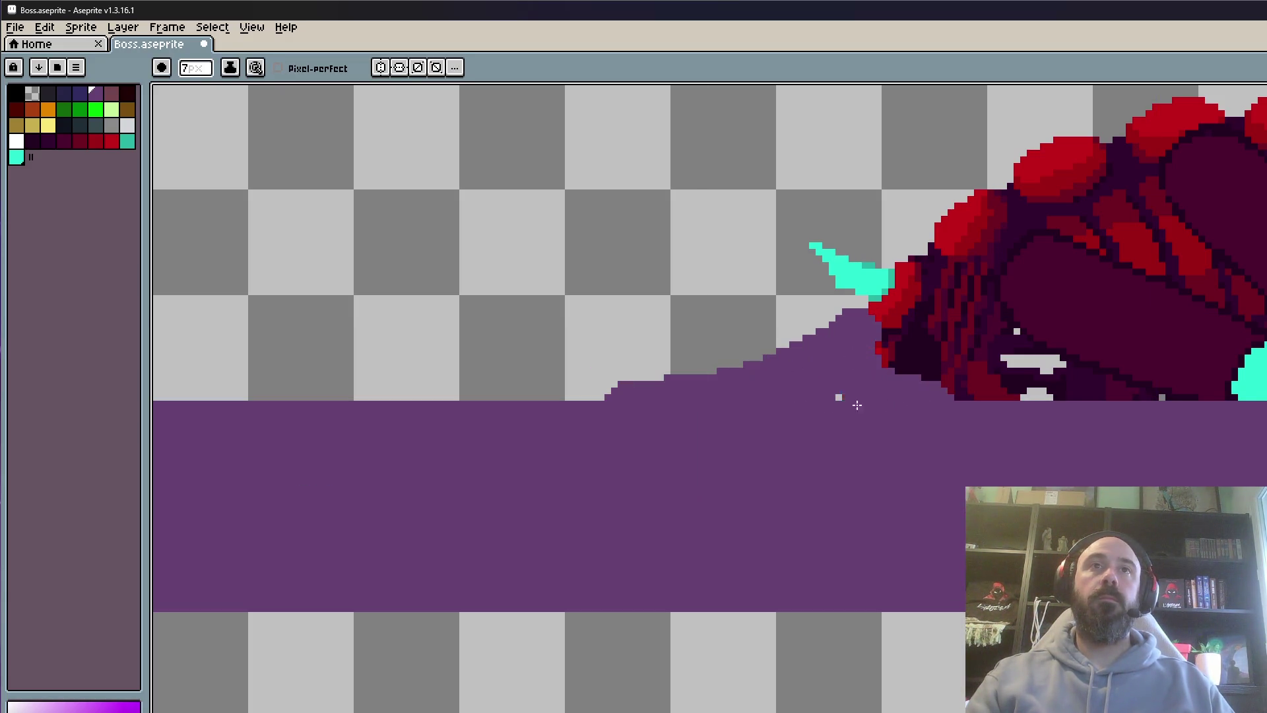
{"action": "scroll", "coordinate": [822, 396], "scroll_direction": "down", "scroll_amount": 3}
{"action": "scroll", "coordinate": [838, 370], "scroll_direction": "up", "scroll_amount": 2}
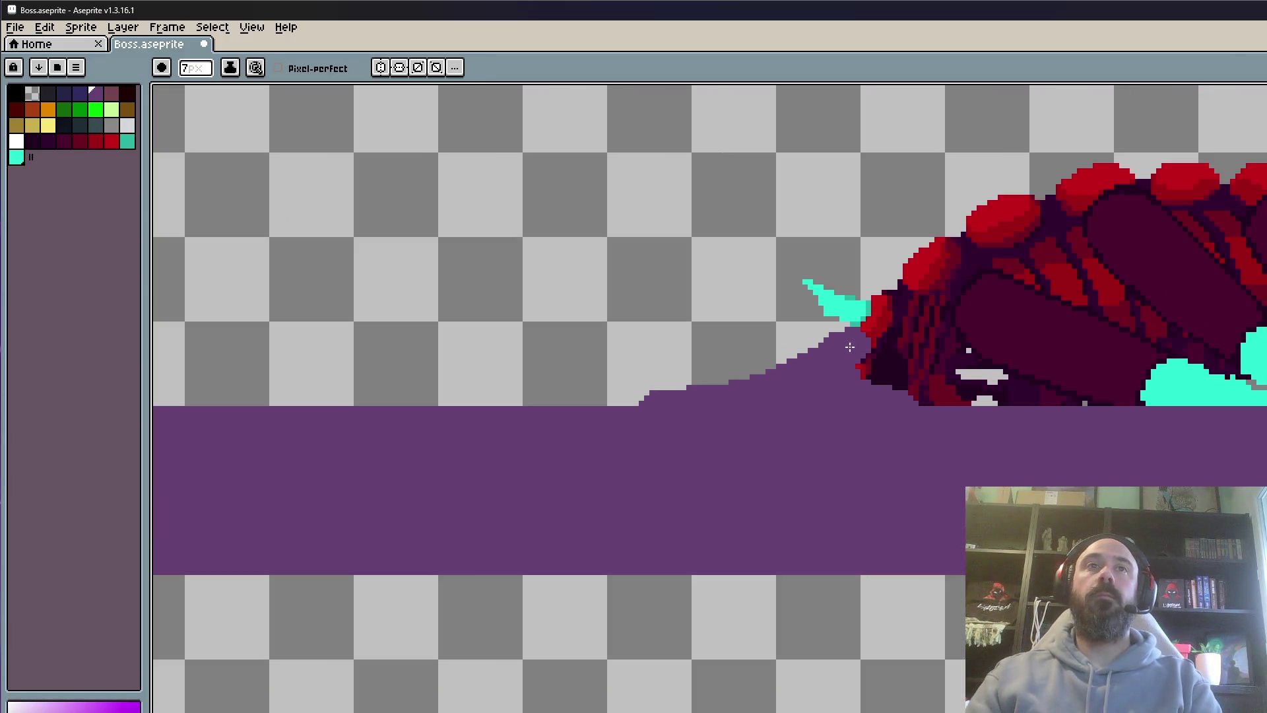
{"action": "key", "text": "ctrl+z"}
{"action": "key", "text": "ctrl+y"}
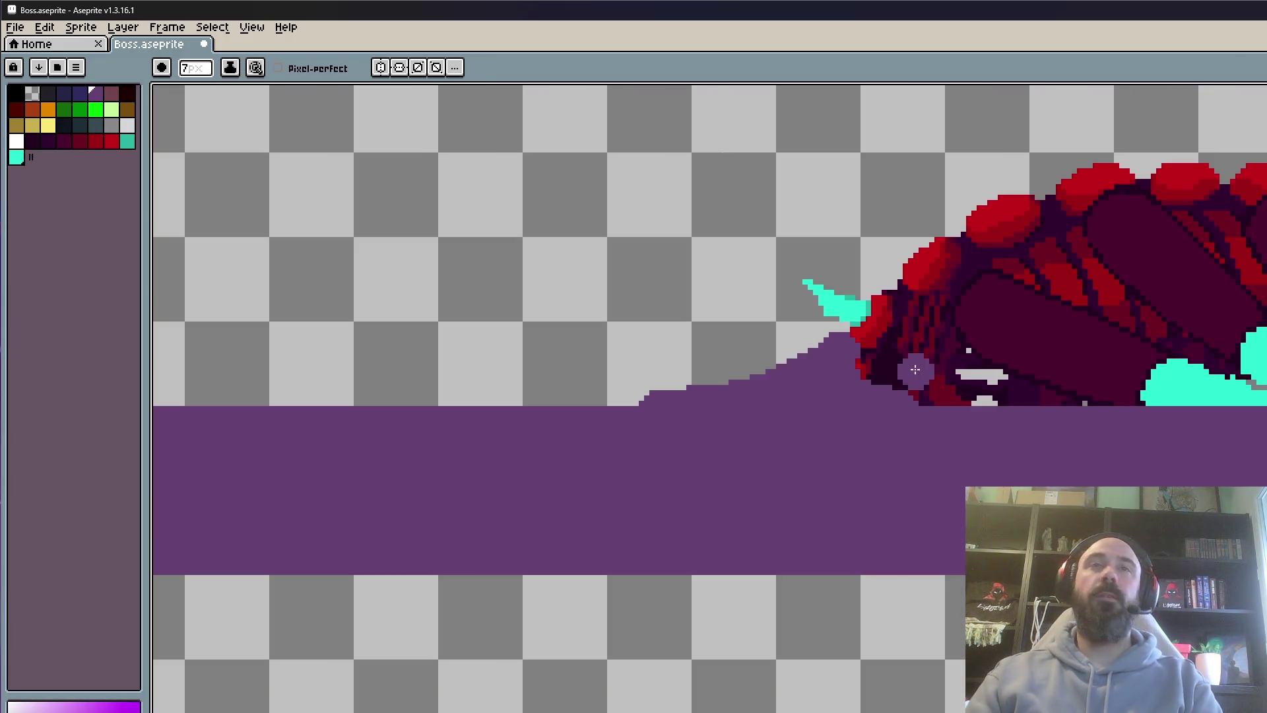
{"action": "scroll", "coordinate": [847, 337], "scroll_direction": "up", "scroll_amount": 1}
{"action": "key", "text": "ctrl+z"}
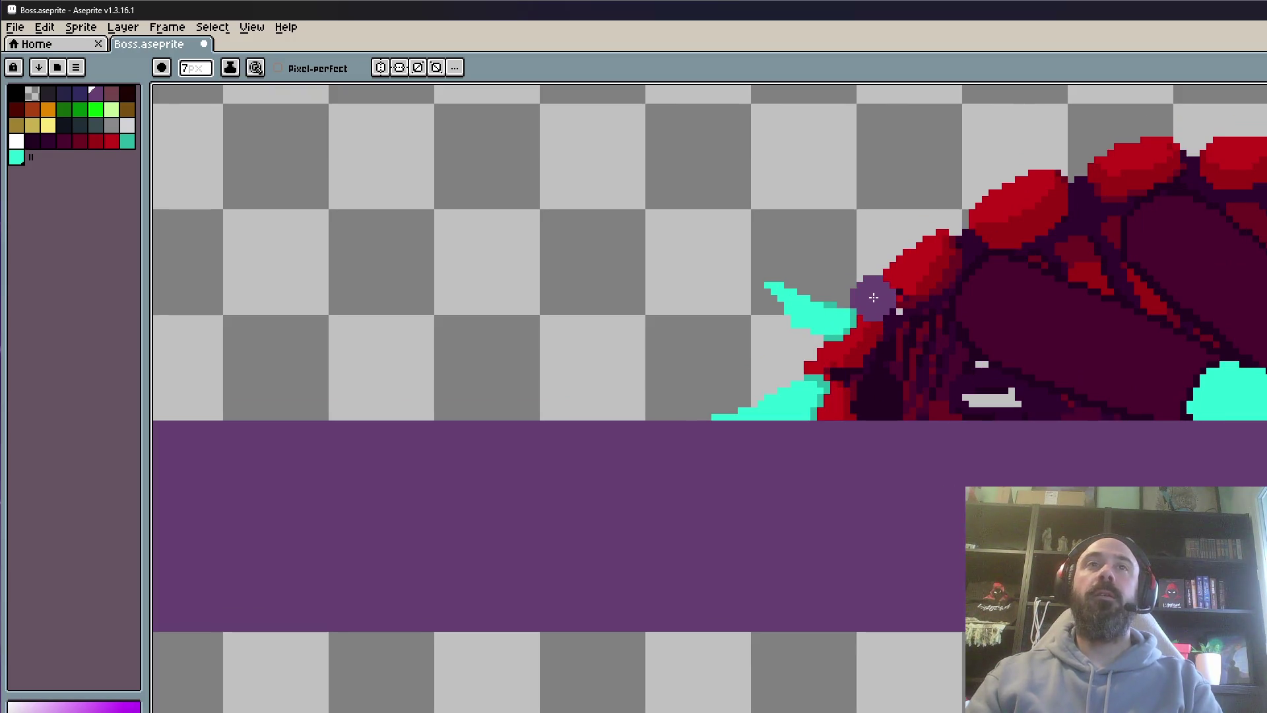
{"action": "mouse_move", "coordinate": [857, 307]}
{"action": "left_mouse_down"}
{"action": "mouse_move", "coordinate": [822, 346]}
{"action": "mouse_move", "coordinate": [574, 409]}
{"action": "mouse_move", "coordinate": [737, 416]}
{"action": "mouse_move", "coordinate": [851, 396]}
{"action": "mouse_move", "coordinate": [990, 422]}
{"action": "left_mouse_up"}
{"action": "scroll", "coordinate": [981, 460], "scroll_direction": "down", "scroll_amount": 2}
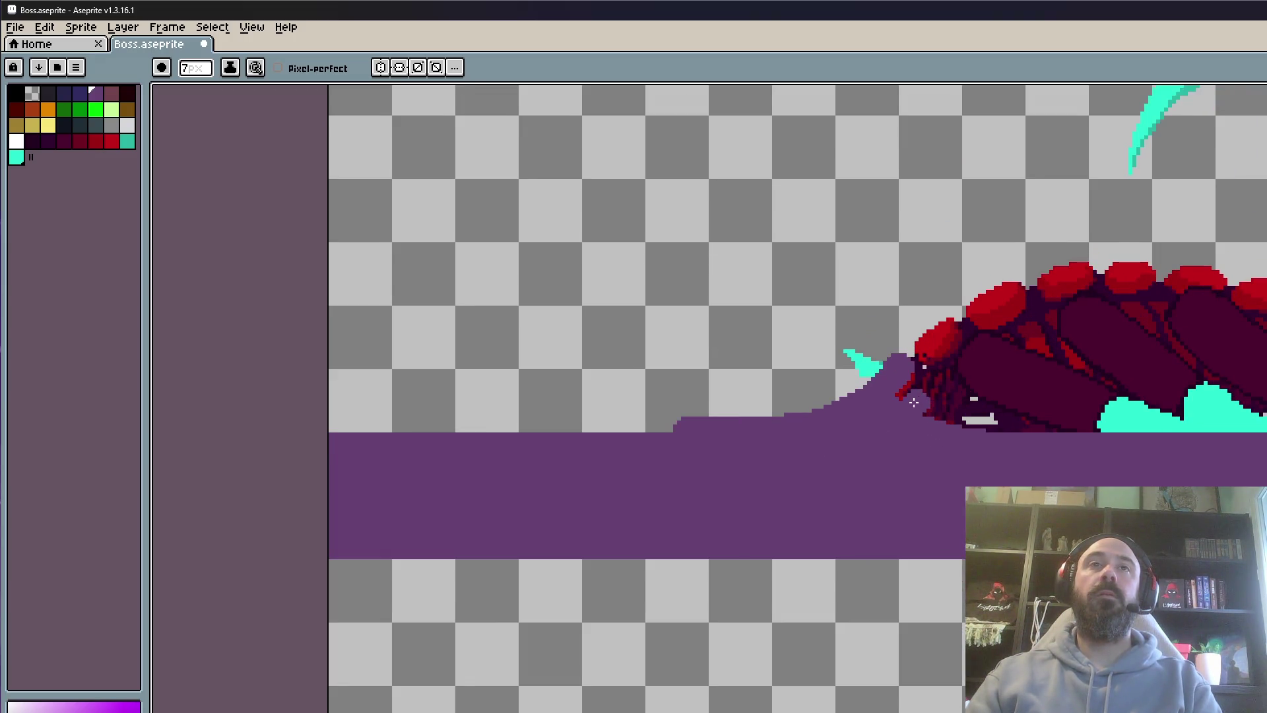
{"action": "scroll", "coordinate": [904, 395], "scroll_direction": "up", "scroll_amount": 2}
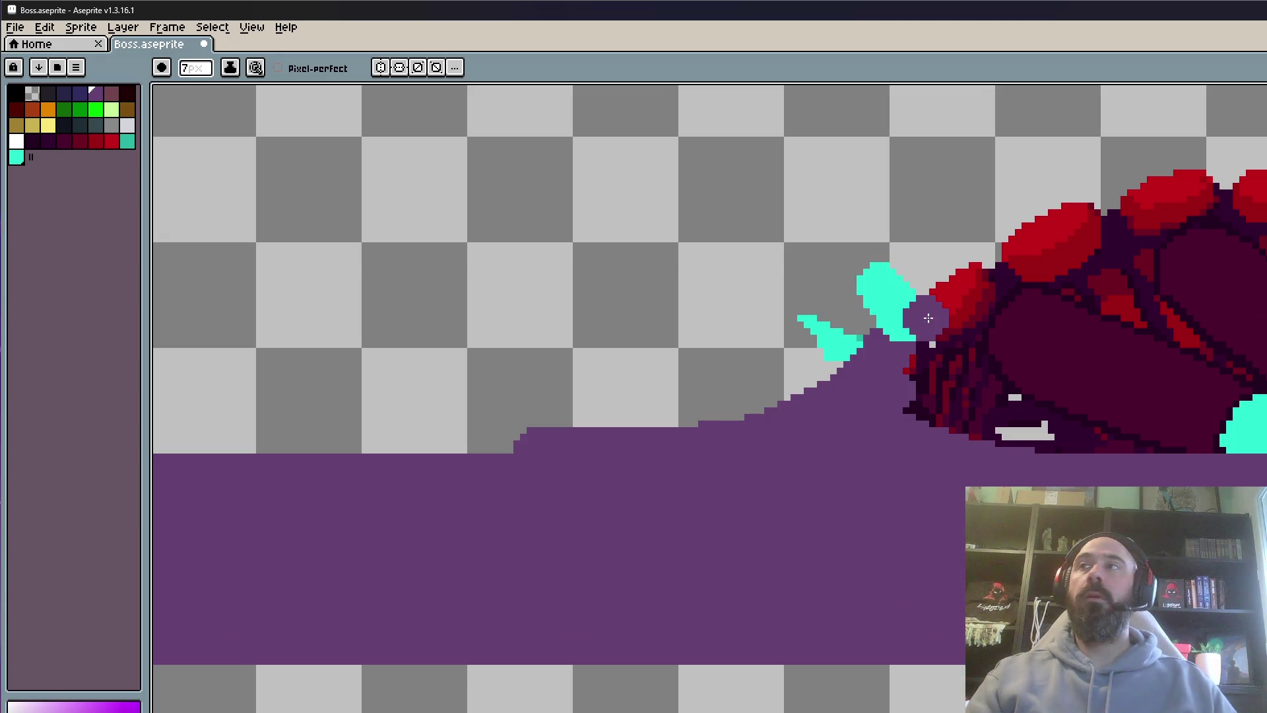
Retouch the claw's edges in dark red, adding a 1 px line at the tip
{"action": "key", "text": "v"}
{"action": "key", "text": "b"}
{"action": "left_click", "coordinate": [47, 109]}
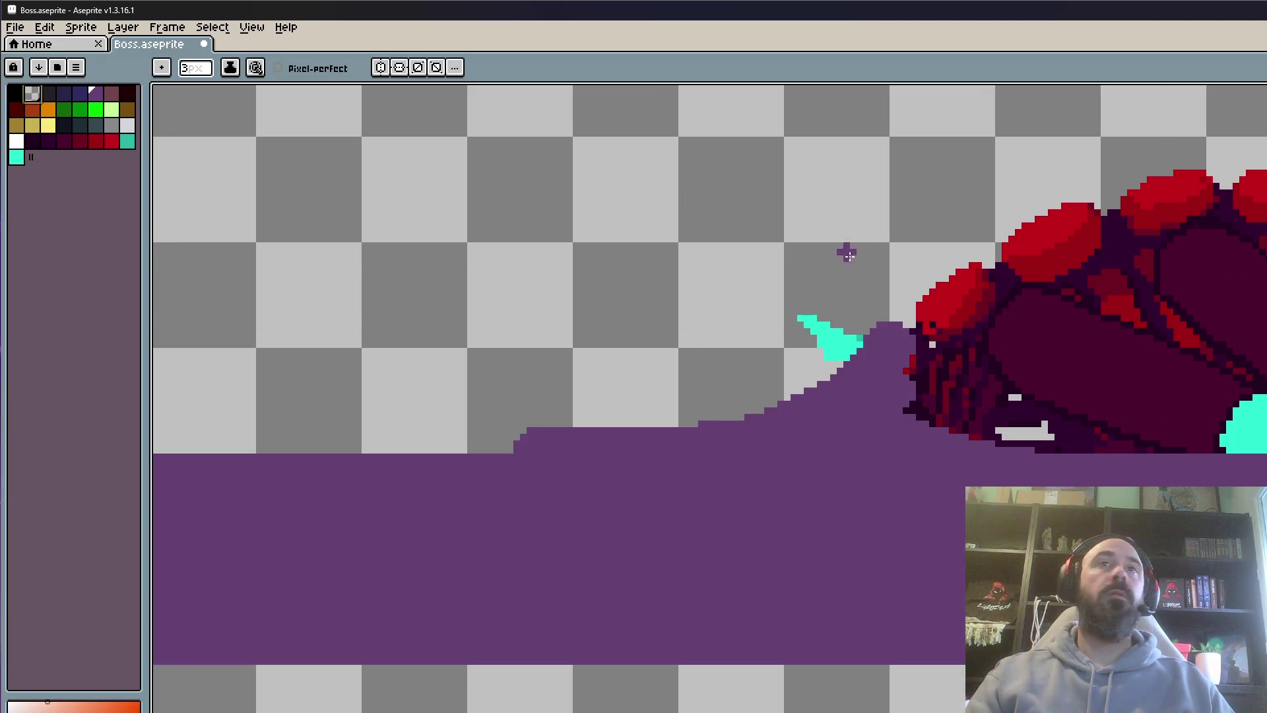
{"action": "mouse_move", "coordinate": [885, 317]}
{"action": "left_mouse_down"}
{"action": "mouse_move", "coordinate": [901, 330]}
{"action": "mouse_move", "coordinate": [911, 396]}
{"action": "mouse_move", "coordinate": [1042, 455]}
{"action": "mouse_move", "coordinate": [1073, 455]}
{"action": "left_mouse_up"}
{"action": "key", "text": "ctrl+z"}
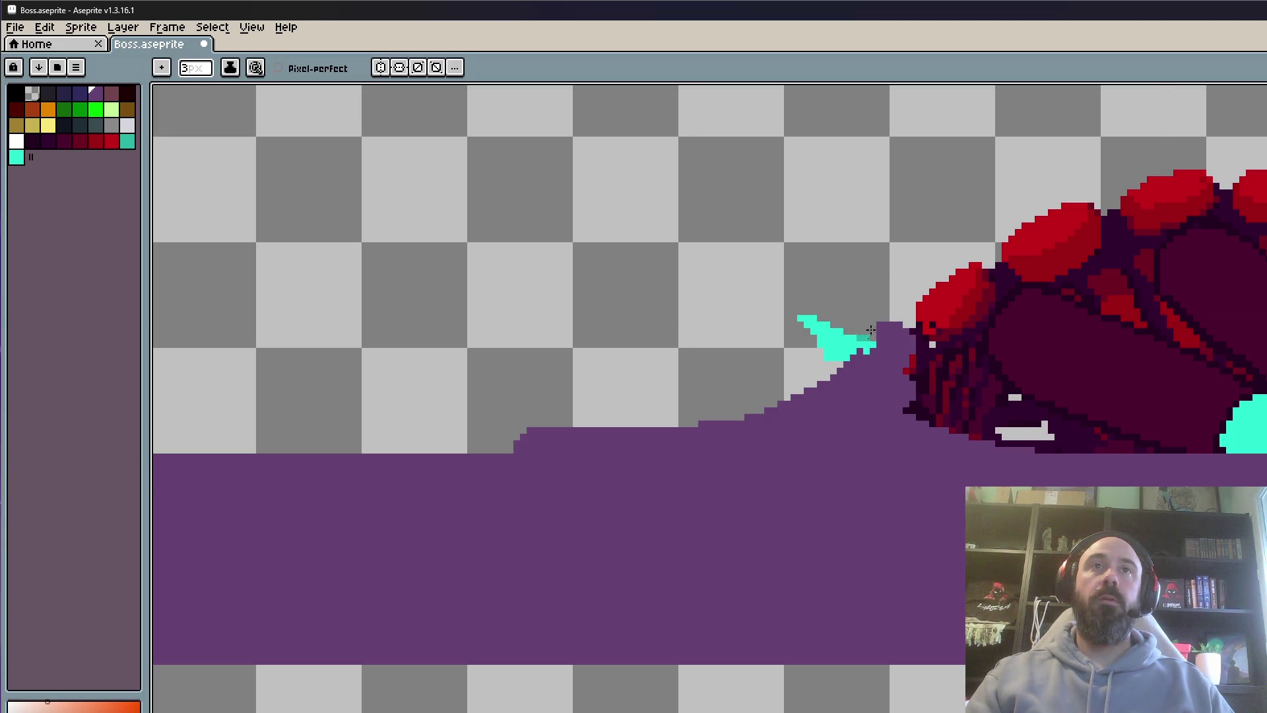
{"action": "mouse_move", "coordinate": [871, 344]}
{"action": "left_mouse_down"}
{"action": "mouse_move", "coordinate": [906, 324]}
{"action": "mouse_move", "coordinate": [911, 390]}
{"action": "mouse_move", "coordinate": [891, 333]}
{"action": "mouse_move", "coordinate": [931, 413]}
{"action": "mouse_move", "coordinate": [917, 416]}
{"action": "mouse_move", "coordinate": [990, 446]}
{"action": "left_mouse_up"}
{"action": "key", "text": "minus"}
{"action": "key", "text": "minus"}
{"action": "left_click_drag", "start_coordinate": [909, 341], "coordinate": [904, 343]}
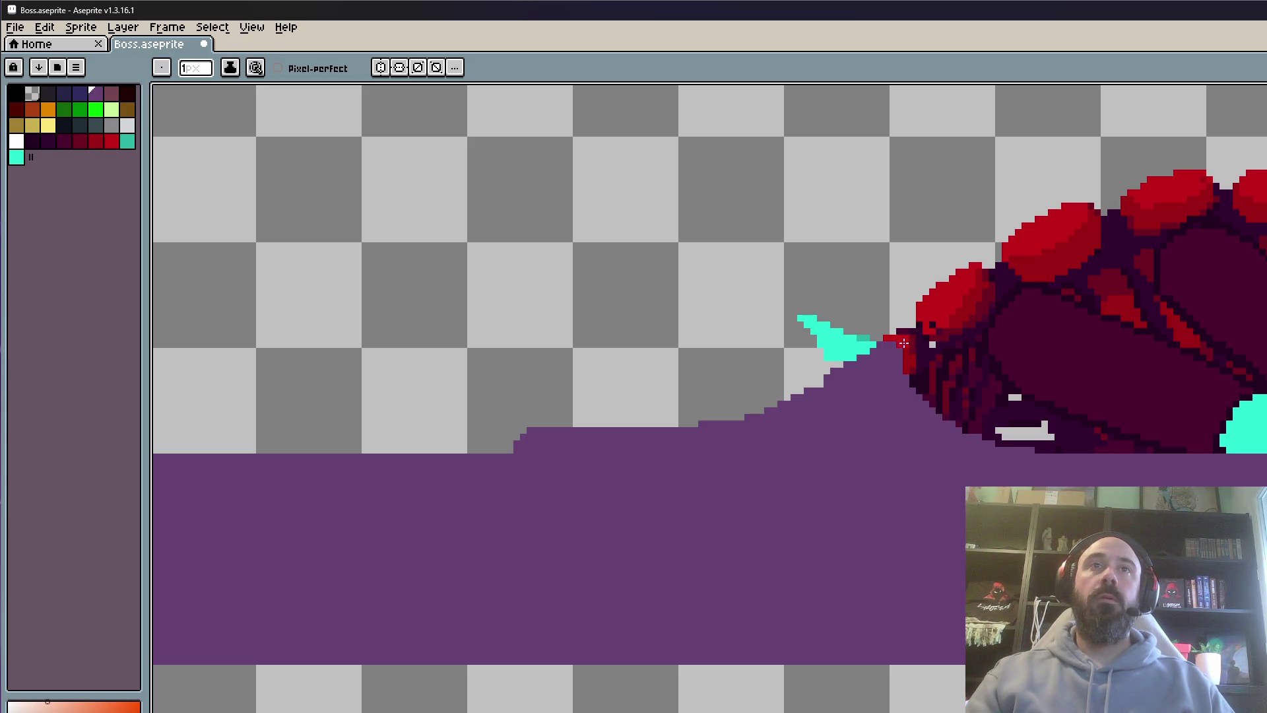
{"action": "scroll", "coordinate": [905, 358], "scroll_direction": "down", "scroll_amount": 4}
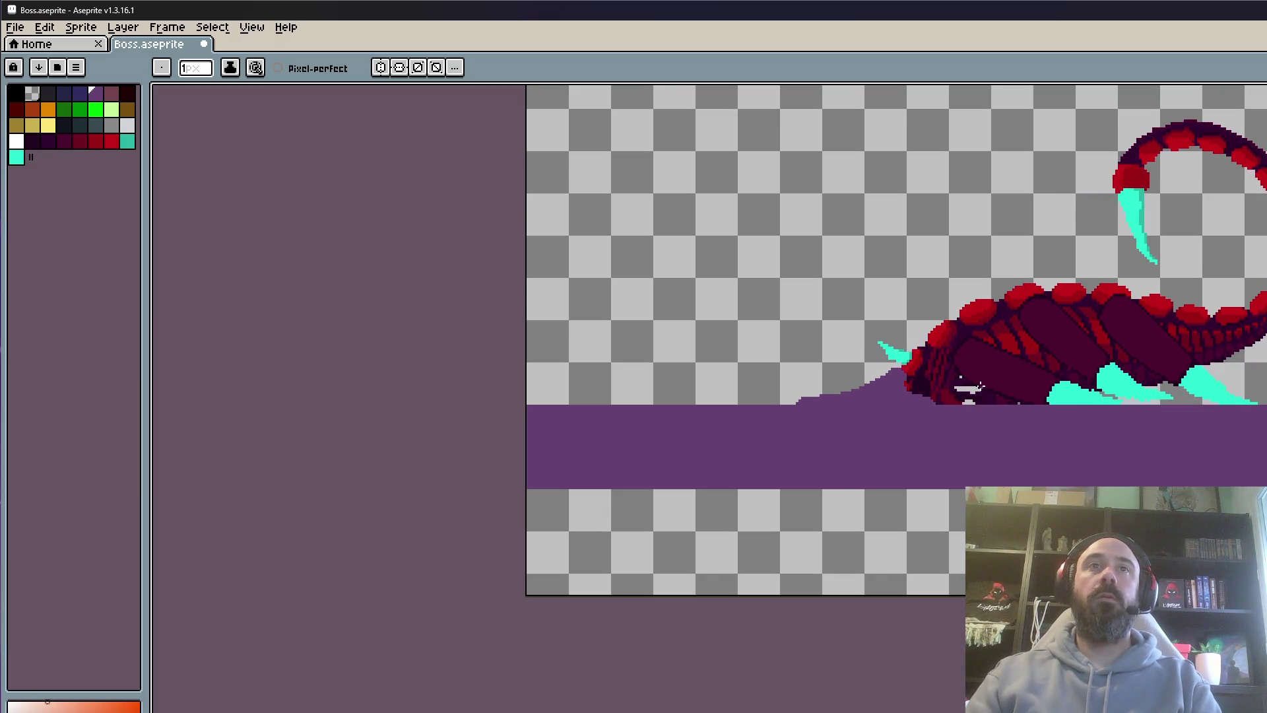
Undo stray slope edits and fill the mound's stair-steps with a 3 px purple brush
{"action": "scroll", "coordinate": [793, 381], "scroll_direction": "up", "scroll_amount": 3}
{"action": "key", "text": "ctrl+z"}
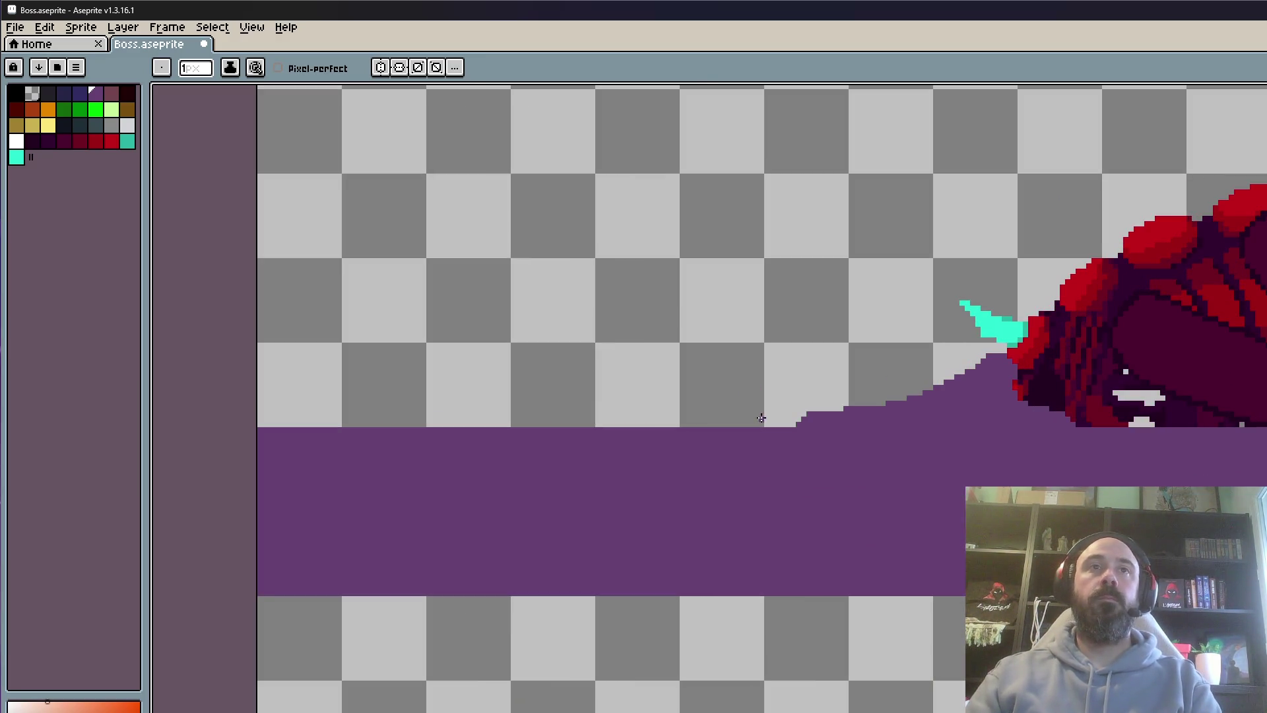
{"action": "scroll", "coordinate": [769, 419], "scroll_direction": "up", "scroll_amount": 1}
{"action": "left_click_drag", "start_coordinate": [805, 413], "coordinate": [851, 408]}
{"action": "key", "text": "ctrl+z"}
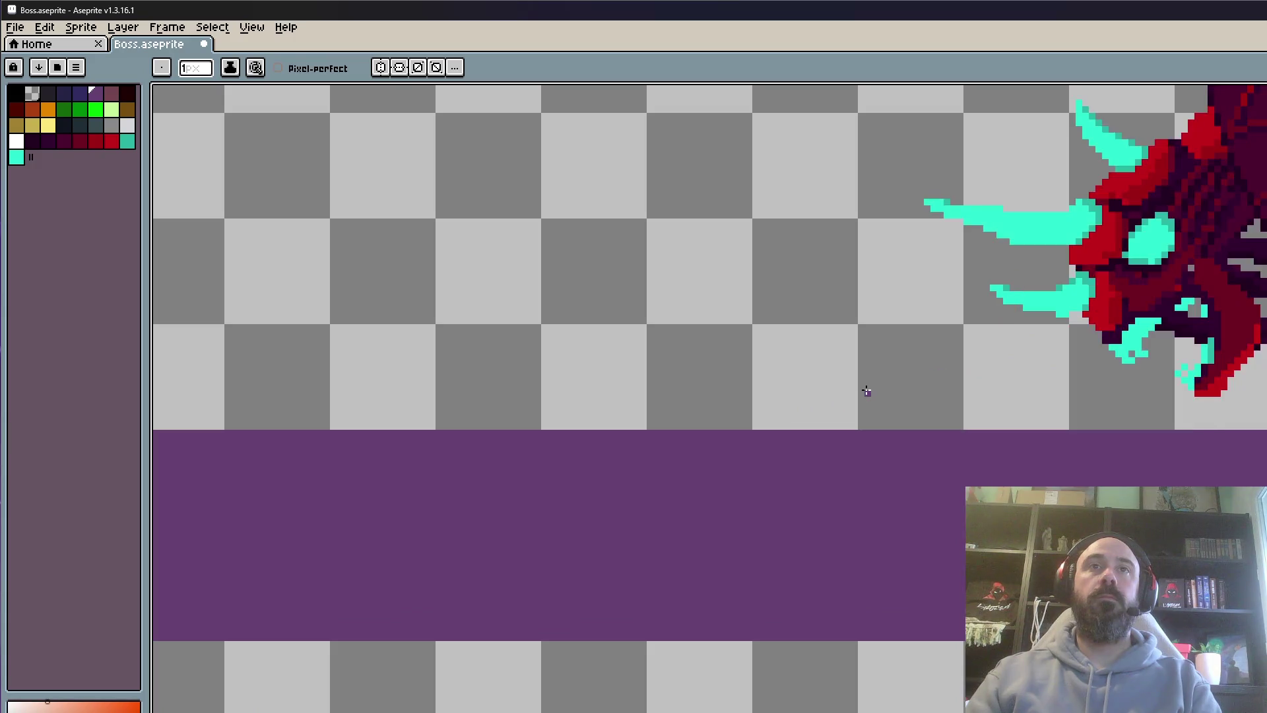
{"action": "key", "text": "ctrl+z"}
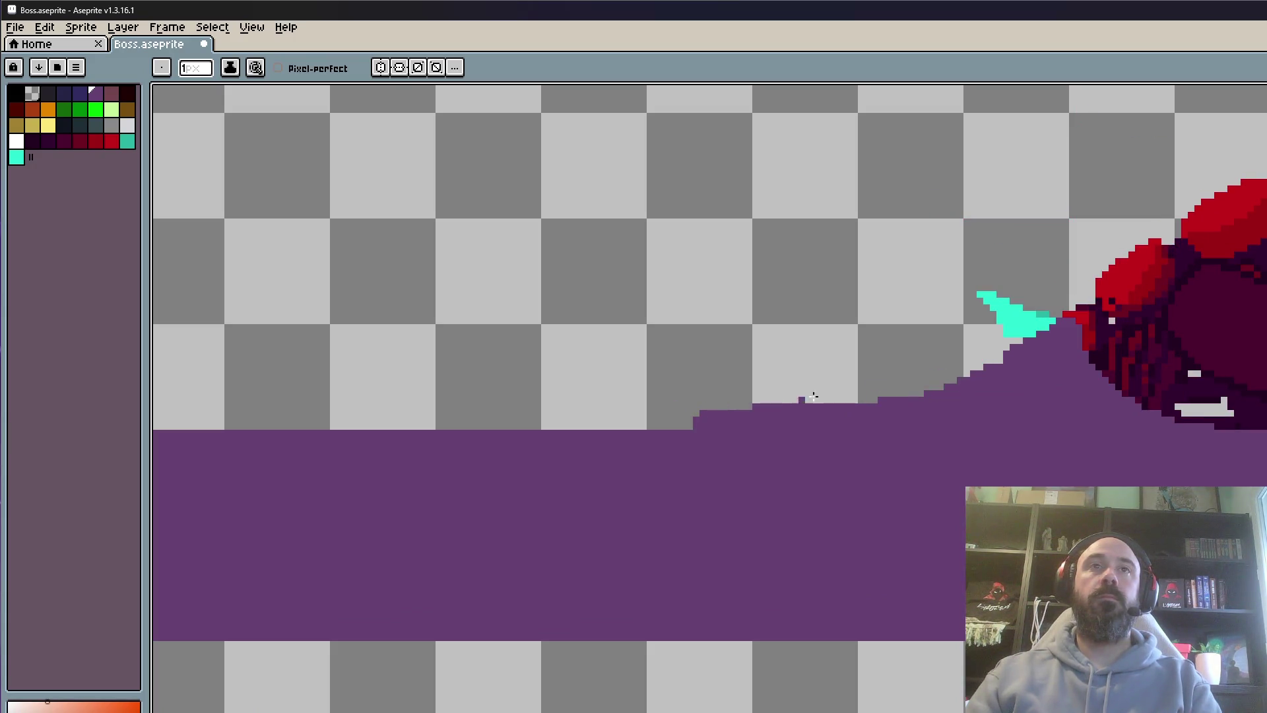
{"action": "key", "text": "plus"}
{"action": "key", "text": "plus"}
{"action": "mouse_move", "coordinate": [1053, 339]}
{"action": "left_mouse_down"}
{"action": "mouse_move", "coordinate": [987, 360]}
{"action": "mouse_move", "coordinate": [1029, 330]}
{"action": "mouse_move", "coordinate": [962, 362]}
{"action": "mouse_move", "coordinate": [976, 368]}
{"action": "mouse_move", "coordinate": [617, 444]}
{"action": "left_mouse_up"}
Zoom out to check the smoothed mound, then move to a different animation frame
{"action": "scroll", "coordinate": [766, 439], "scroll_direction": "down", "scroll_amount": 4}
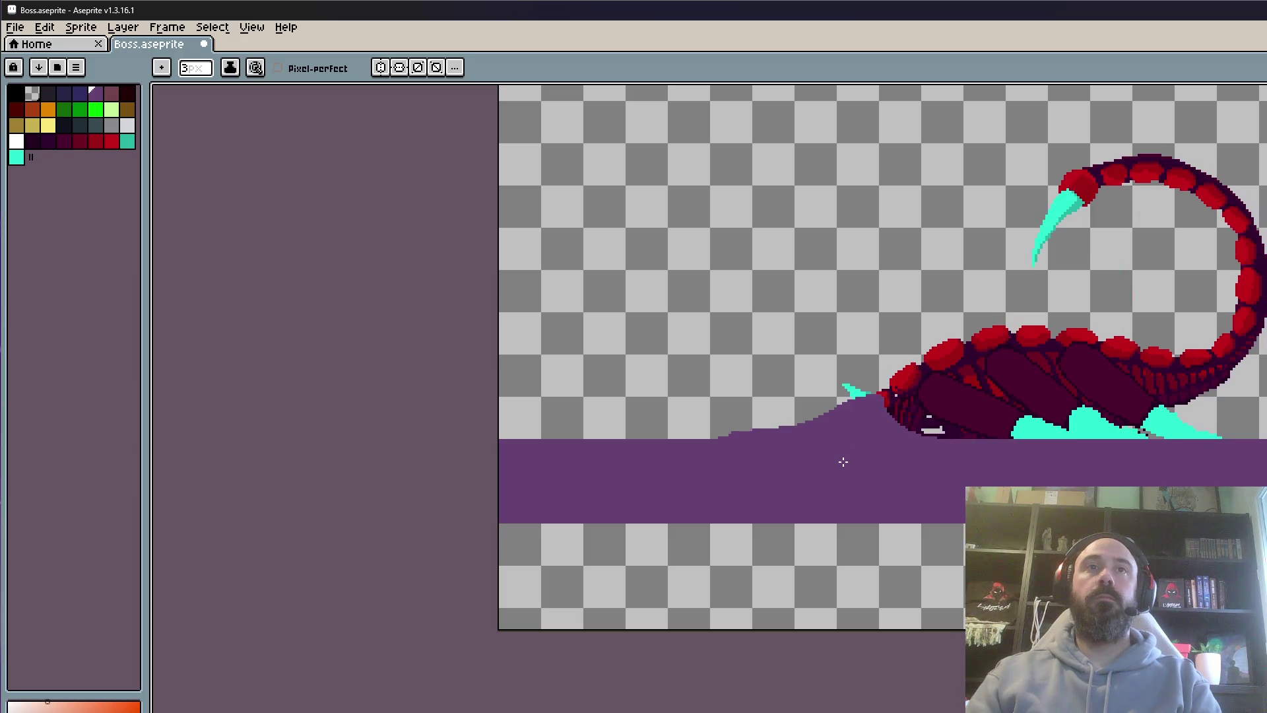
{"action": "scroll", "coordinate": [859, 459], "scroll_direction": "up", "scroll_amount": 2}
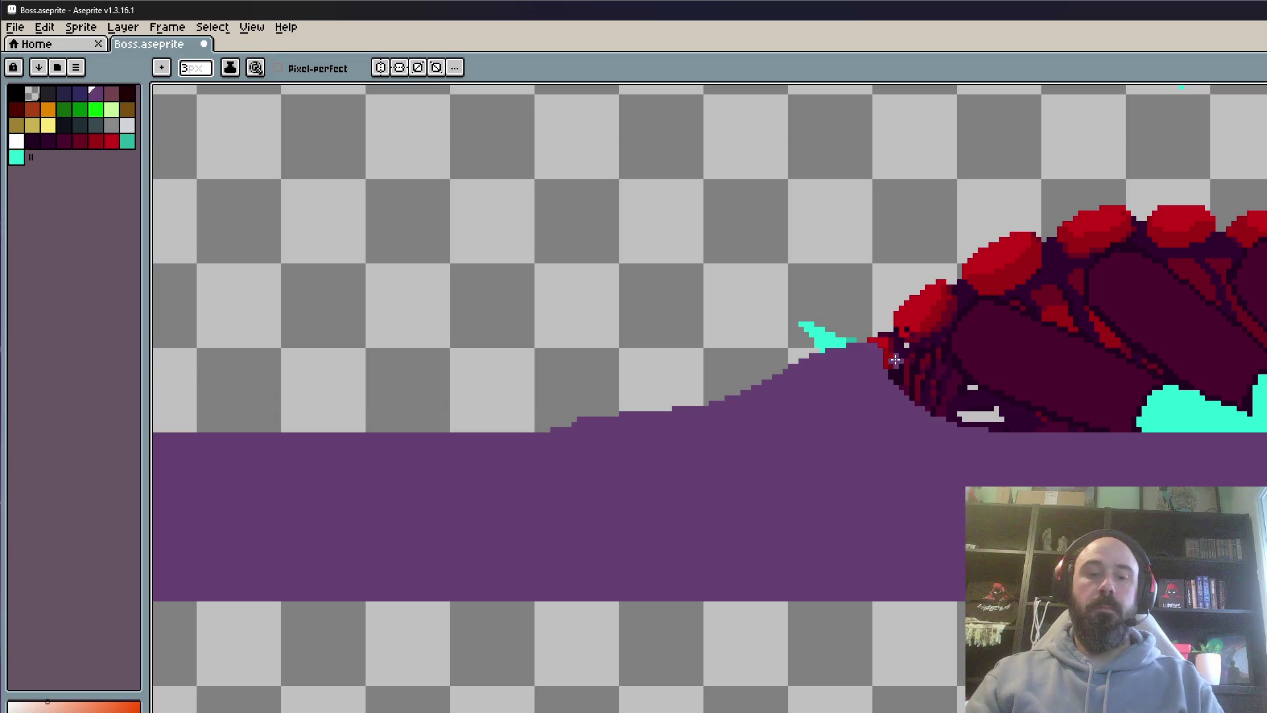
{"action": "scroll", "coordinate": [895, 359], "scroll_direction": "down", "scroll_amount": 2}
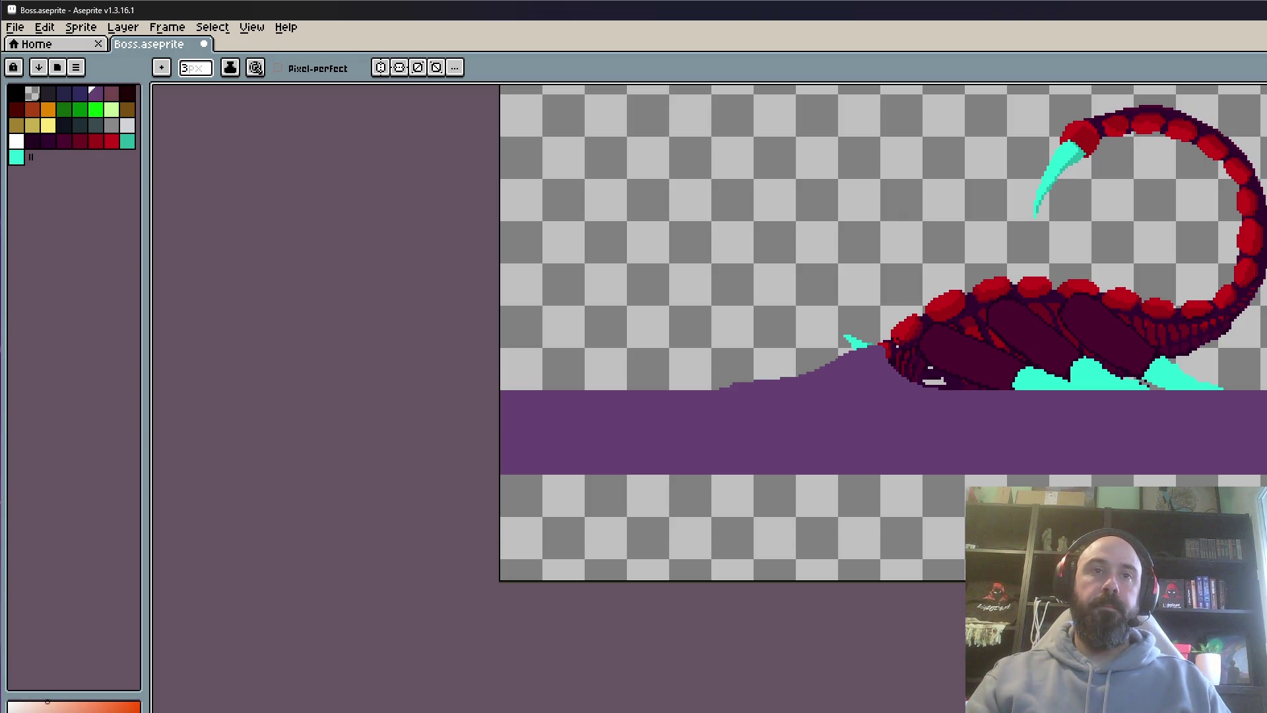
{"action": "key", "text": "Right"}
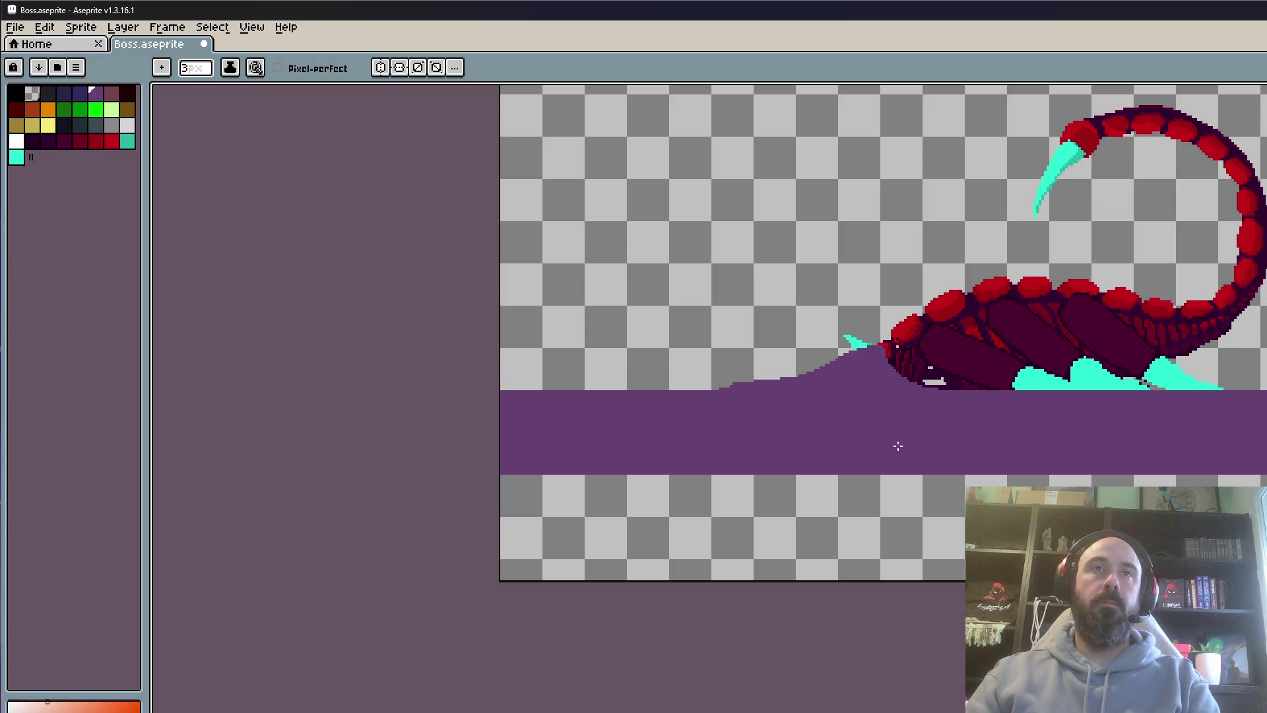
{"action": "key", "text": "m"}
{"action": "scroll", "coordinate": [801, 257], "scroll_direction": "up", "scroll_amount": 2}
Select the scorpion and slope, cancel that selection, and nudge the scorpion down-left
{"action": "mouse_move", "coordinate": [741, 139]}
{"action": "left_mouse_down"}
{"action": "mouse_move", "coordinate": [1254, 527]}
{"action": "mouse_move", "coordinate": [1254, 574]}
{"action": "left_mouse_up"}
{"action": "scroll", "coordinate": [1018, 476], "scroll_direction": "up", "scroll_amount": 1}
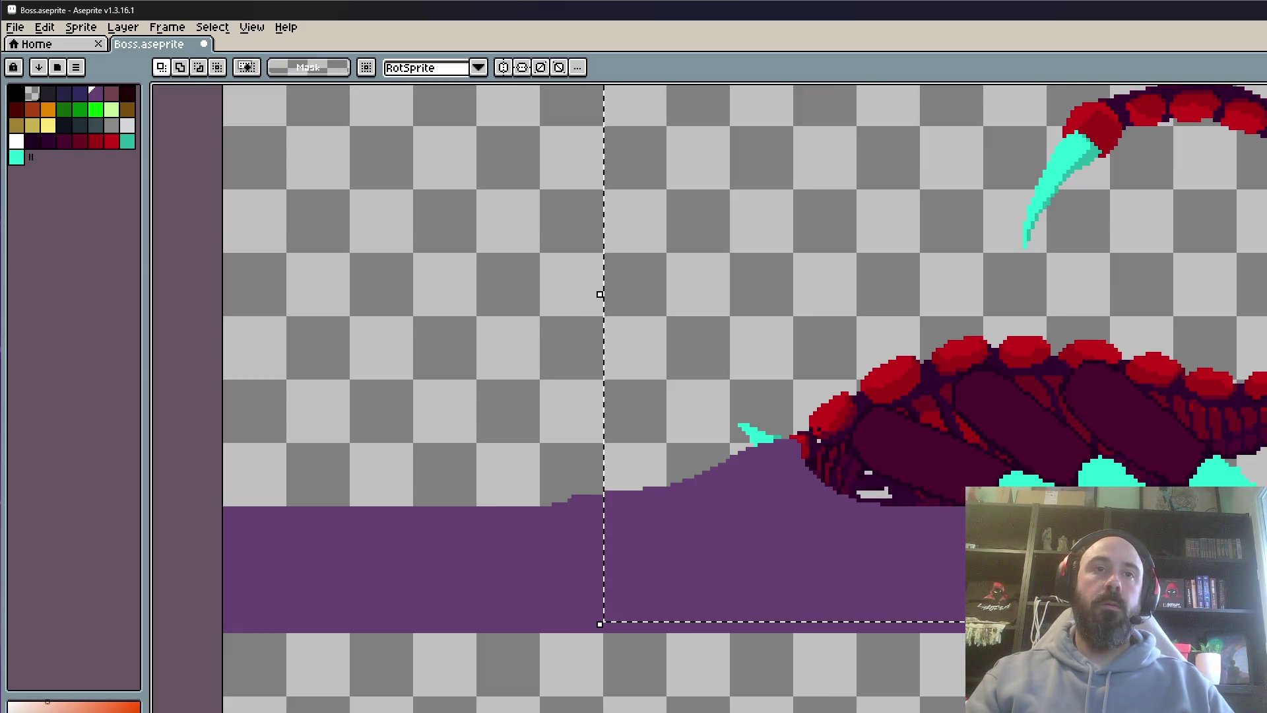
{"action": "scroll", "coordinate": [868, 464], "scroll_direction": "up", "scroll_amount": 1}
{"action": "left_click", "coordinate": [865, 500]}
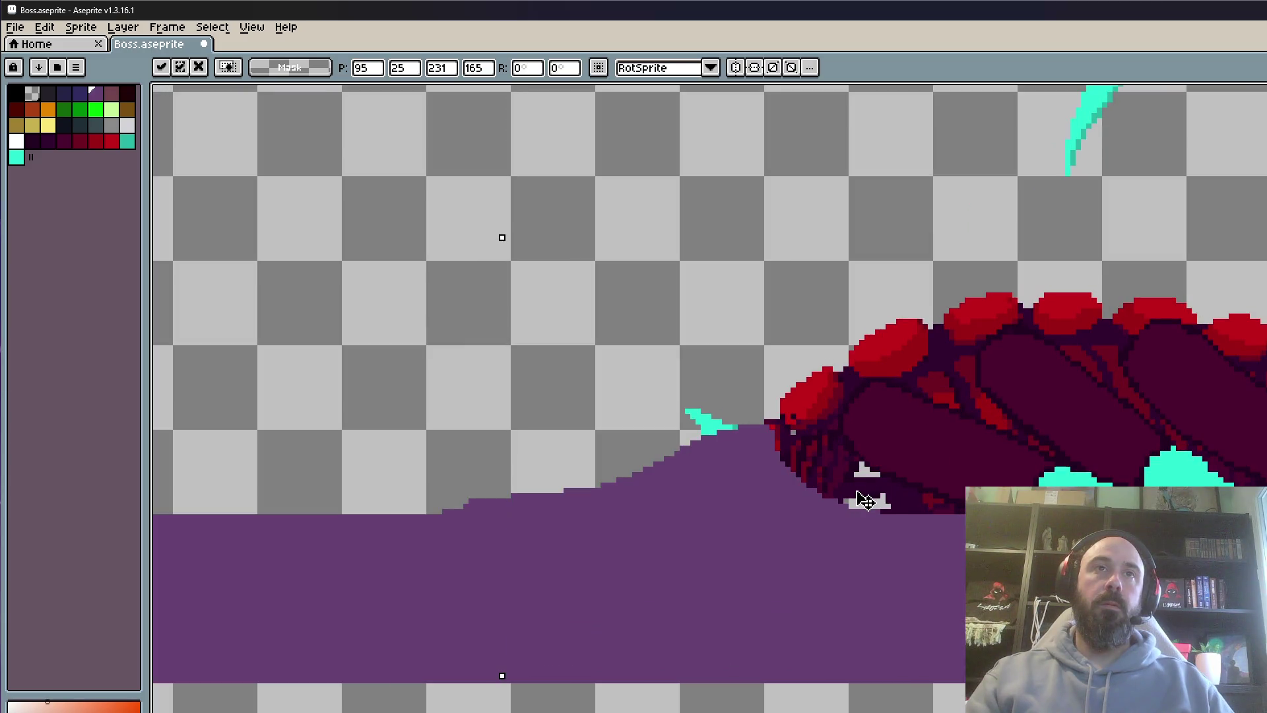
{"action": "scroll", "coordinate": [864, 500], "scroll_direction": "down", "scroll_amount": 1}
{"action": "key", "text": "ctrl+d"}
{"action": "left_click_drag", "start_coordinate": [870, 499], "coordinate": [870, 505]}
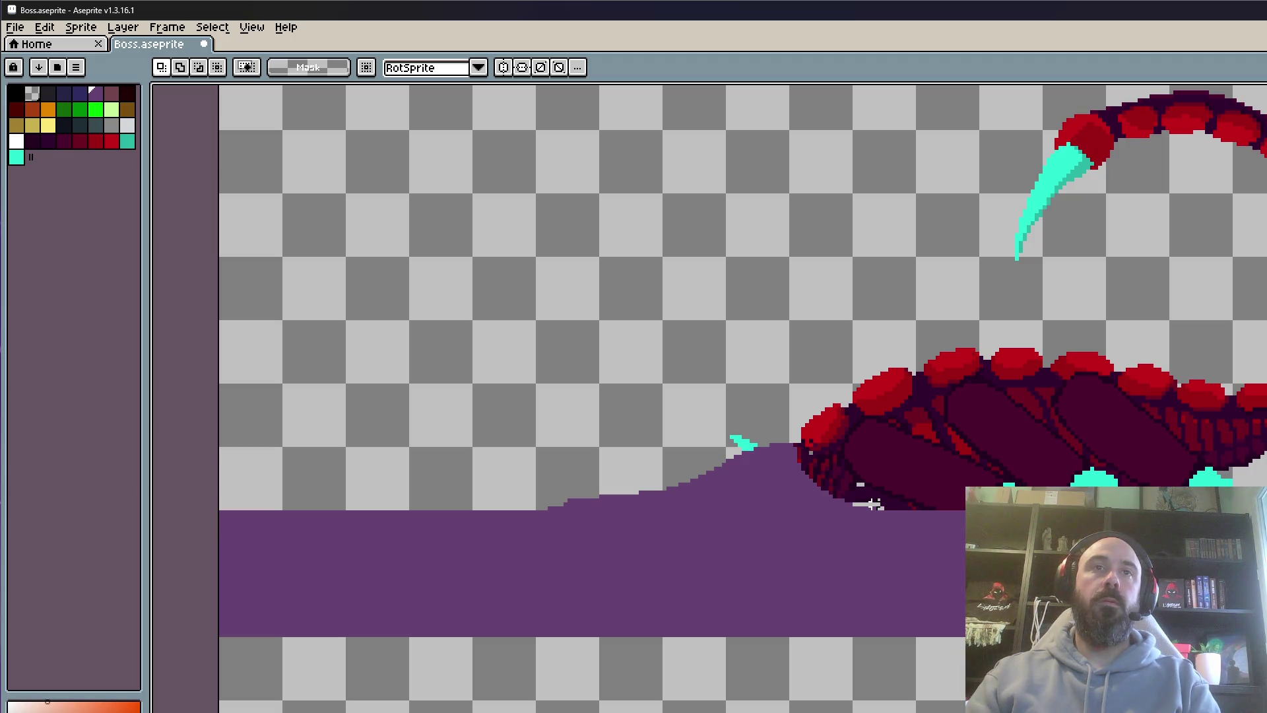
{"action": "scroll", "coordinate": [873, 505], "scroll_direction": "down", "scroll_amount": 1}
Reselect the scorpion's body and tail, move it onto the purple mound, and commit
{"action": "left_click_drag", "start_coordinate": [665, 157], "coordinate": [951, 594]}
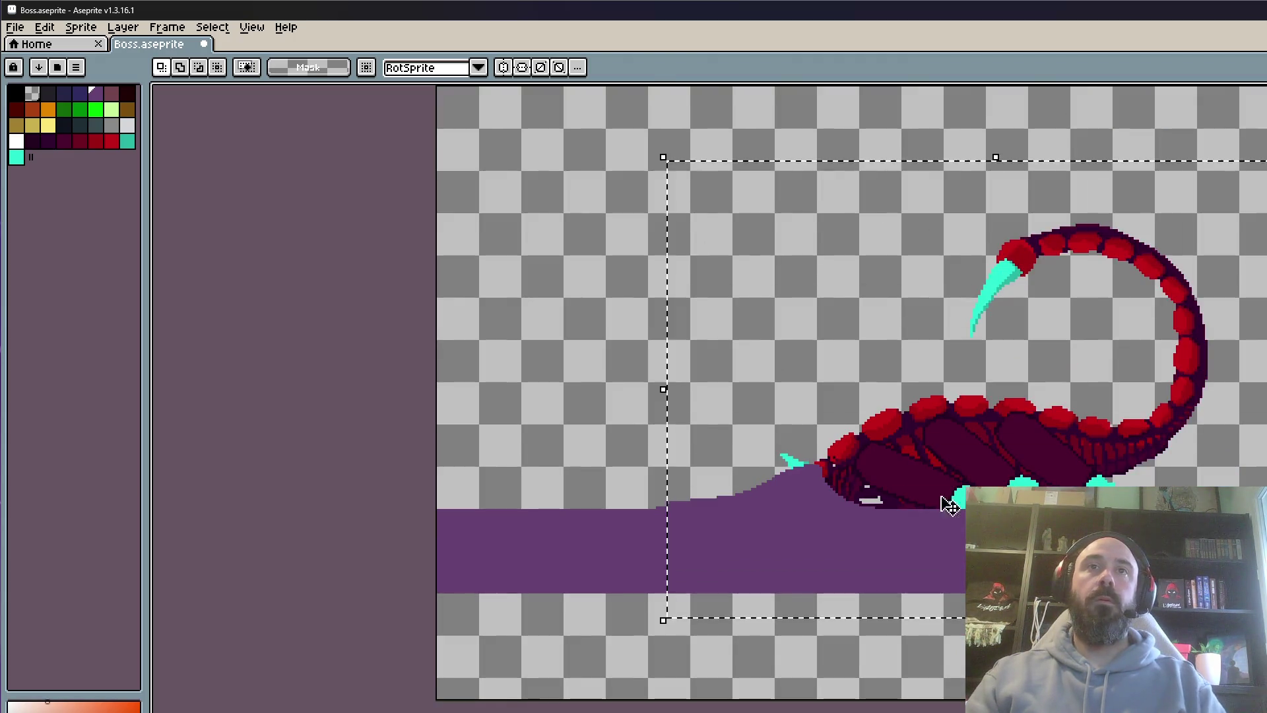
{"action": "scroll", "coordinate": [901, 494], "scroll_direction": "up", "scroll_amount": 1}
{"action": "left_click", "coordinate": [891, 491]}
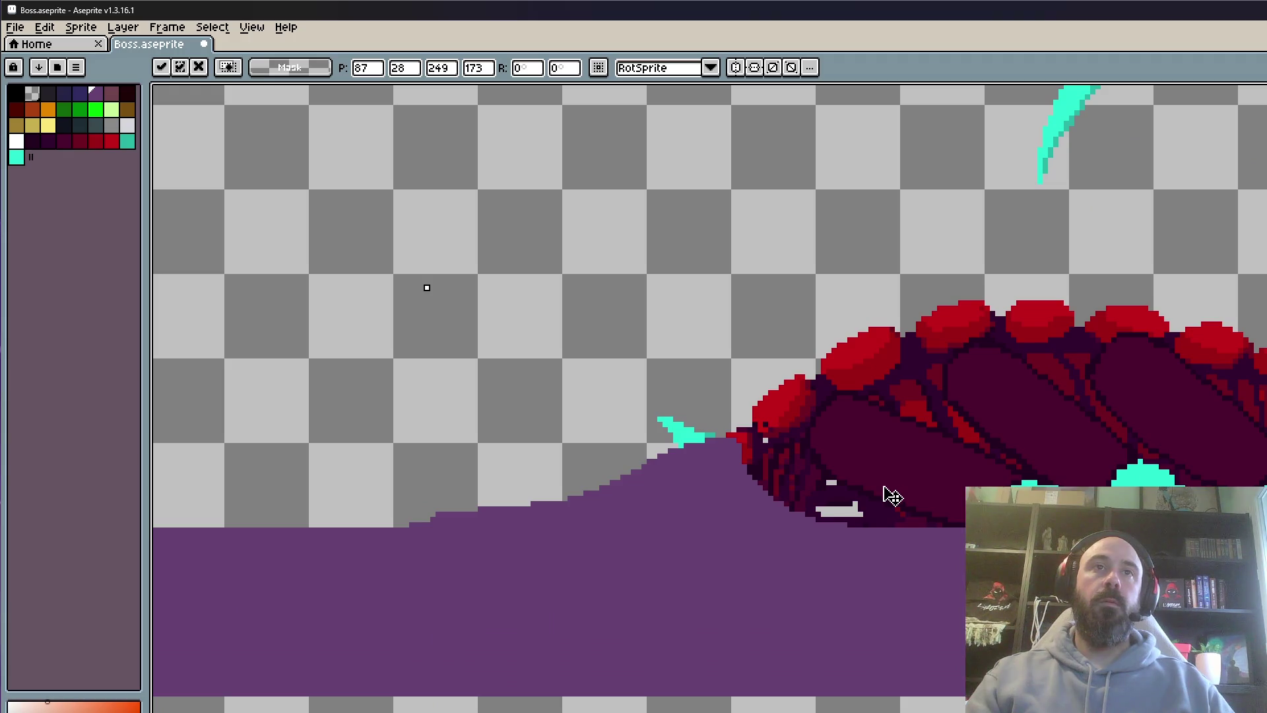
{"action": "key", "text": "Return"}
{"action": "scroll", "coordinate": [898, 495], "scroll_direction": "down", "scroll_amount": 1}
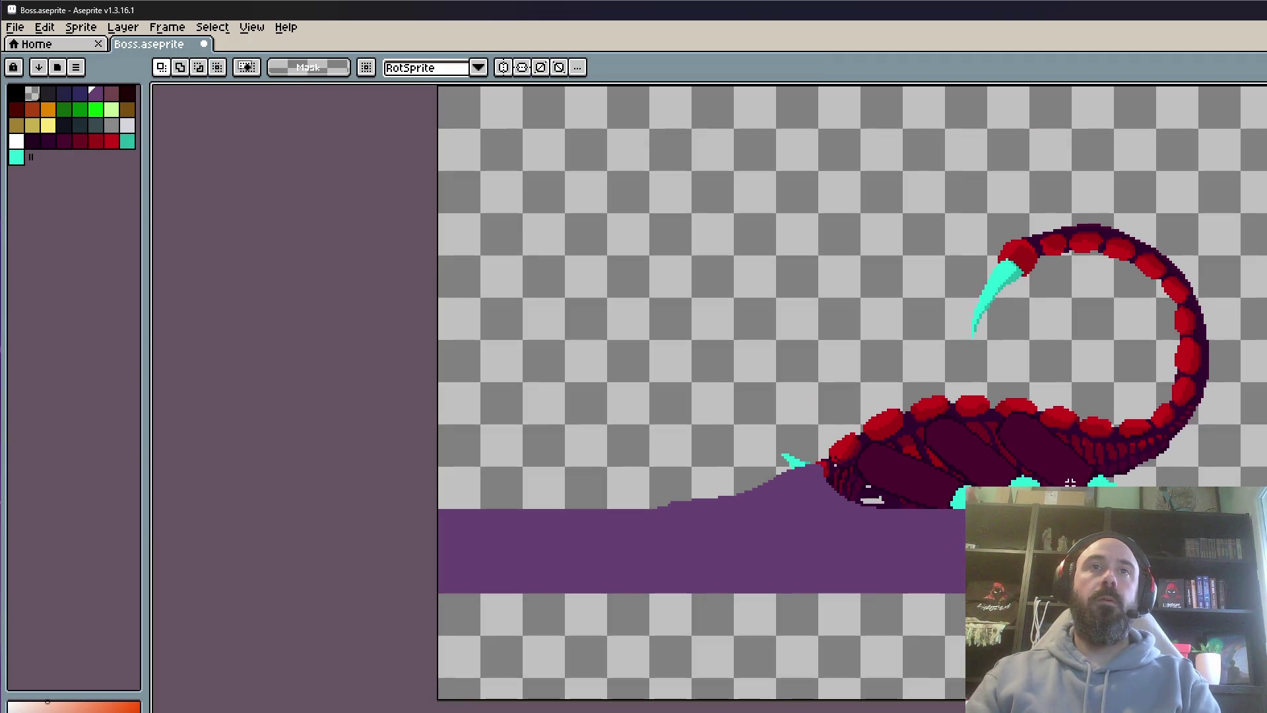
Review the other animation frames' poses, then return to the edited mound frame
{"action": "key", "text": "ctrl+z"}
{"action": "key", "text": "ctrl+z"}
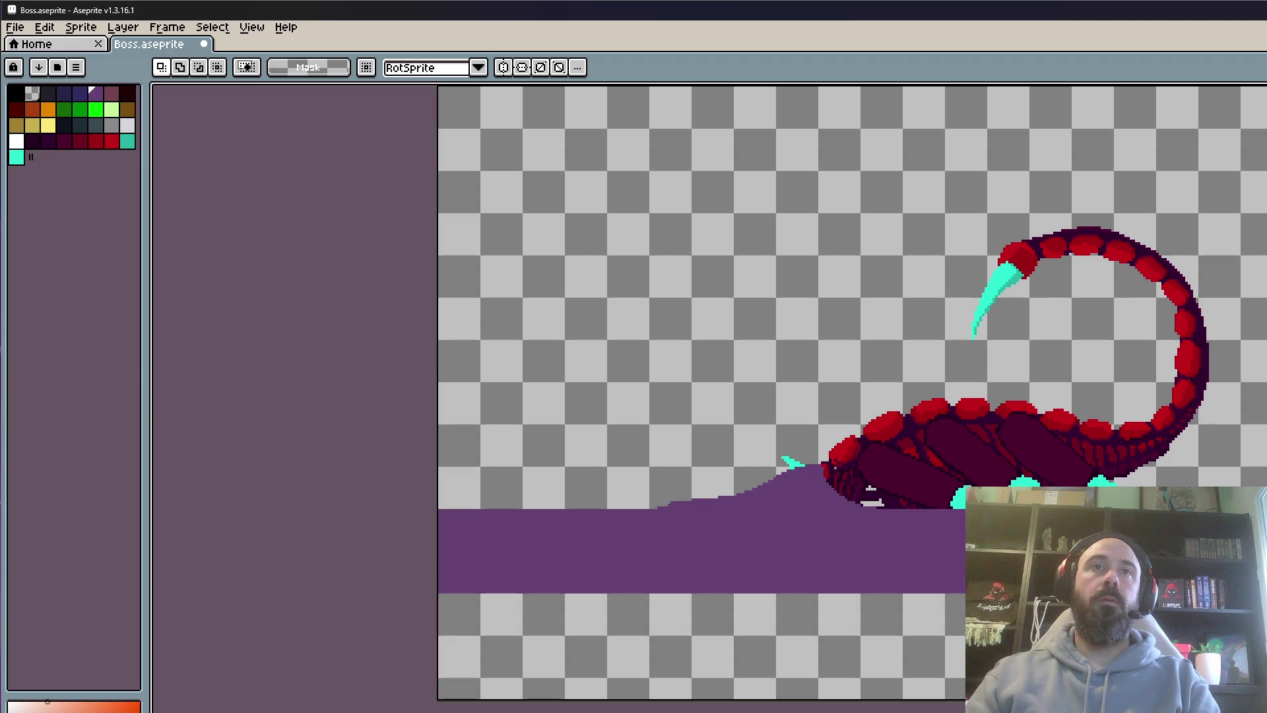
{"action": "key", "text": "ctrl+z"}
{"action": "key", "text": "ctrl+z"}
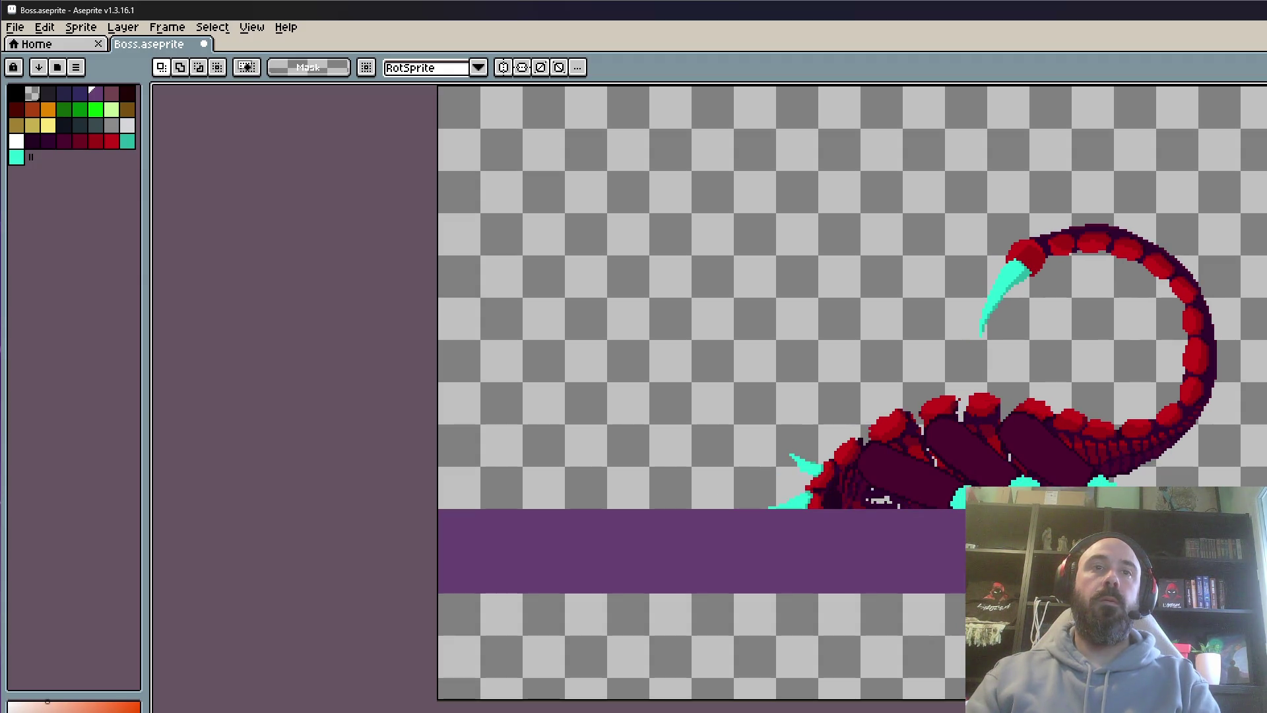
{"action": "key", "text": "ctrl+z"}
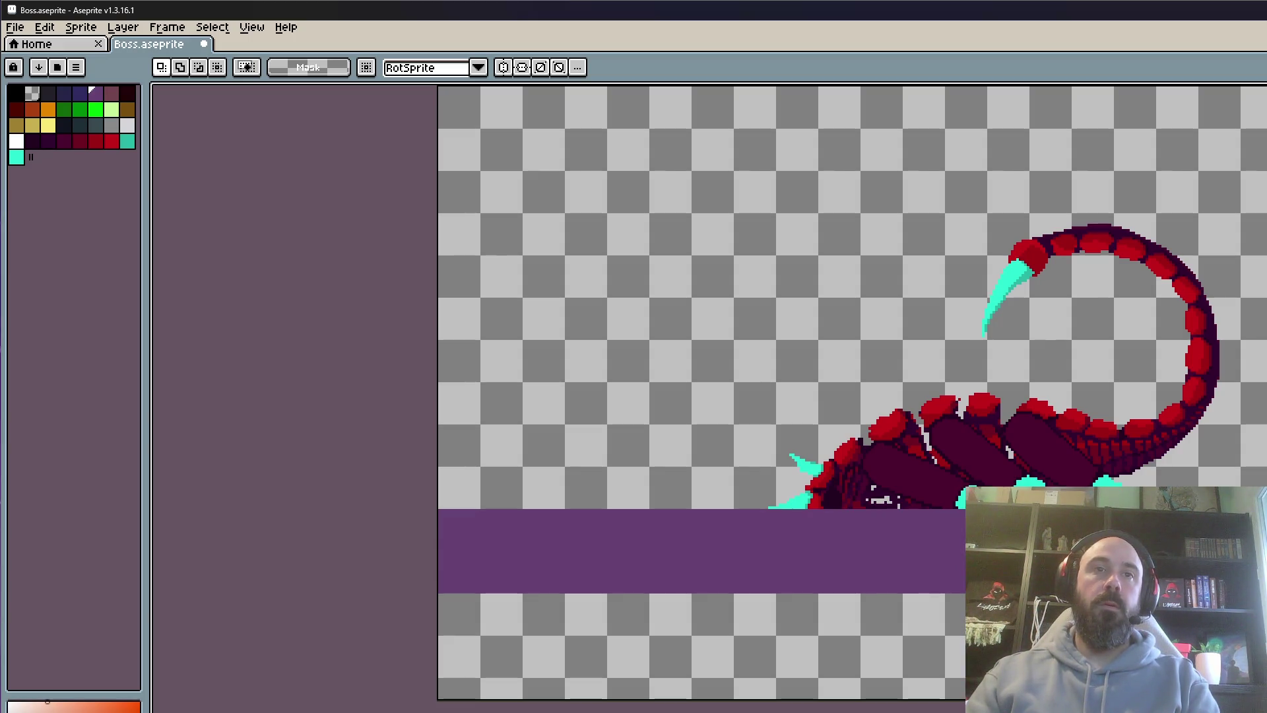
{"action": "key", "text": "ctrl+y"}
{"action": "key", "text": "ctrl+y"}
{"action": "key", "text": "ctrl+y"}
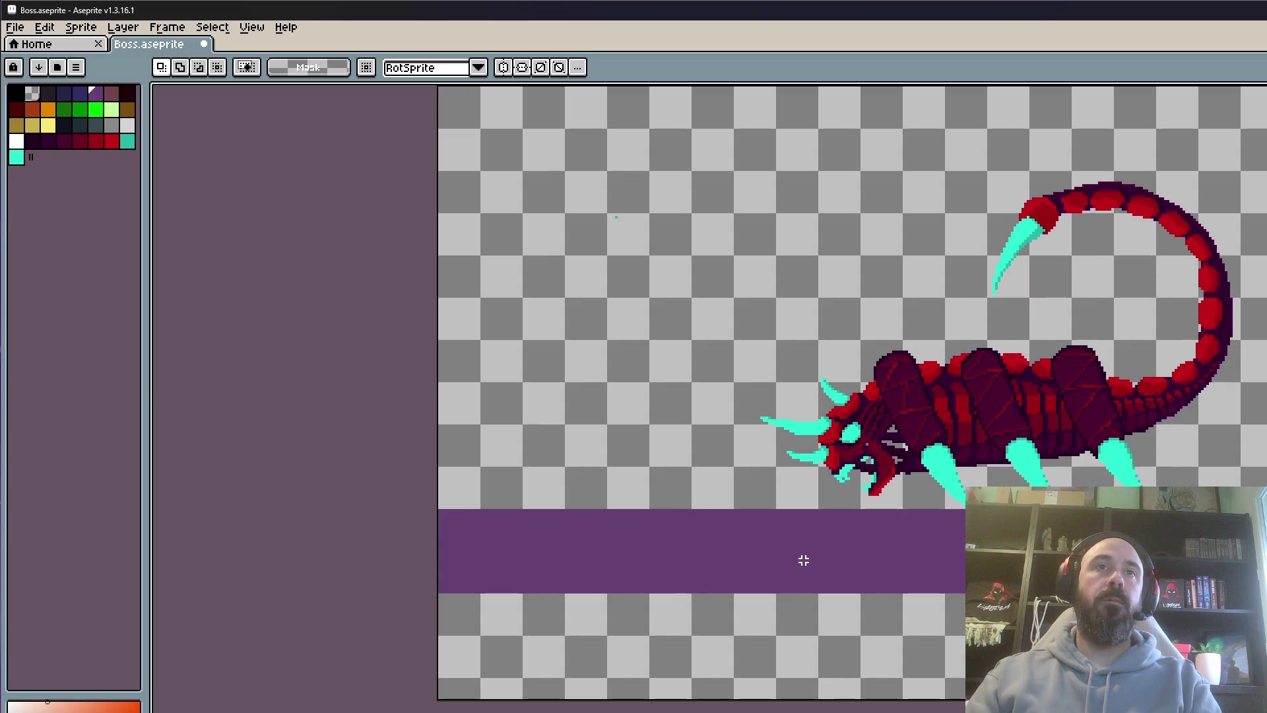
{"action": "key", "text": "ctrl+z"}
{"action": "scroll", "coordinate": [792, 502], "scroll_direction": "up", "scroll_amount": 3}
With a 6 px brush, erase slope pixels over the scorpion's leg and the steps' top row
{"action": "key", "text": "b"}
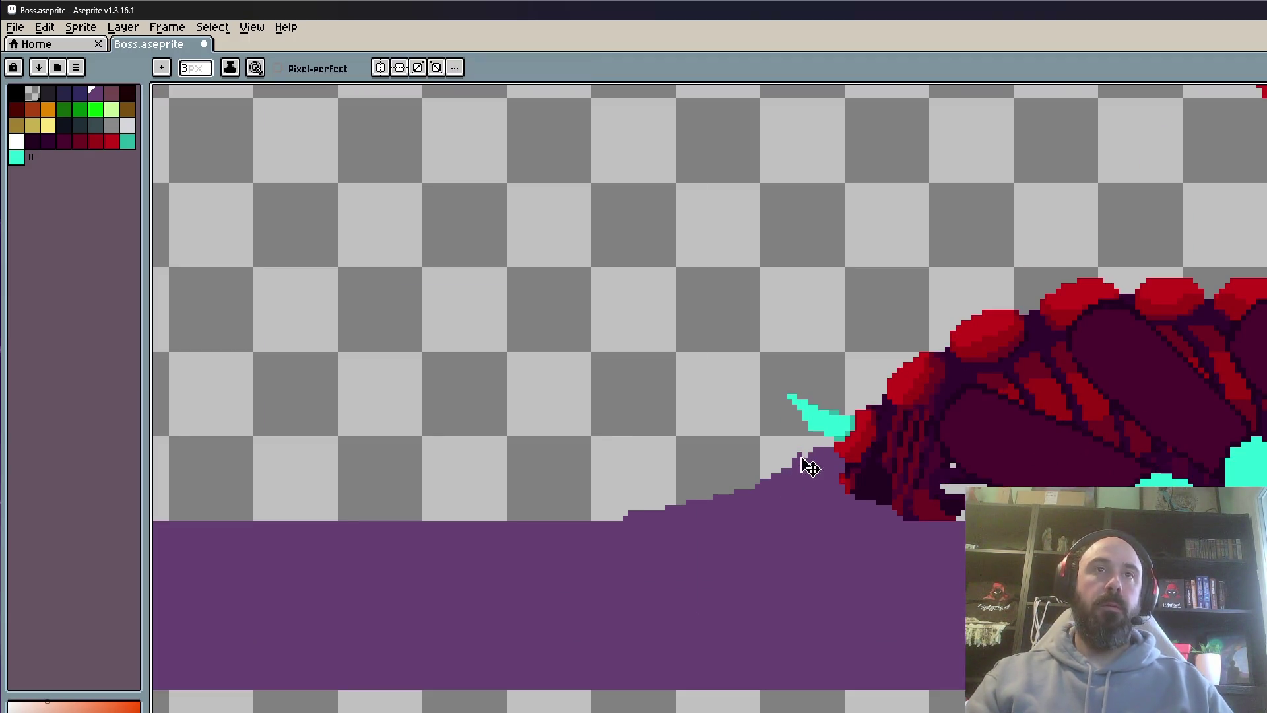
{"action": "scroll", "coordinate": [839, 449], "scroll_direction": "up", "scroll_amount": 2}
{"action": "key", "text": "plus"}
{"action": "key", "text": "plus"}
{"action": "key", "text": "plus"}
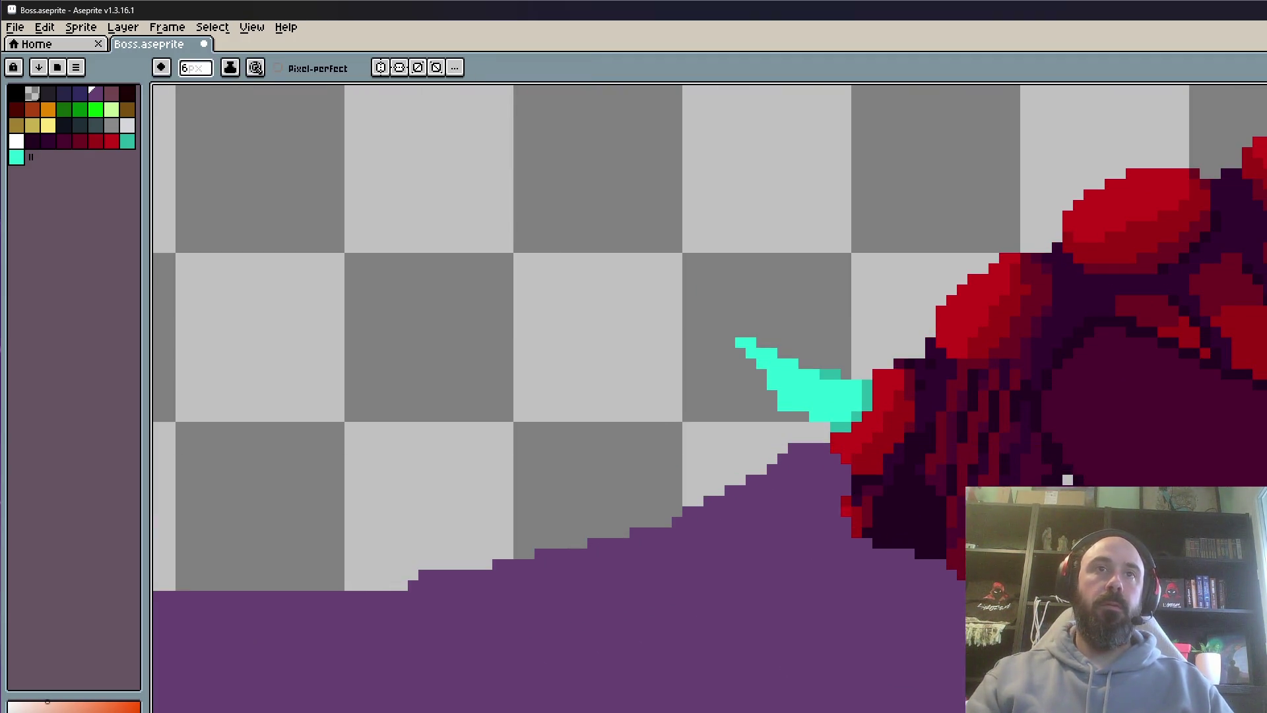
{"action": "left_click_drag", "start_coordinate": [858, 475], "coordinate": [707, 485]}
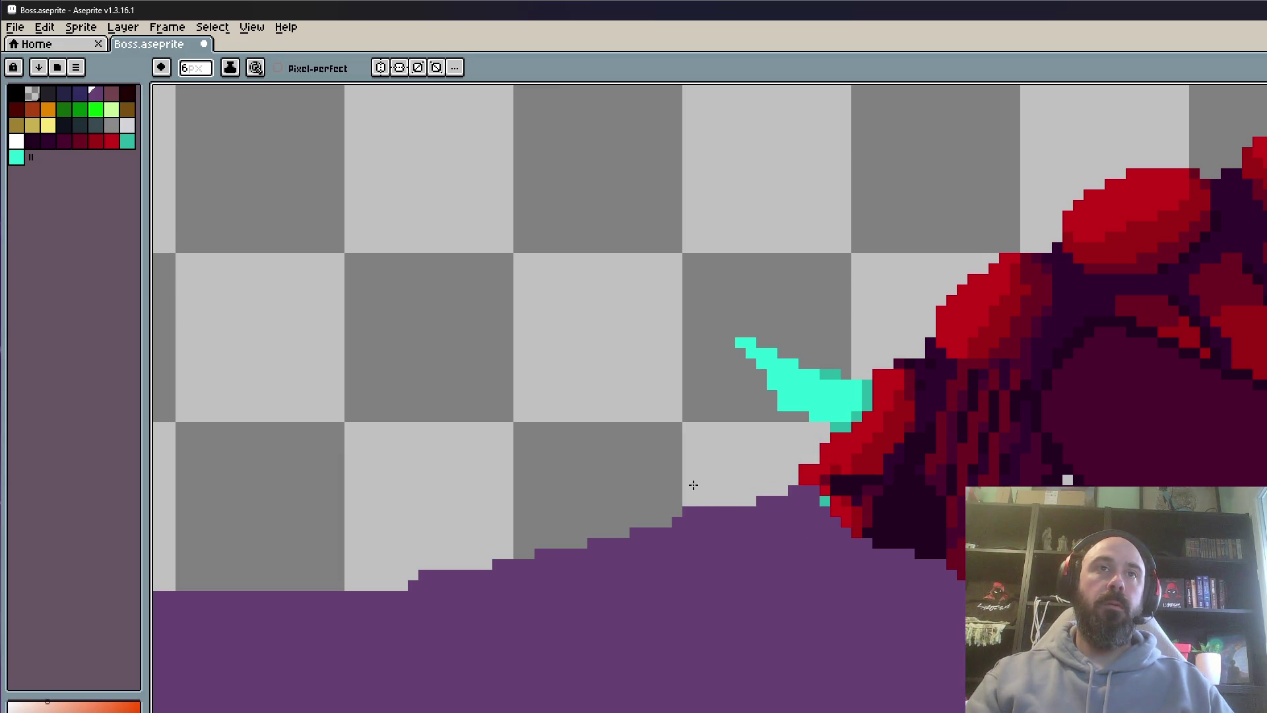
{"action": "mouse_move", "coordinate": [416, 523]}
{"action": "left_mouse_down"}
{"action": "mouse_move", "coordinate": [517, 537]}
{"action": "mouse_move", "coordinate": [766, 492]}
{"action": "left_mouse_up"}
{"action": "scroll", "coordinate": [787, 474], "scroll_direction": "down", "scroll_amount": 2}
{"action": "scroll", "coordinate": [793, 439], "scroll_direction": "up", "scroll_amount": 1}
Erase another strip of the slope's top edge, undo the stray dark red stroke, and minimize Aseprite
{"action": "mouse_move", "coordinate": [449, 528]}
{"action": "left_mouse_down"}
{"action": "mouse_move", "coordinate": [643, 498]}
{"action": "mouse_move", "coordinate": [789, 449]}
{"action": "mouse_move", "coordinate": [891, 441]}
{"action": "left_mouse_up"}
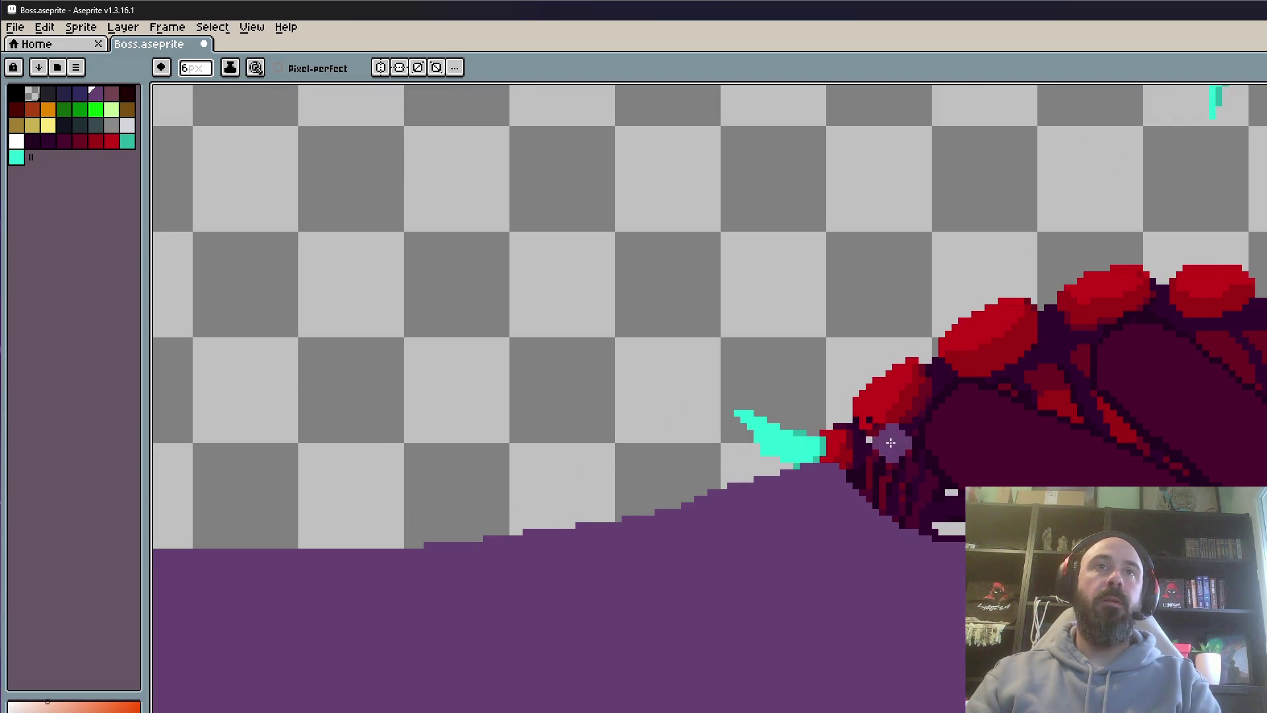
{"action": "scroll", "coordinate": [898, 439], "scroll_direction": "down", "scroll_amount": 2}
{"action": "scroll", "coordinate": [937, 442], "scroll_direction": "up", "scroll_amount": 2}
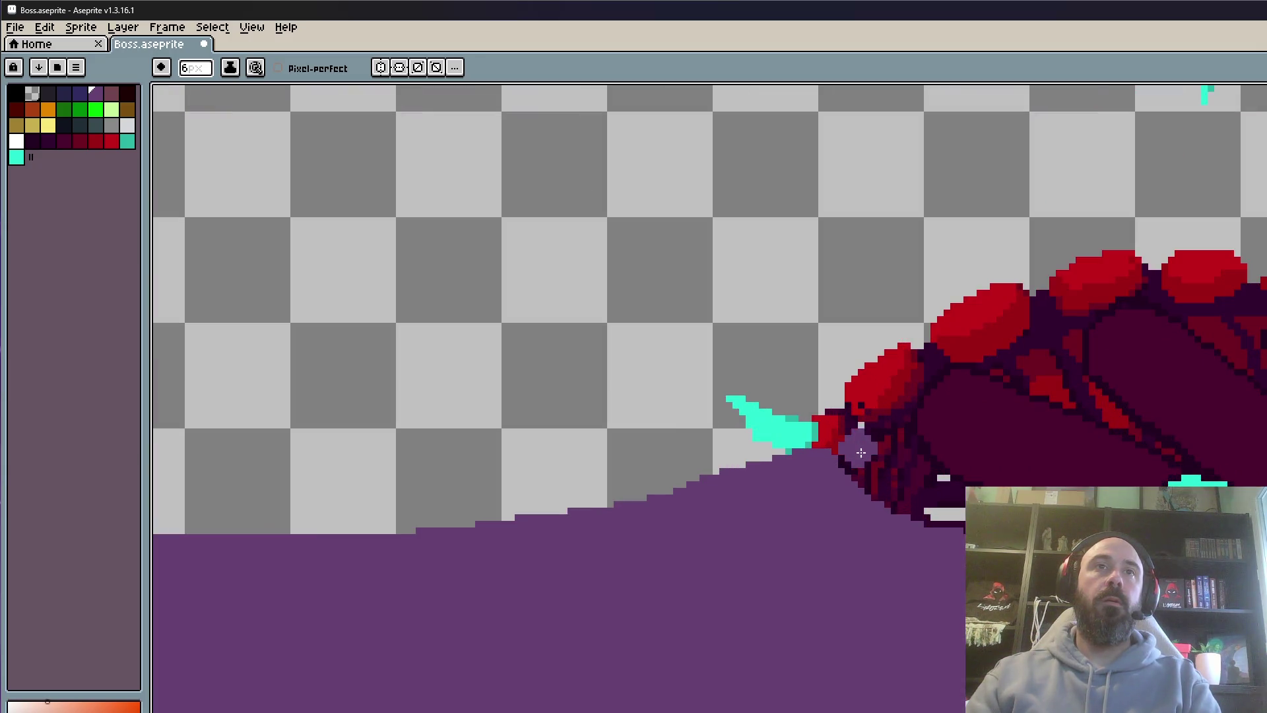
{"action": "mouse_move", "coordinate": [847, 432]}
{"action": "left_mouse_down"}
{"action": "mouse_move", "coordinate": [831, 455]}
{"action": "mouse_move", "coordinate": [862, 484]}
{"action": "mouse_move", "coordinate": [818, 422]}
{"action": "mouse_move", "coordinate": [538, 522]}
{"action": "mouse_move", "coordinate": [462, 528]}
{"action": "left_mouse_up"}
{"action": "key", "text": "ctrl+z"}
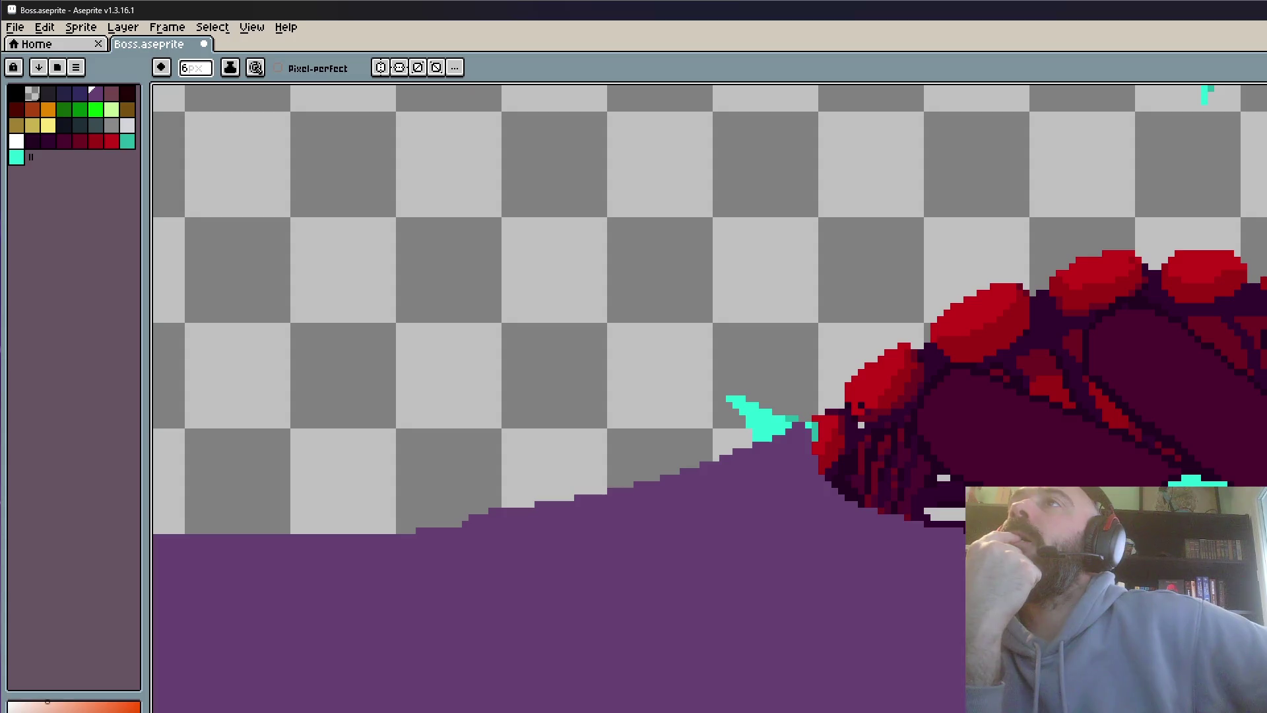
{"action": "key", "text": "super+d"}
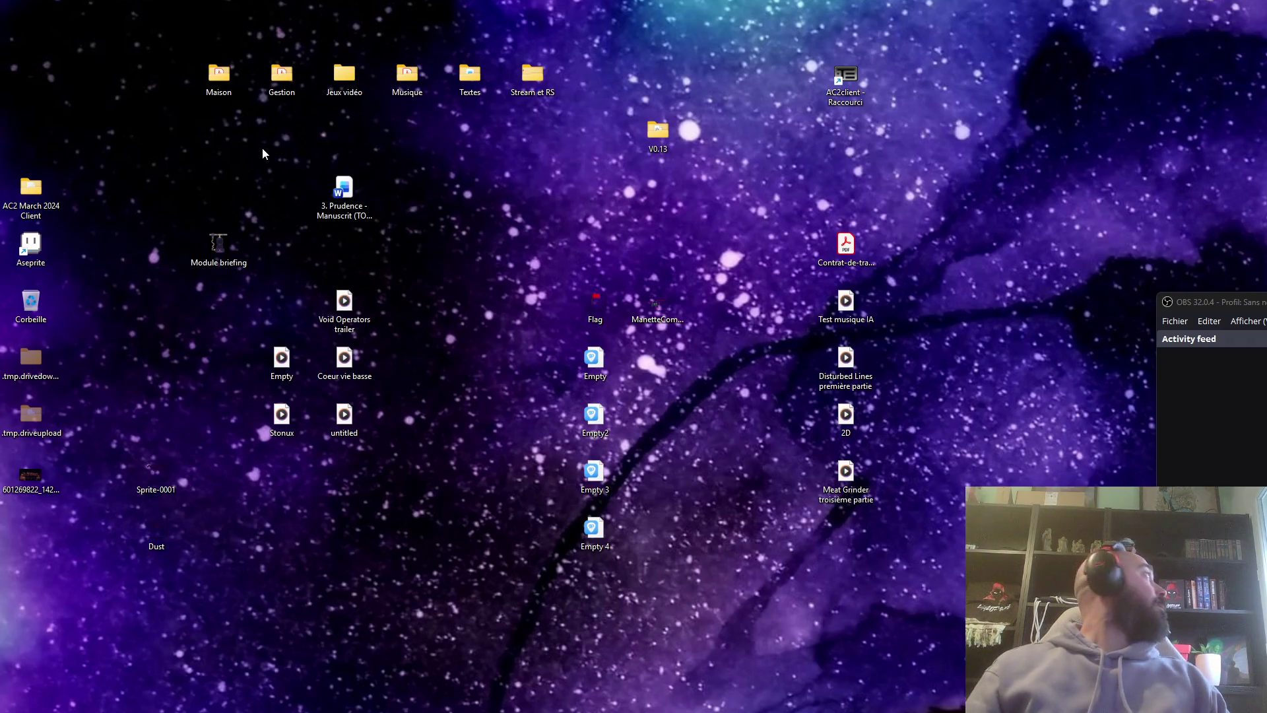
Browse to Jeux vidéo > Void Operators > Niveaux > Niveau 1 and open Emergency door.aseprite
{"action": "left_click", "coordinate": [280, 79]}
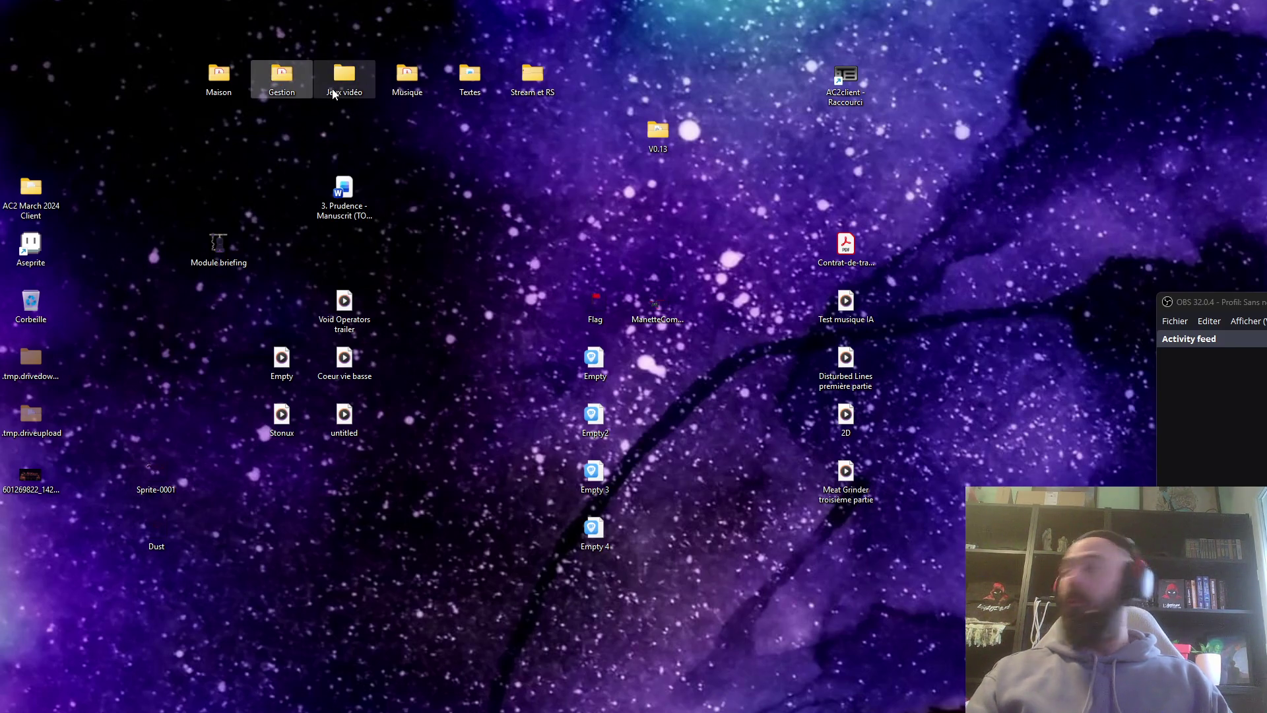
{"action": "mouse_move", "coordinate": [335, 95]}
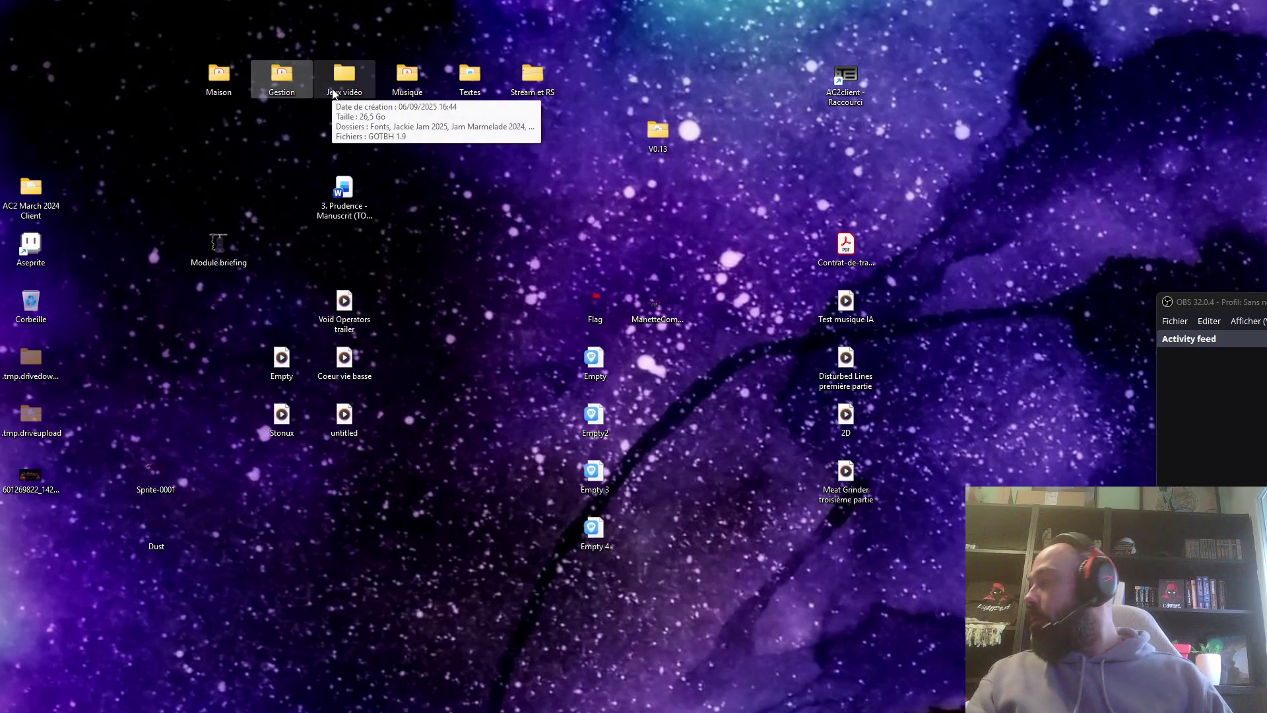
{"action": "left_click", "coordinate": [367, 90]}
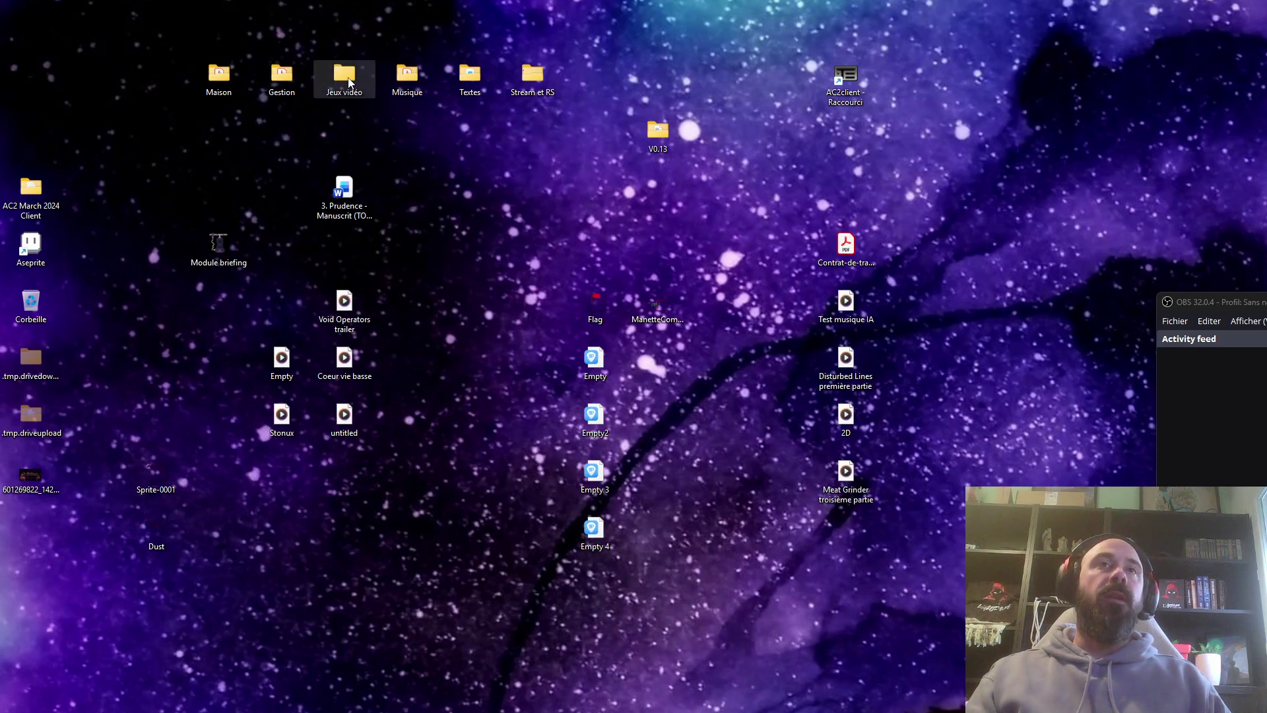
{"action": "double_click", "coordinate": [350, 81]}
{"action": "double_click", "coordinate": [687, 415]}
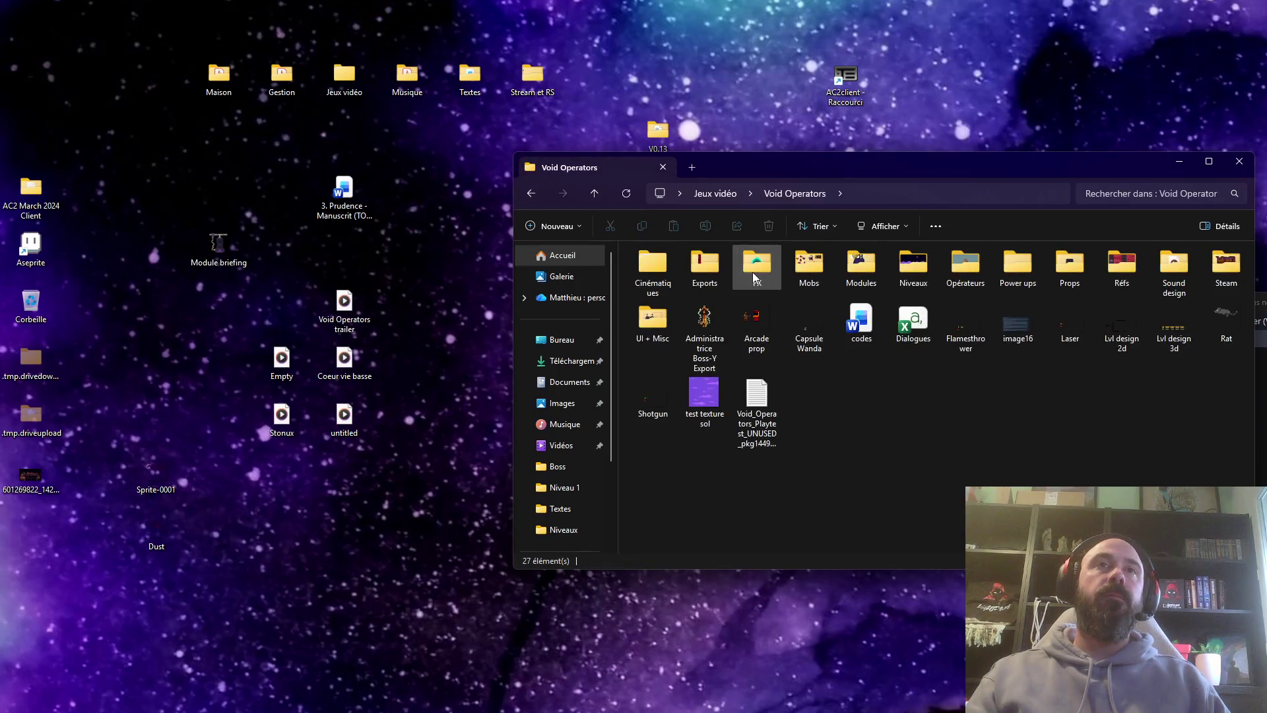
{"action": "double_click", "coordinate": [703, 264]}
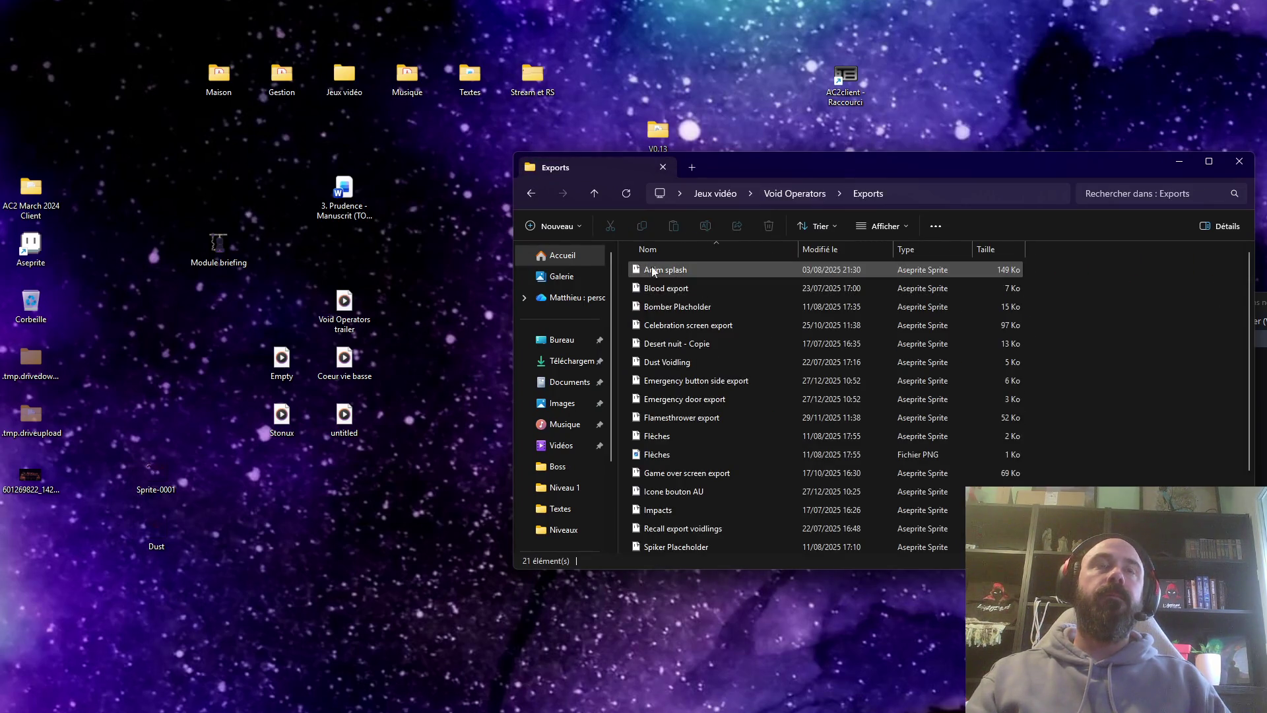
{"action": "left_click", "coordinate": [531, 193]}
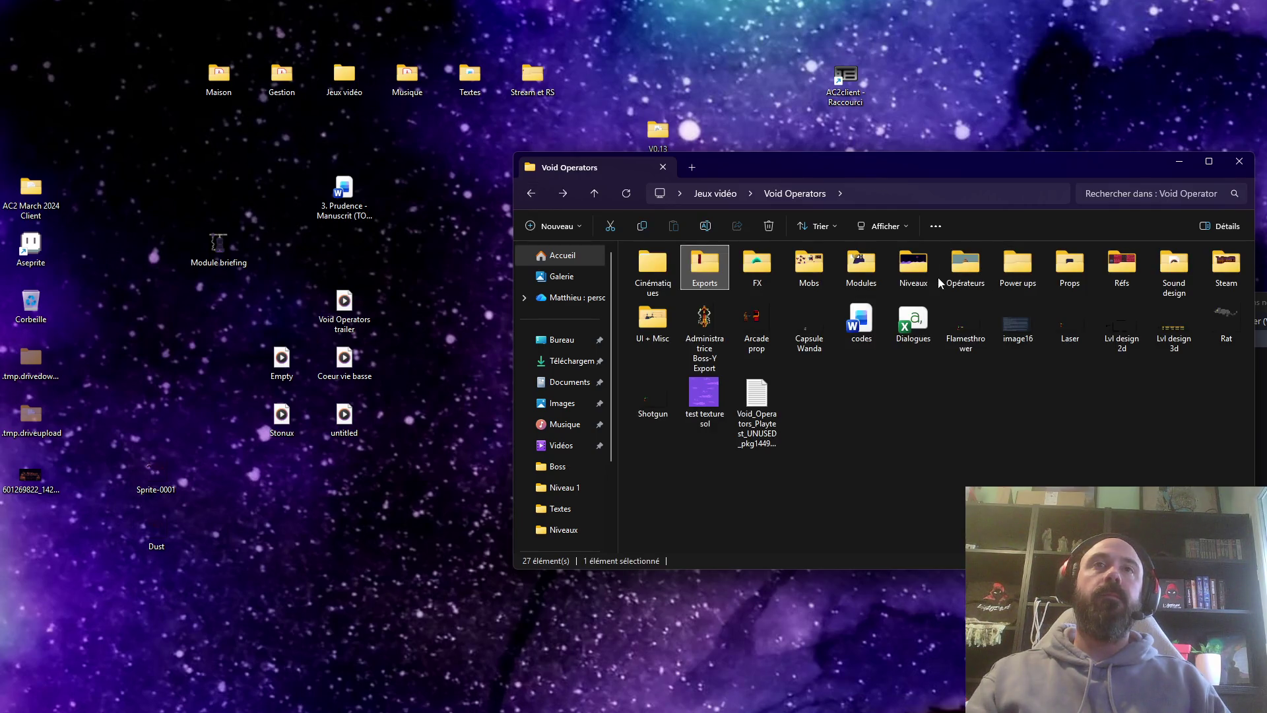
{"action": "double_click", "coordinate": [913, 266]}
{"action": "double_click", "coordinate": [662, 274]}
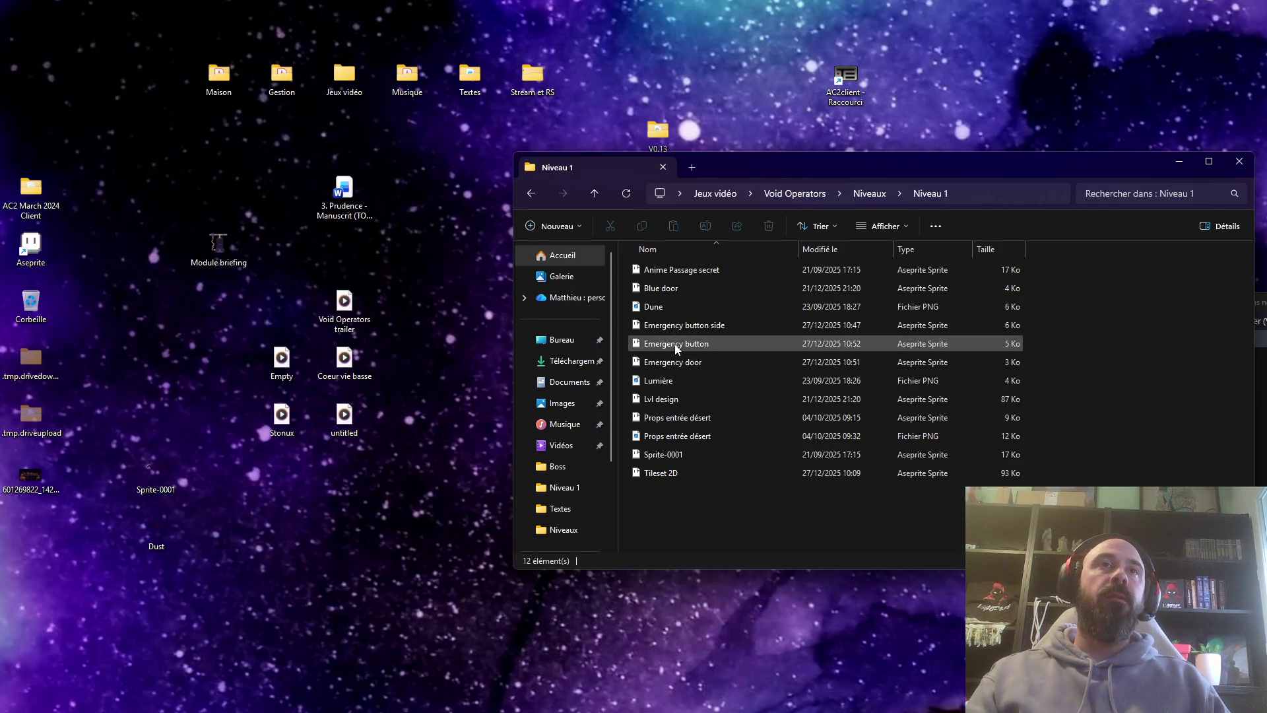
{"action": "left_click", "coordinate": [680, 363]}
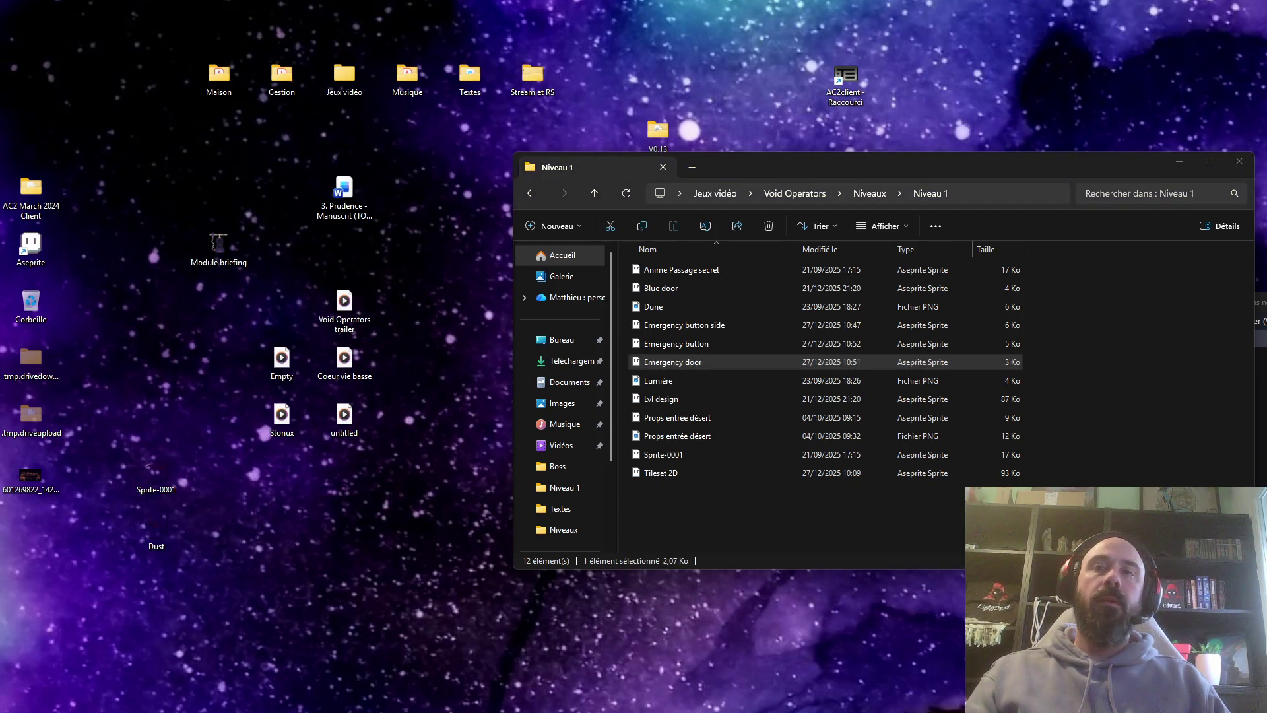
{"action": "key", "text": "Return"}
{"action": "scroll", "coordinate": [818, 386], "scroll_direction": "up", "scroll_amount": 3}
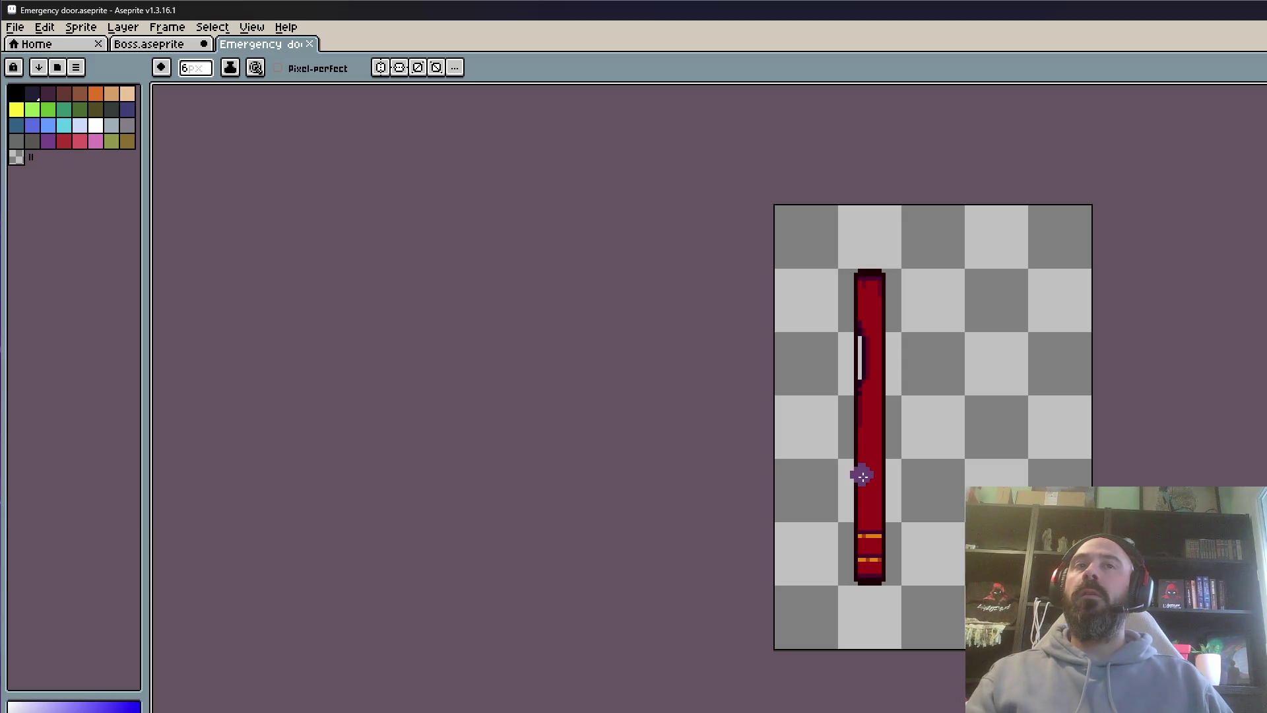
{"action": "scroll", "coordinate": [877, 253], "scroll_direction": "up", "scroll_amount": 1}
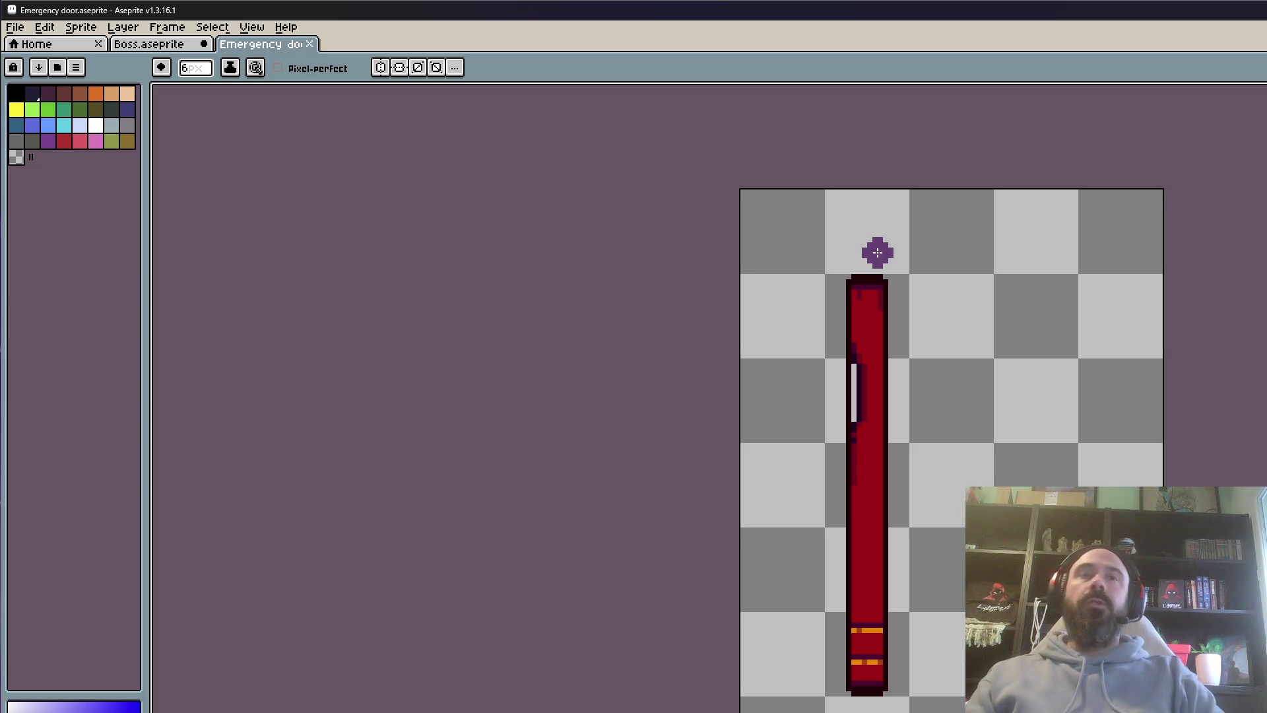
{"action": "key", "text": "m"}
{"action": "scroll", "coordinate": [877, 253], "scroll_direction": "up", "scroll_amount": 1}
{"action": "scroll", "coordinate": [880, 255], "scroll_direction": "down", "scroll_amount": 2}
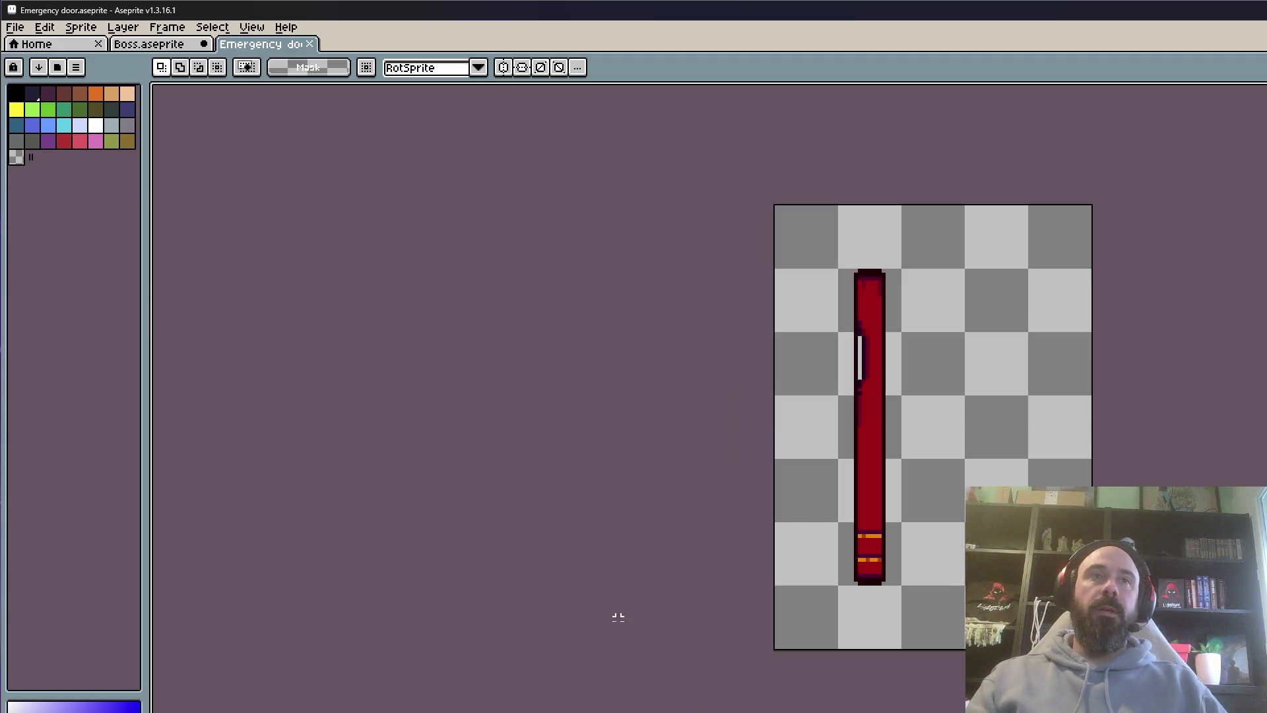
{"action": "scroll", "coordinate": [479, 629], "scroll_direction": "down", "scroll_amount": 1}
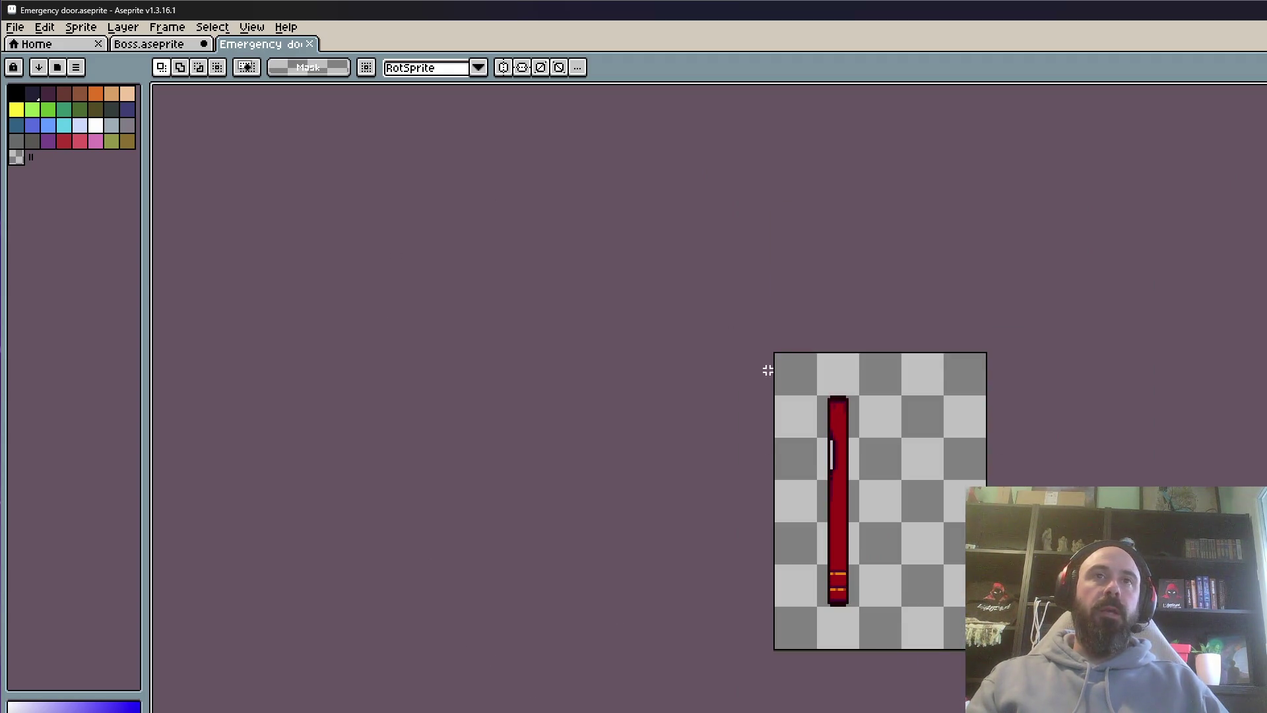
{"action": "scroll", "coordinate": [767, 370], "scroll_direction": "up", "scroll_amount": 1}
{"action": "scroll", "coordinate": [756, 371], "scroll_direction": "down", "scroll_amount": 3}
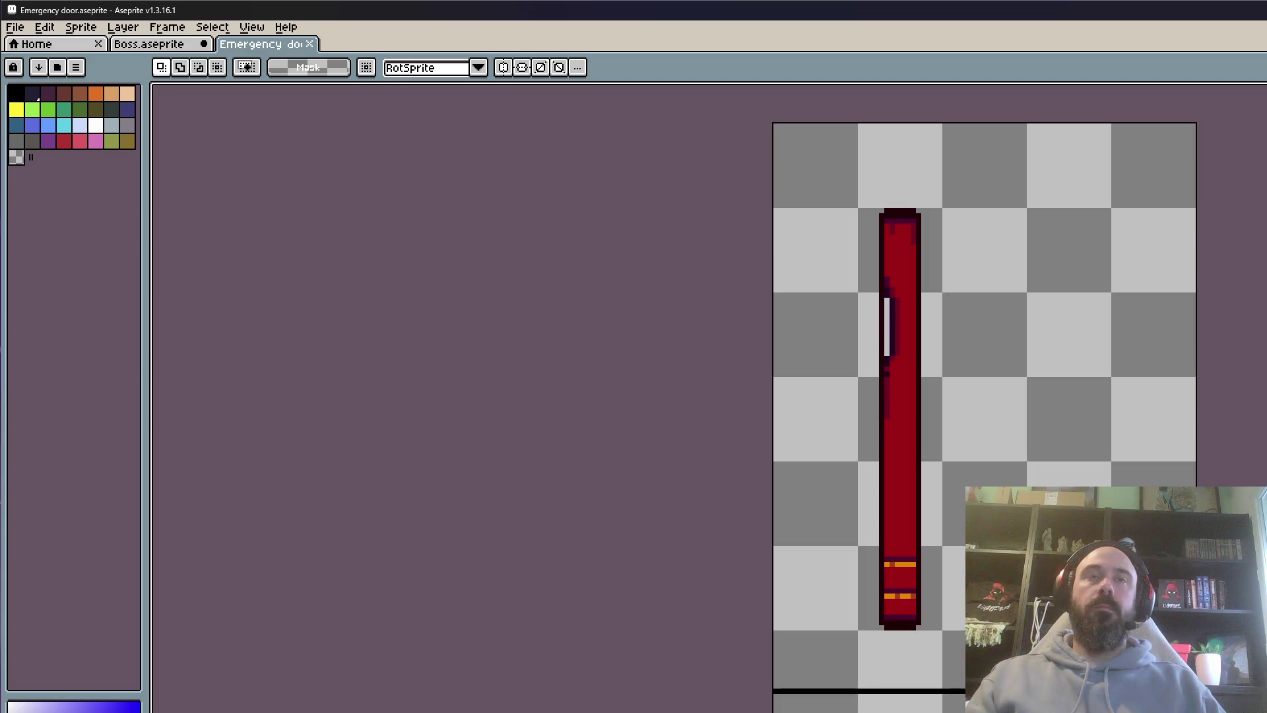
{"action": "scroll", "coordinate": [1097, 454], "scroll_direction": "down", "scroll_amount": 1}
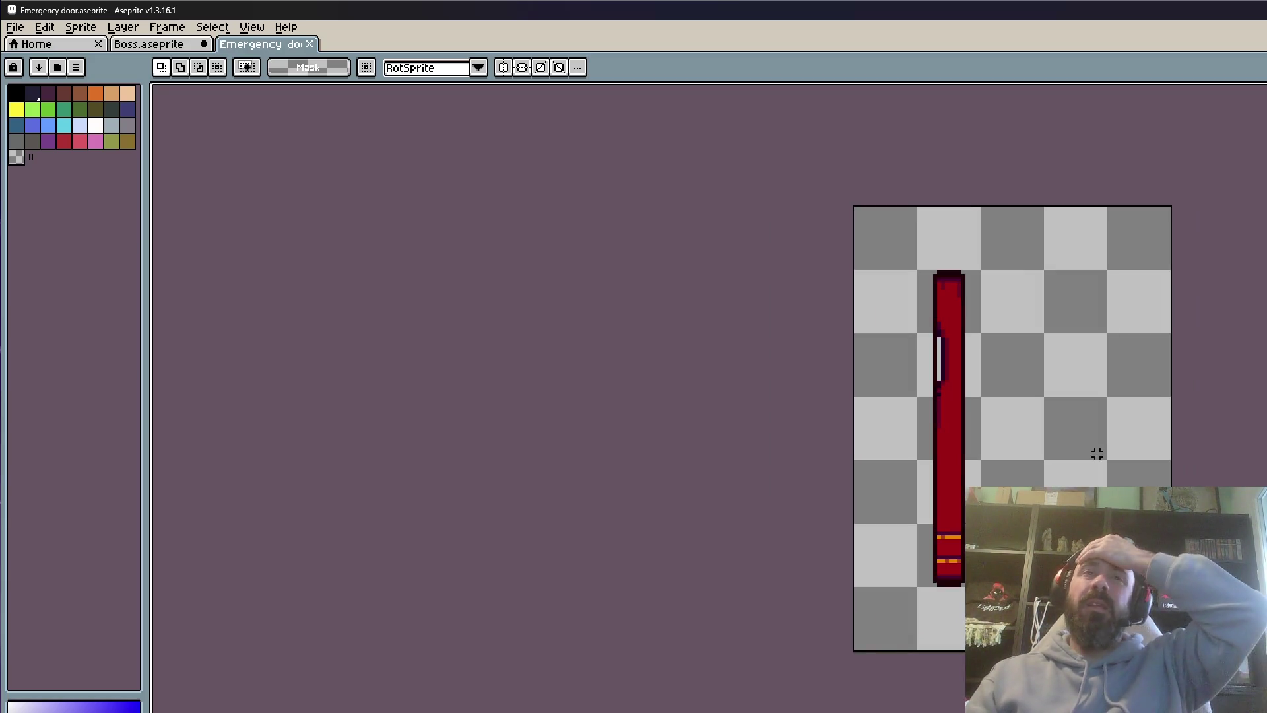
{"action": "left_click", "coordinate": [191, 57]}
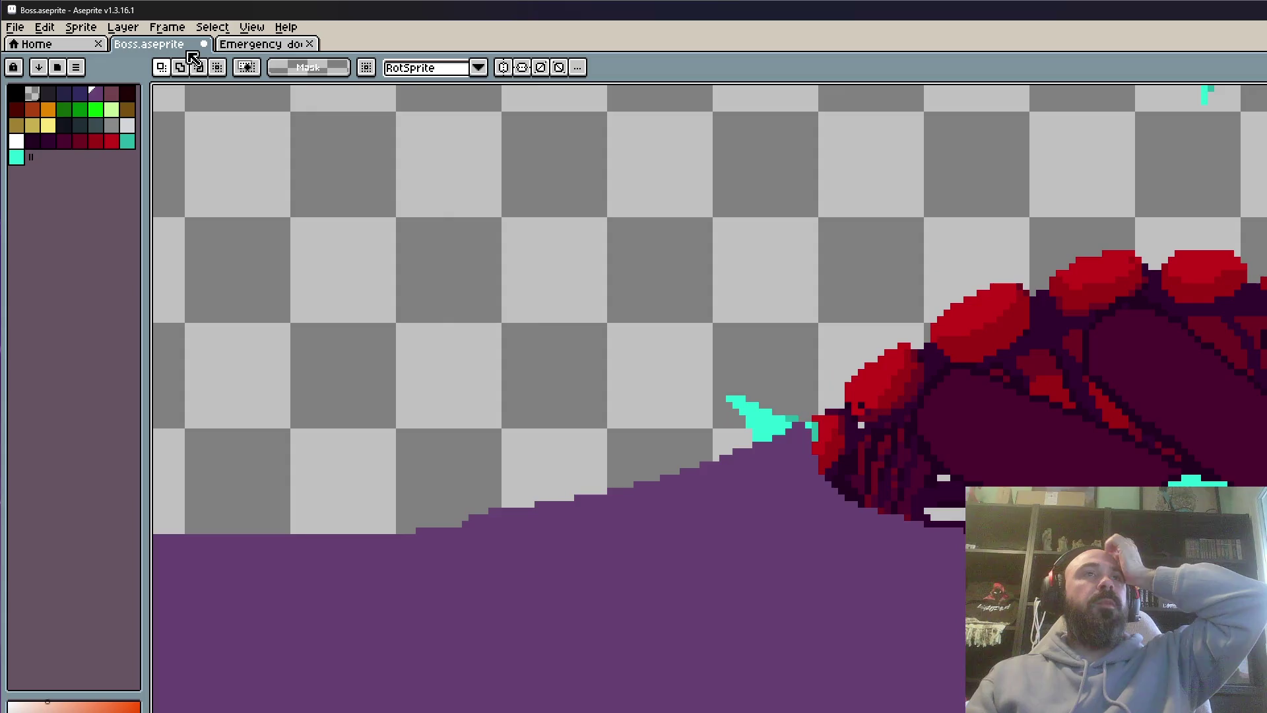
{"action": "scroll", "coordinate": [868, 288], "scroll_direction": "down", "scroll_amount": 2}
{"action": "left_click", "coordinate": [281, 45]}
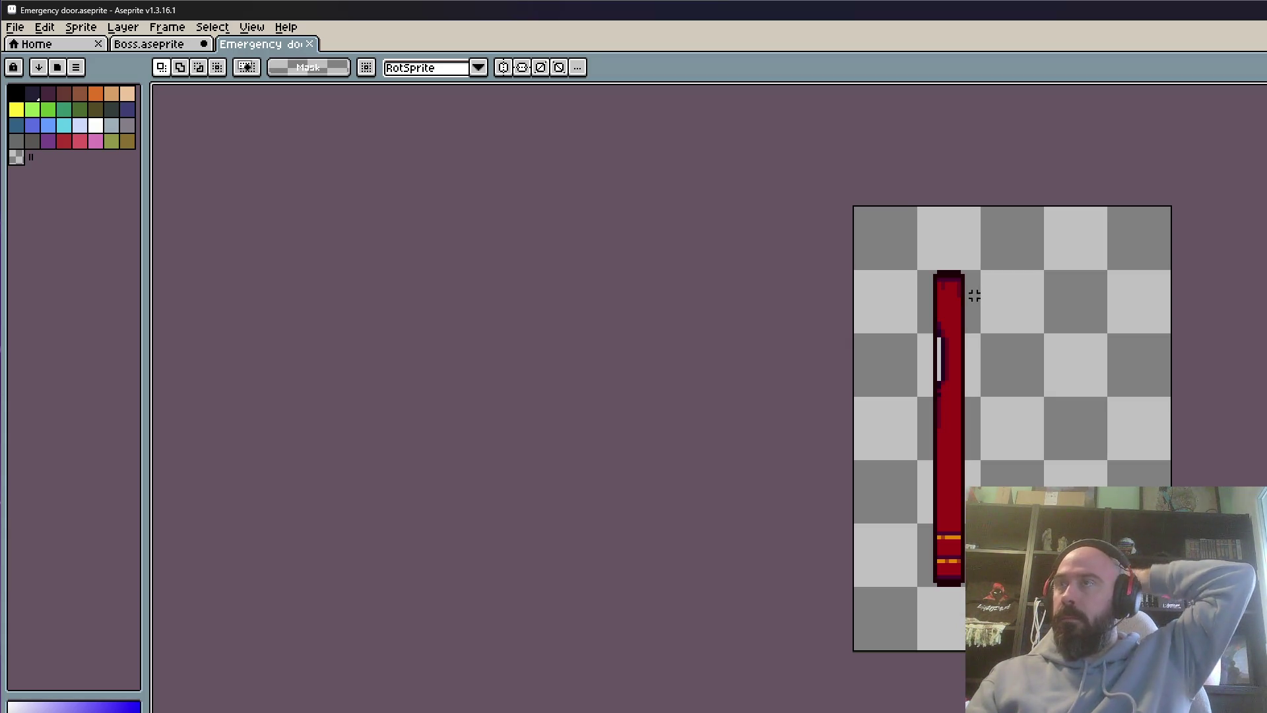
{"action": "scroll", "coordinate": [955, 252], "scroll_direction": "up", "scroll_amount": 1}
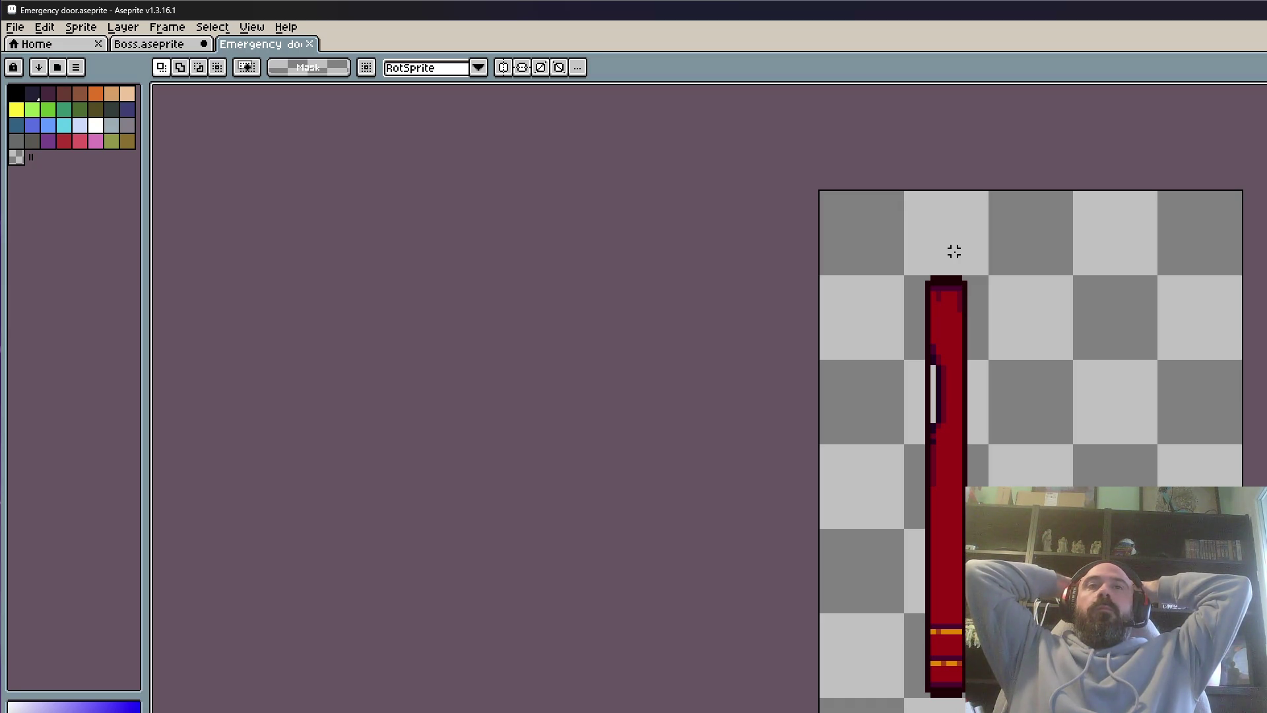
Pick black, switch to the brush, and save the Emergency door sprite
{"action": "left_click", "coordinate": [14, 95]}
{"action": "key", "text": "b"}
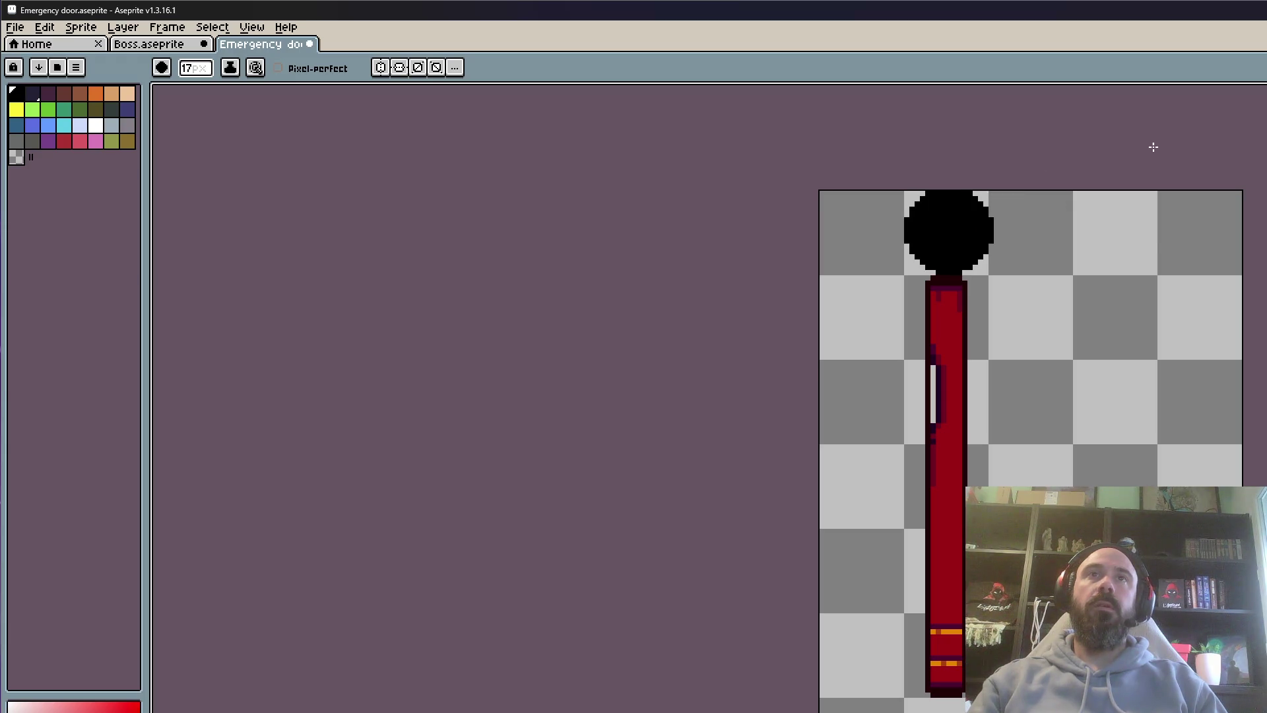
{"action": "scroll", "coordinate": [1143, 149], "scroll_direction": "down", "scroll_amount": 3}
{"action": "scroll", "coordinate": [1122, 168], "scroll_direction": "up", "scroll_amount": 3}
{"action": "key", "text": "ctrl+s"}
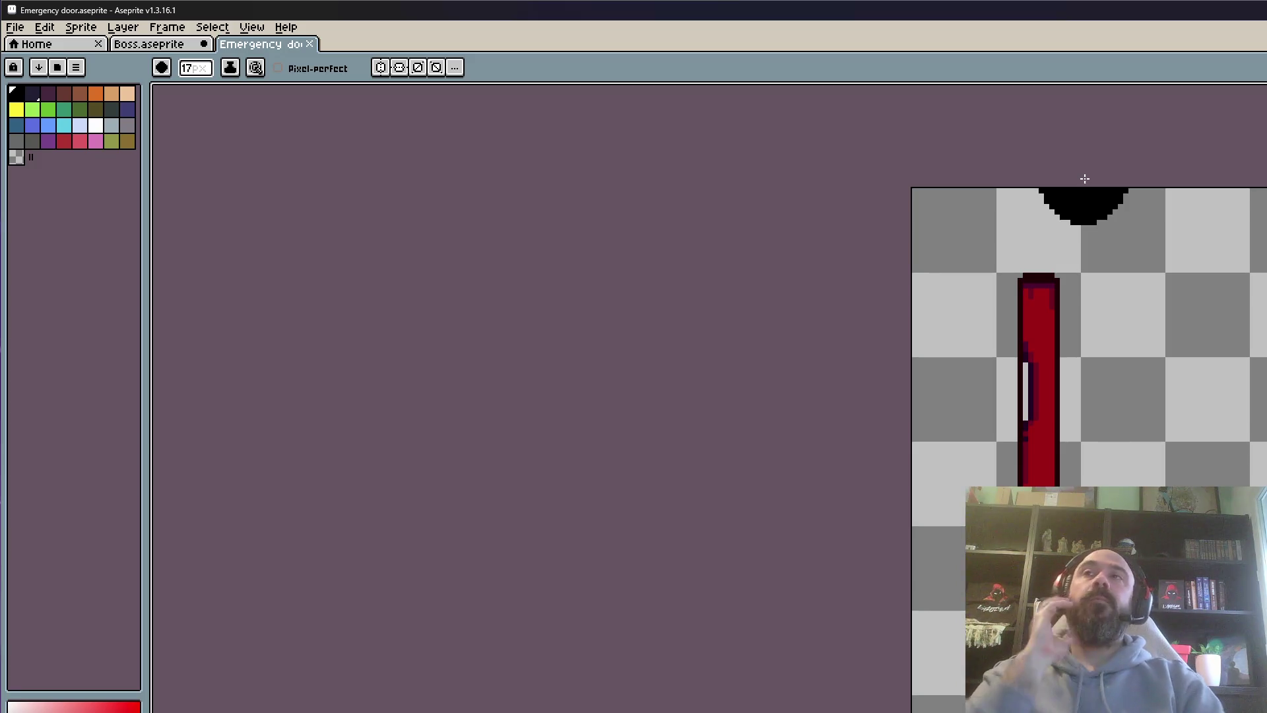
Shrink the brush to 12 px and open Tileset 2D from the Niveau 1 folder
{"action": "key", "text": "minus"}
{"action": "key", "text": "minus"}
{"action": "key", "text": "minus"}
{"action": "key", "text": "minus"}
{"action": "scroll", "coordinate": [1153, 272], "scroll_direction": "down", "scroll_amount": 3}
{"action": "scroll", "coordinate": [1152, 264], "scroll_direction": "up", "scroll_amount": 1}
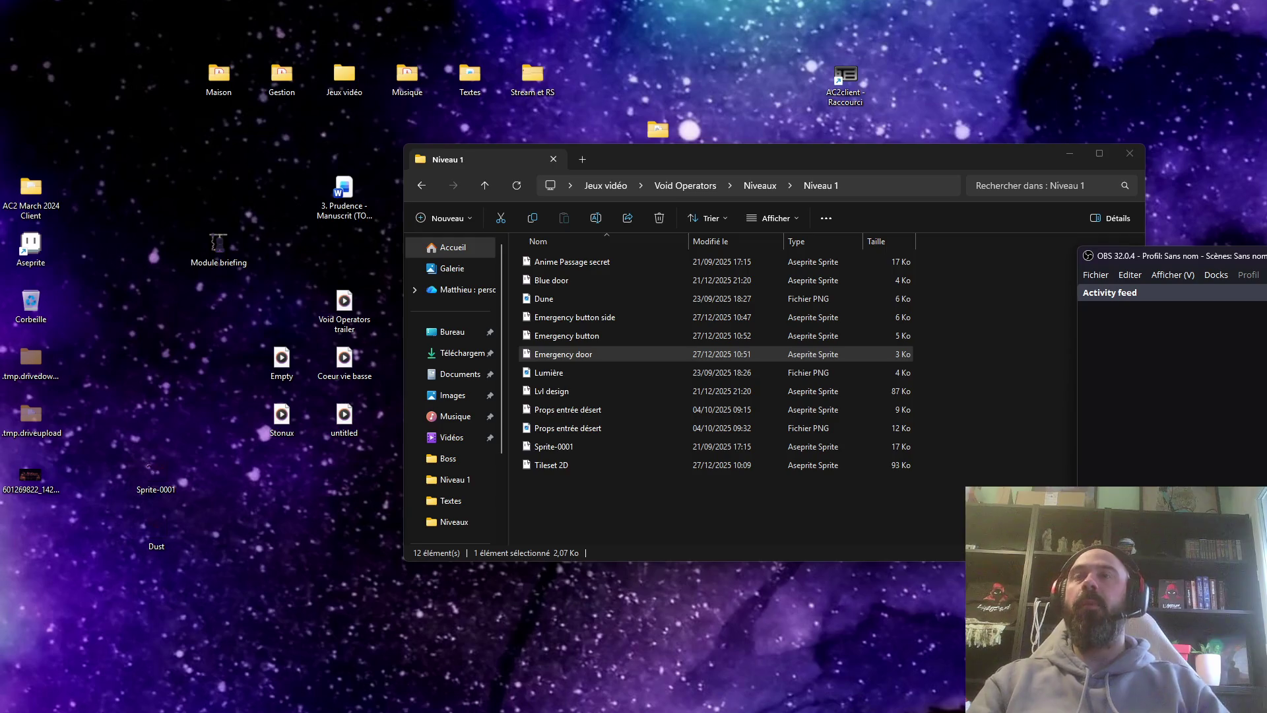
{"action": "left_click_drag", "start_coordinate": [814, 164], "coordinate": [828, 146]}
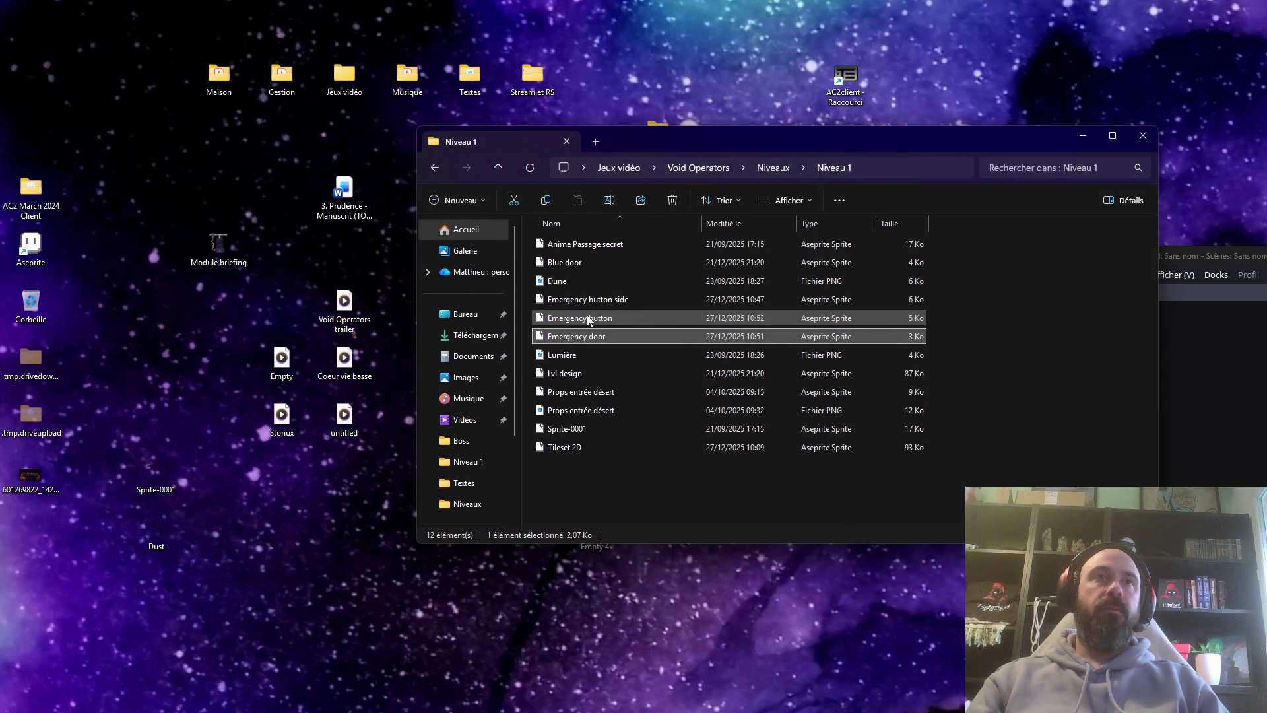
{"action": "double_click", "coordinate": [566, 448]}
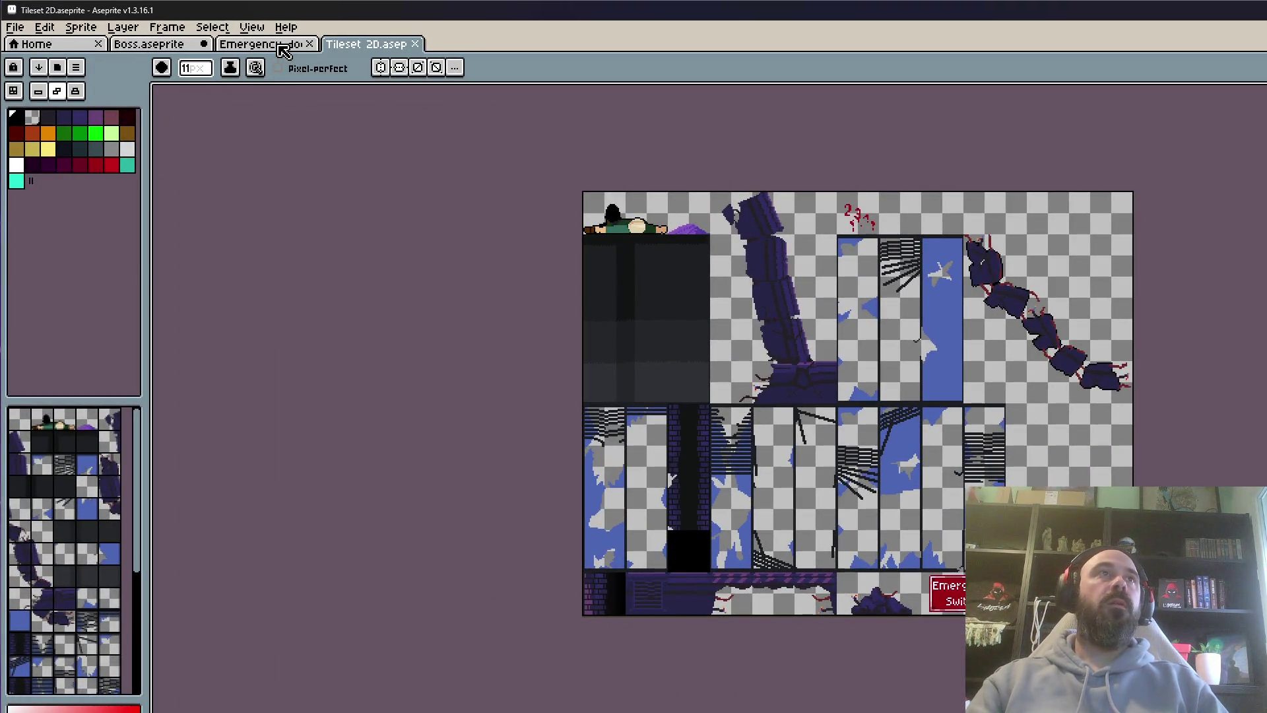
Stamp four black dots down a column of Tileset 2D, then close it, saving the changes
{"action": "scroll", "coordinate": [670, 272], "scroll_direction": "up", "scroll_amount": 3}
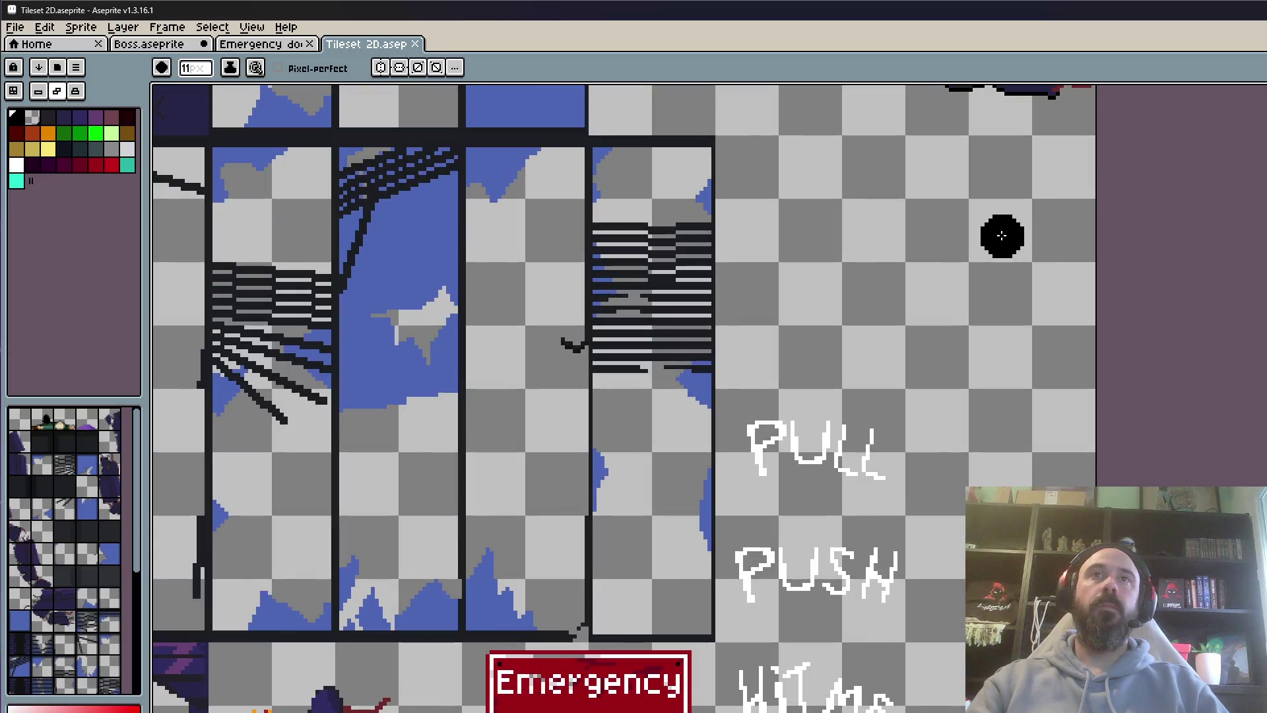
{"action": "left_click", "coordinate": [1001, 235]}
{"action": "left_click", "coordinate": [1002, 291]}
{"action": "left_click", "coordinate": [998, 410]}
{"action": "left_click", "coordinate": [999, 469]}
{"action": "scroll", "coordinate": [1096, 288], "scroll_direction": "down", "scroll_amount": 5}
{"action": "left_click", "coordinate": [415, 44]}
{"action": "left_click", "coordinate": [710, 498]}
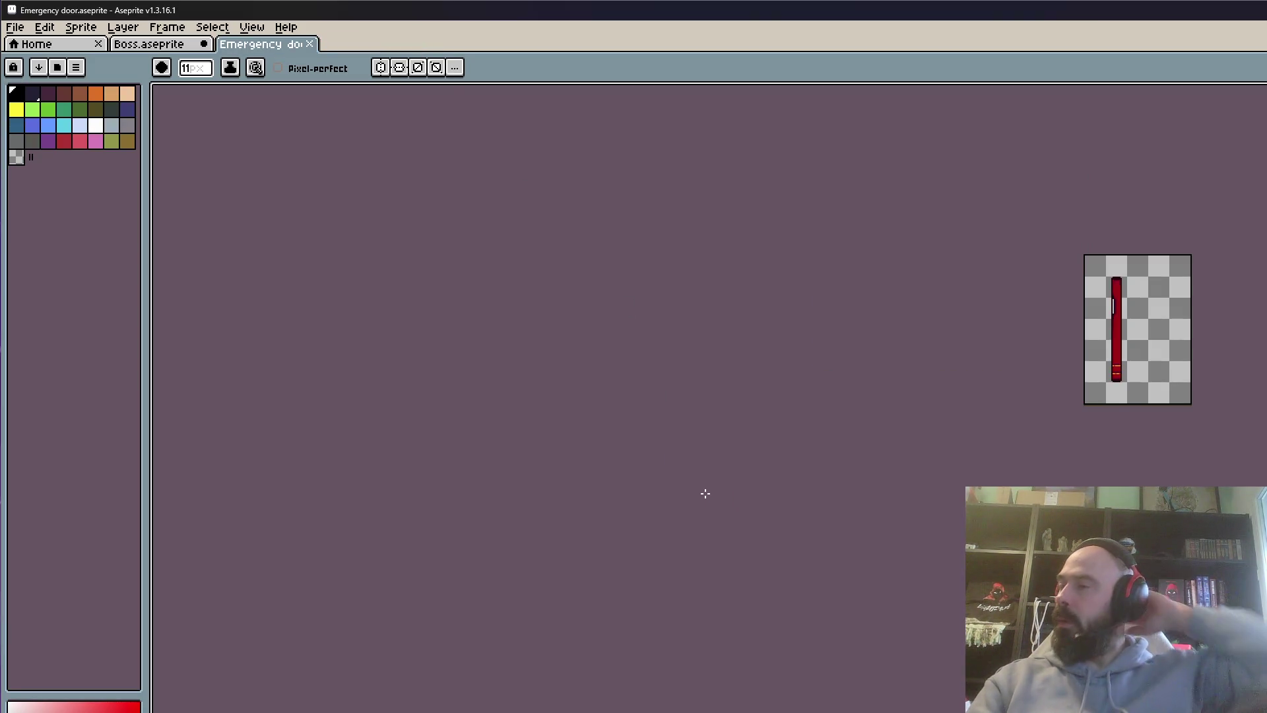
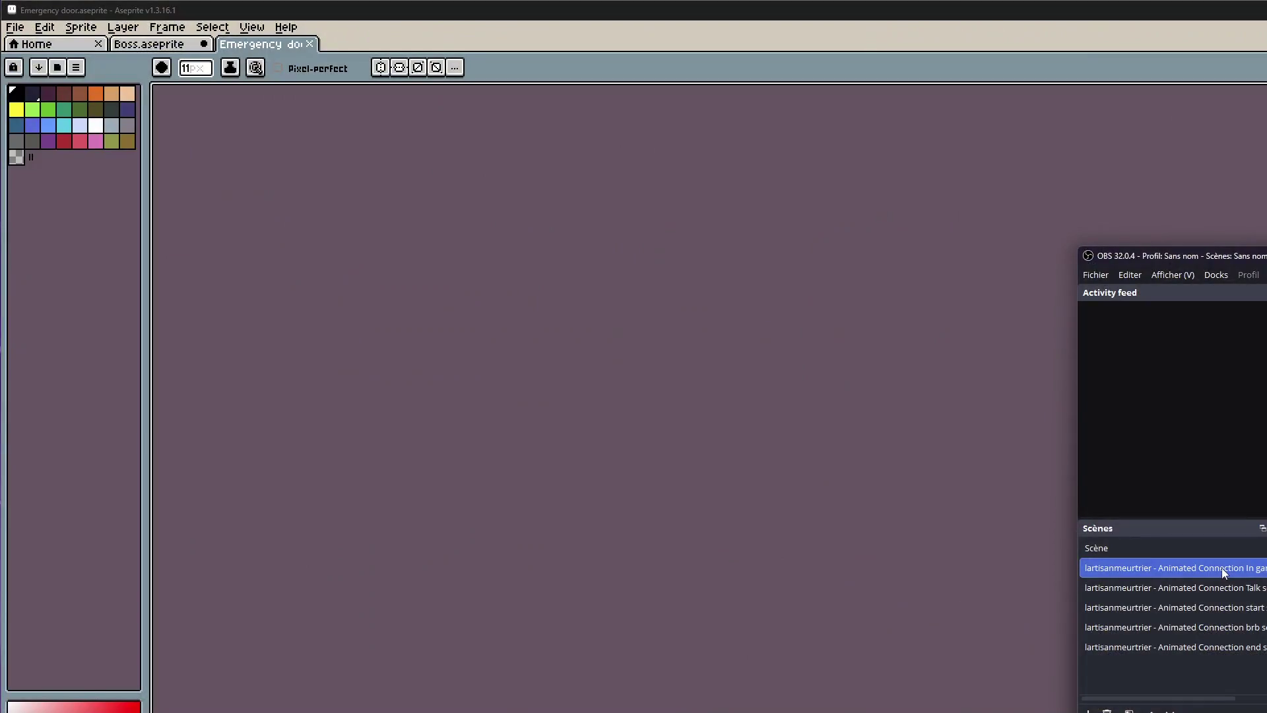
Bring Aseprite in front of the OBS window and switch to the Boss sprite
{"action": "left_click", "coordinate": [1164, 14]}
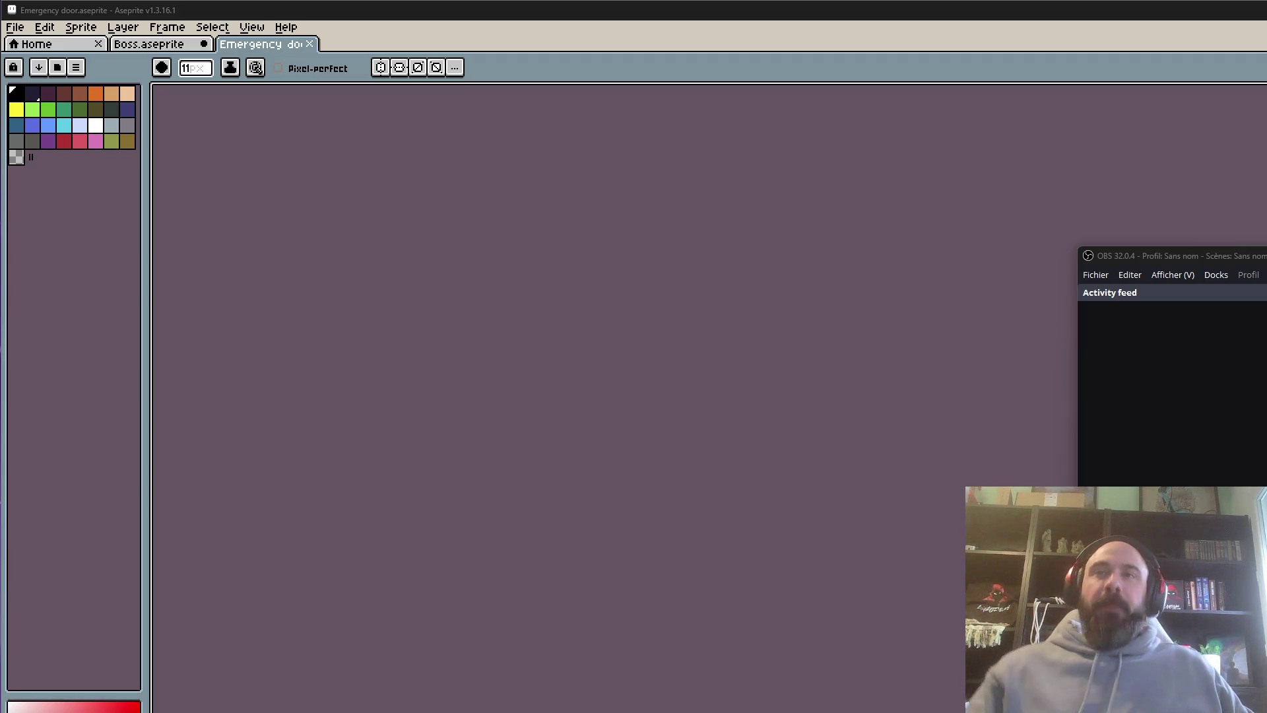
{"action": "left_click", "coordinate": [851, 29]}
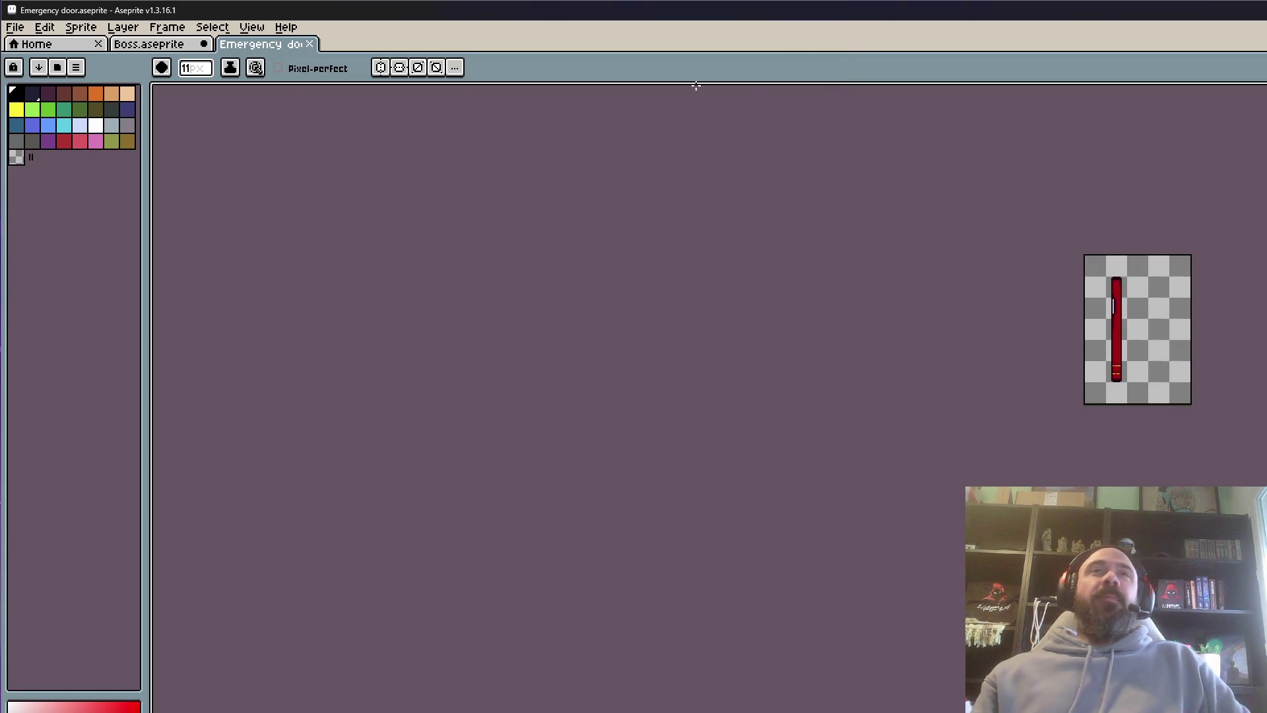
{"action": "left_click", "coordinate": [176, 46]}
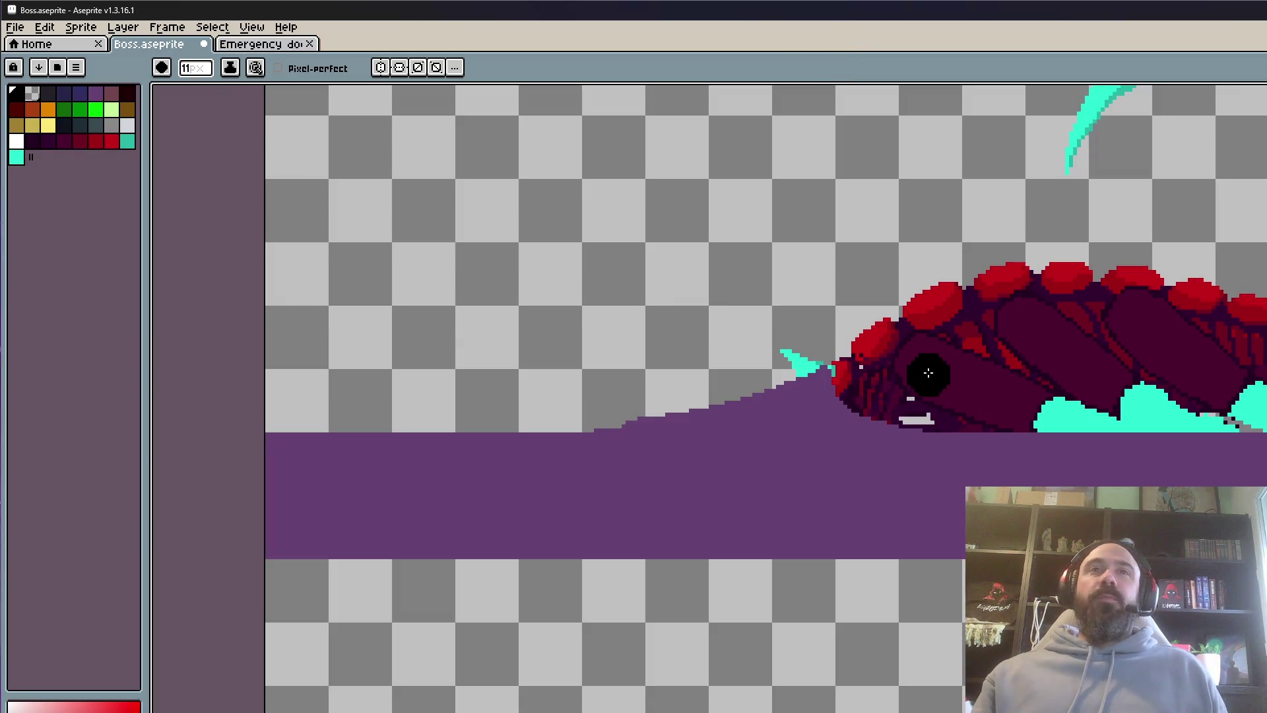
Pick the purple ground colour and shrink the brush to 1 pixel
{"action": "scroll", "coordinate": [828, 342], "scroll_direction": "up", "scroll_amount": 2}
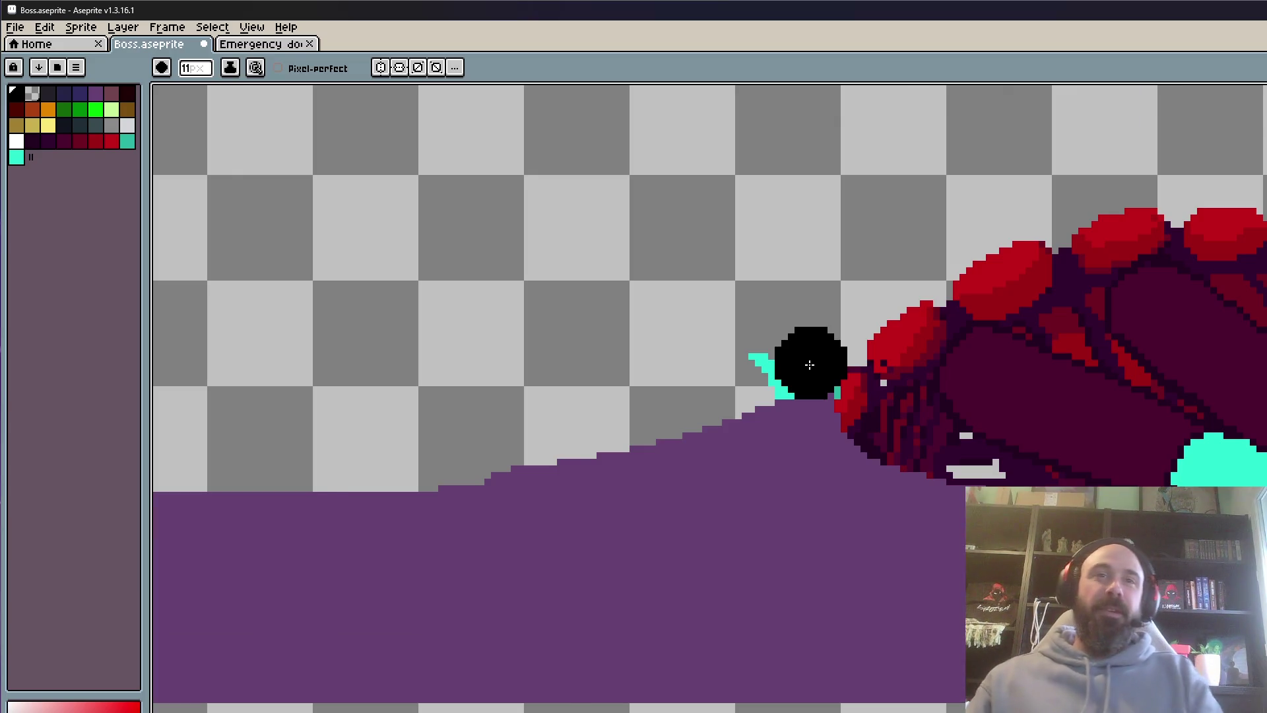
{"action": "scroll", "coordinate": [810, 364], "scroll_direction": "down", "scroll_amount": 1}
{"action": "scroll", "coordinate": [770, 283], "scroll_direction": "down", "scroll_amount": 2}
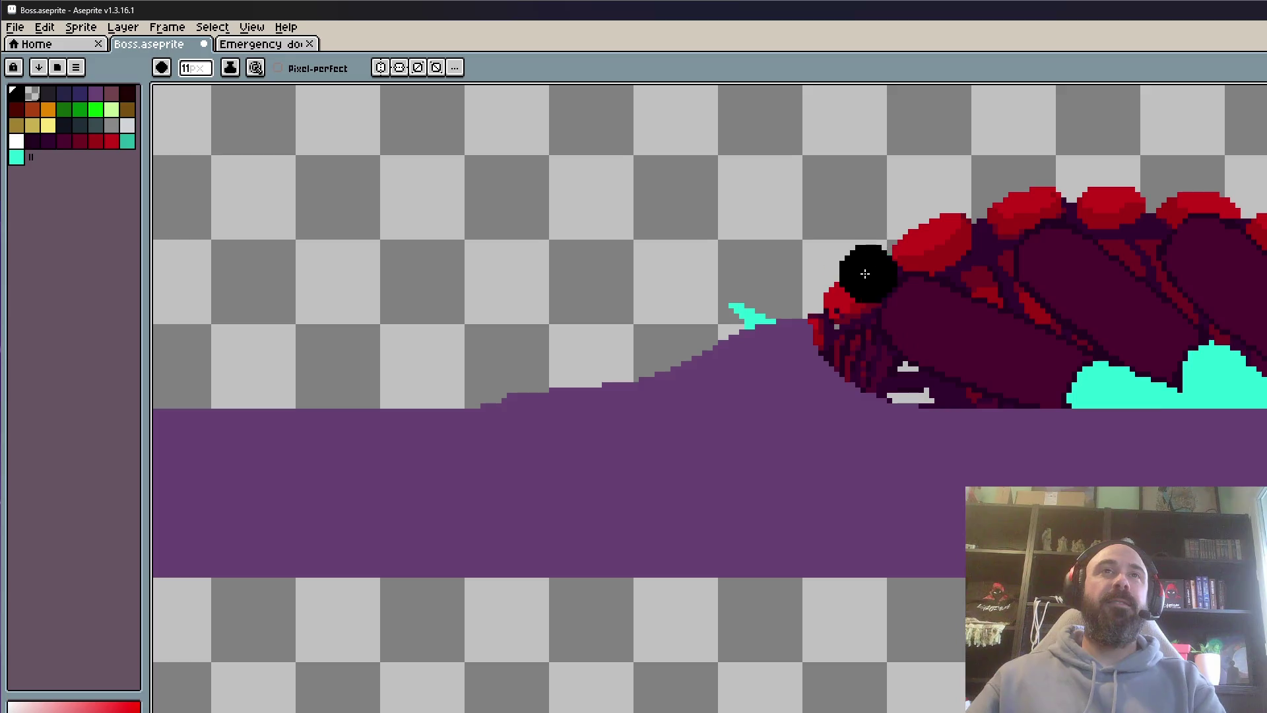
{"action": "scroll", "coordinate": [812, 291], "scroll_direction": "up", "scroll_amount": 1}
{"action": "left_click", "coordinate": [799, 333], "text": "alt"}
{"action": "key", "text": "minus"}
{"action": "key", "text": "minus"}
{"action": "key", "text": "minus"}
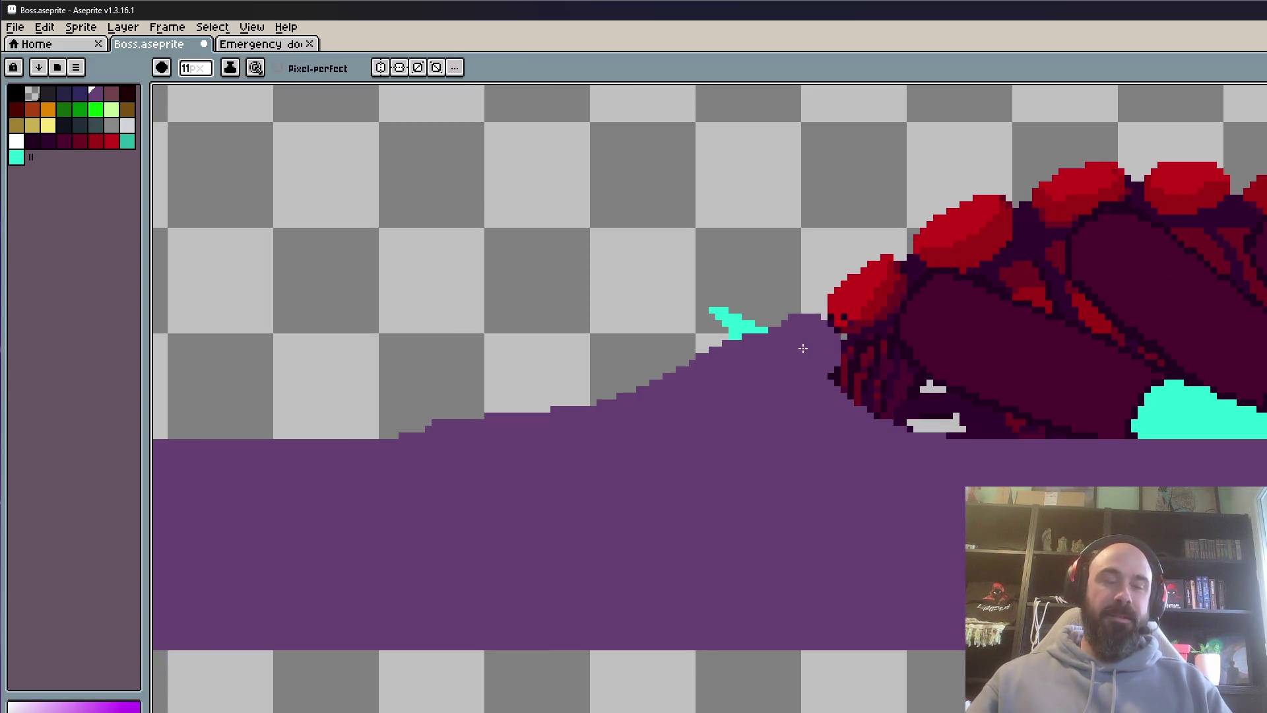
{"action": "scroll", "coordinate": [797, 328], "scroll_direction": "up", "scroll_amount": 5}
{"action": "key", "text": "minus"}
{"action": "key", "text": "minus"}
{"action": "key", "text": "minus"}
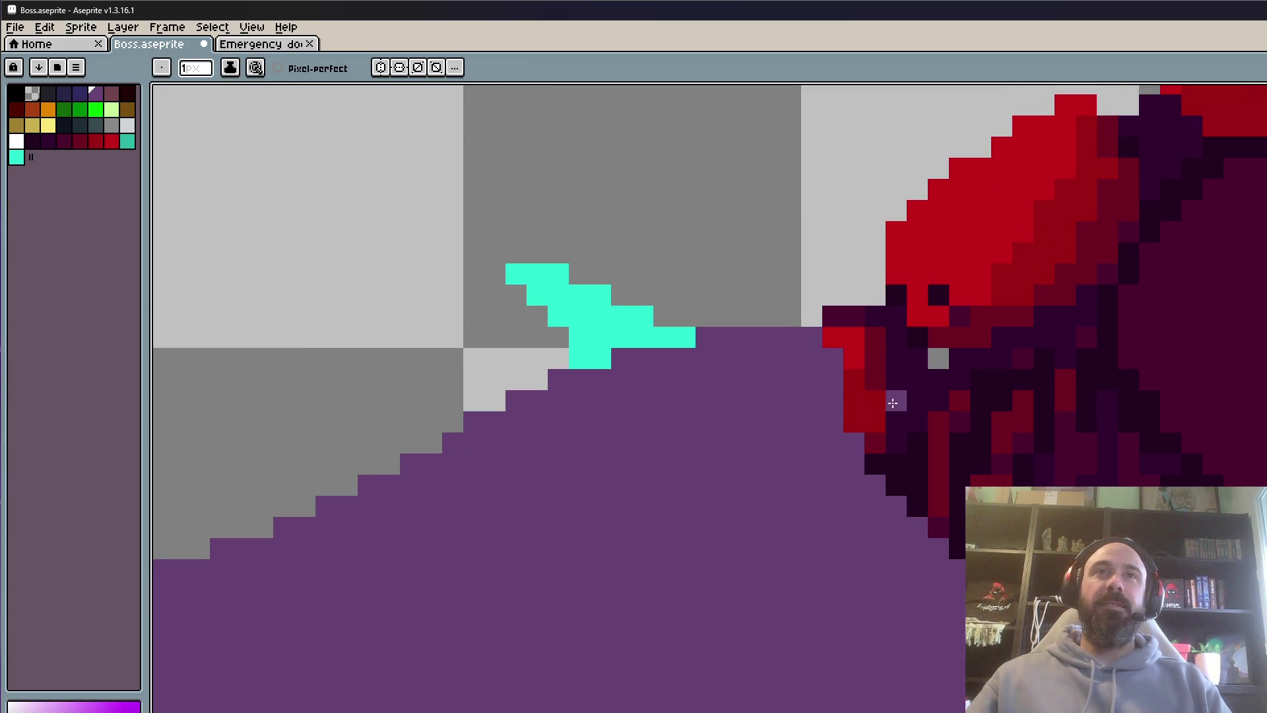
Pencil purple over the grey gap at the slope's peak and along its stepped edge
{"action": "mouse_move", "coordinate": [855, 295]}
{"action": "left_mouse_down"}
{"action": "mouse_move", "coordinate": [878, 295]}
{"action": "mouse_move", "coordinate": [626, 353]}
{"action": "left_mouse_up"}
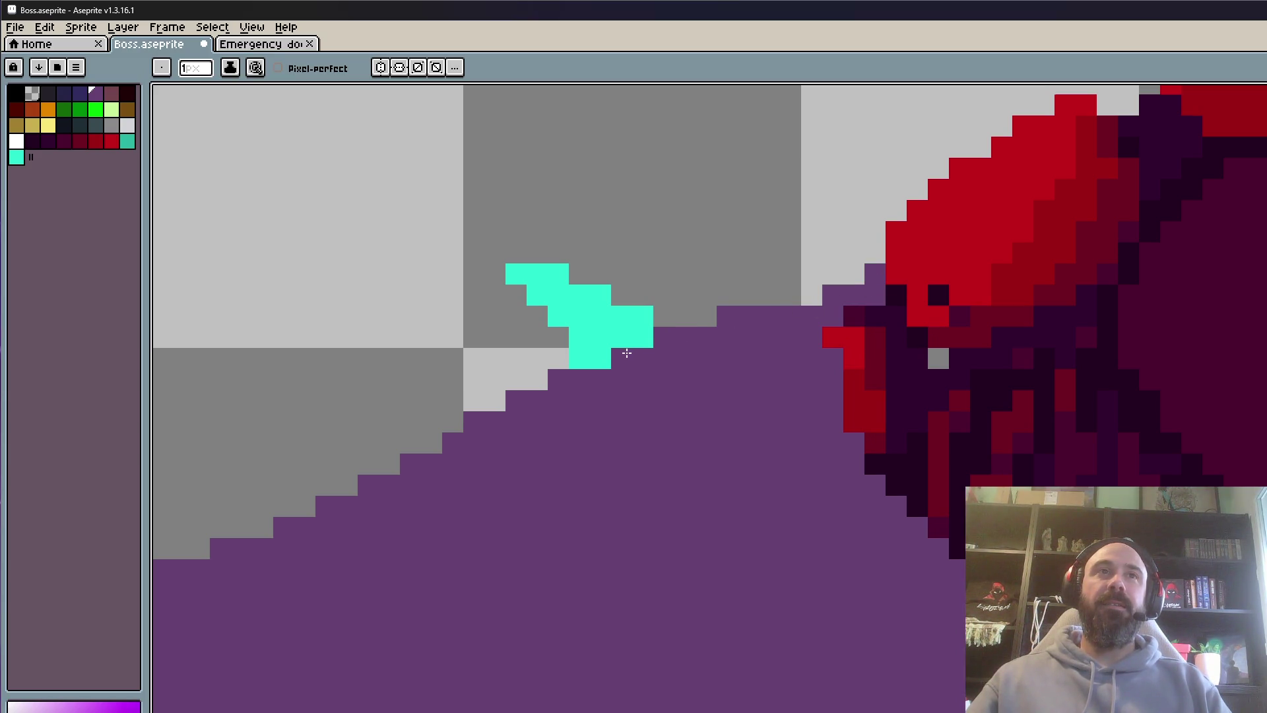
{"action": "scroll", "coordinate": [626, 354], "scroll_direction": "down", "scroll_amount": 4}
{"action": "scroll", "coordinate": [715, 382], "scroll_direction": "up", "scroll_amount": 2}
{"action": "left_click_drag", "start_coordinate": [716, 381], "coordinate": [885, 358]}
{"action": "mouse_move", "coordinate": [360, 457]}
{"action": "left_mouse_down"}
{"action": "mouse_move", "coordinate": [649, 410]}
{"action": "mouse_move", "coordinate": [887, 322]}
{"action": "left_mouse_up"}
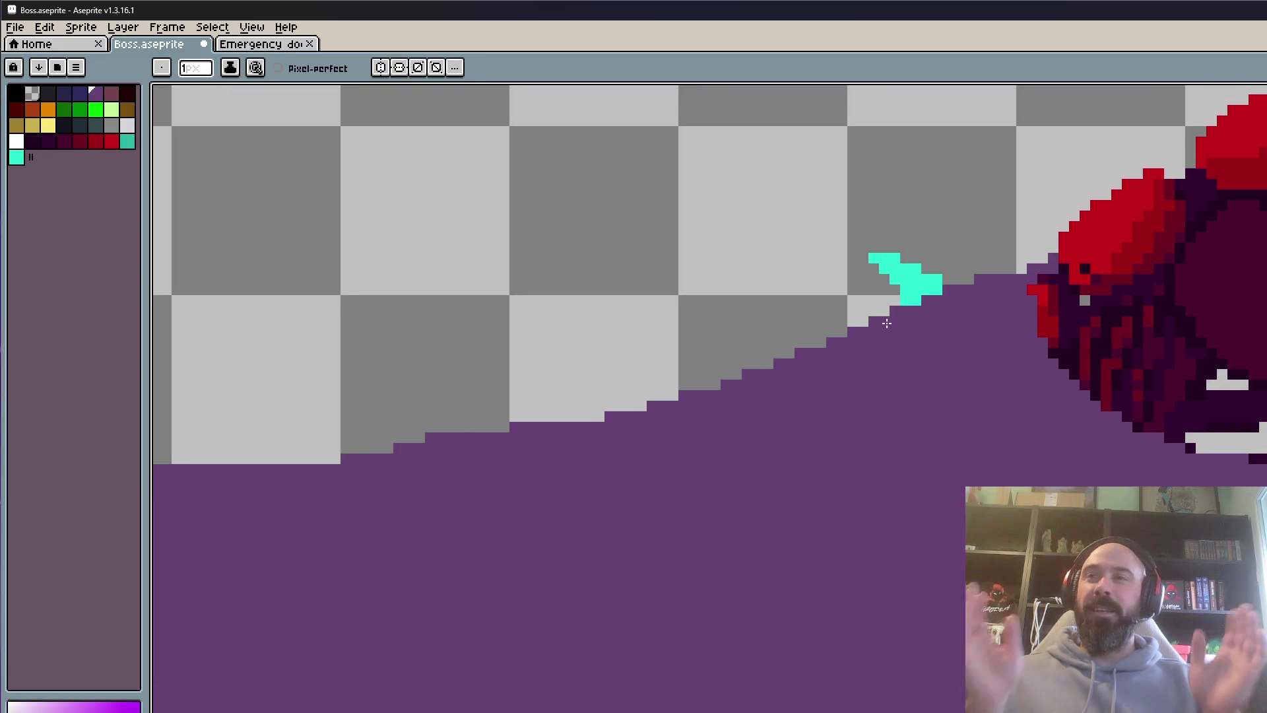
{"action": "scroll", "coordinate": [887, 323], "scroll_direction": "down", "scroll_amount": 2}
Switch to another animation frame and zoom around to review the smoothed slope
{"action": "key", "text": "Return"}
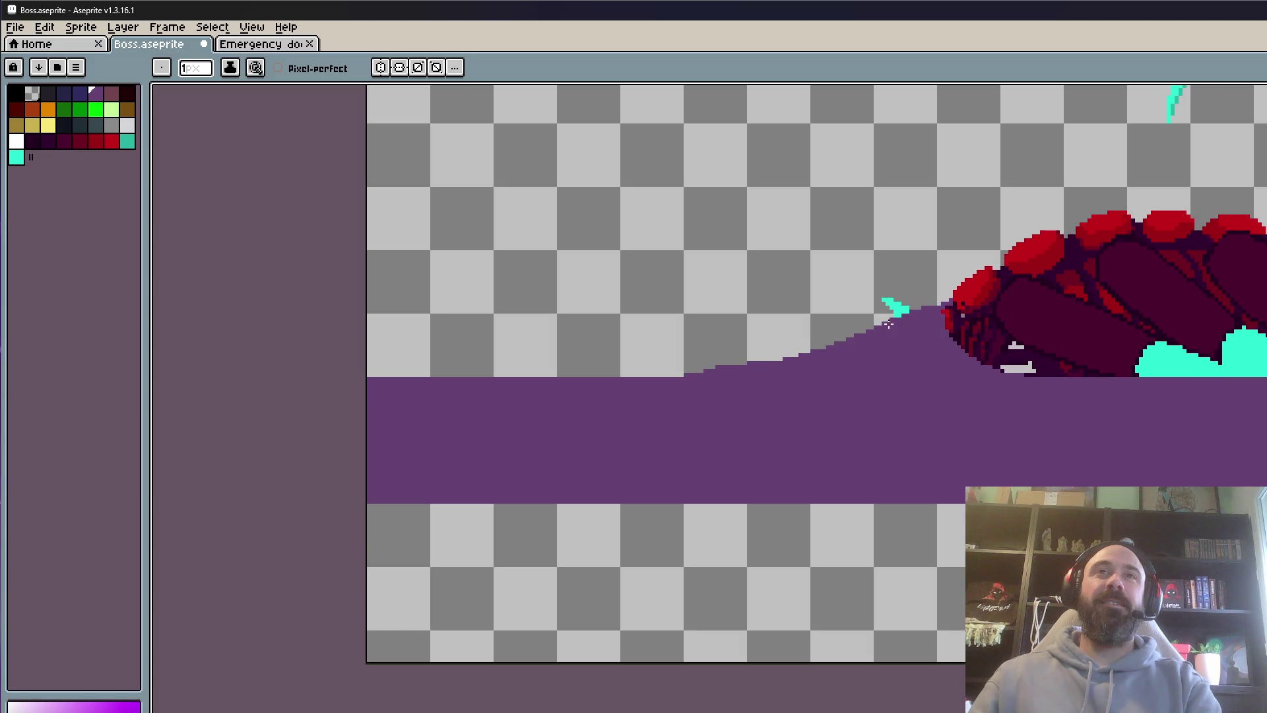
{"action": "scroll", "coordinate": [888, 324], "scroll_direction": "down", "scroll_amount": 1}
{"action": "scroll", "coordinate": [924, 310], "scroll_direction": "up", "scroll_amount": 2}
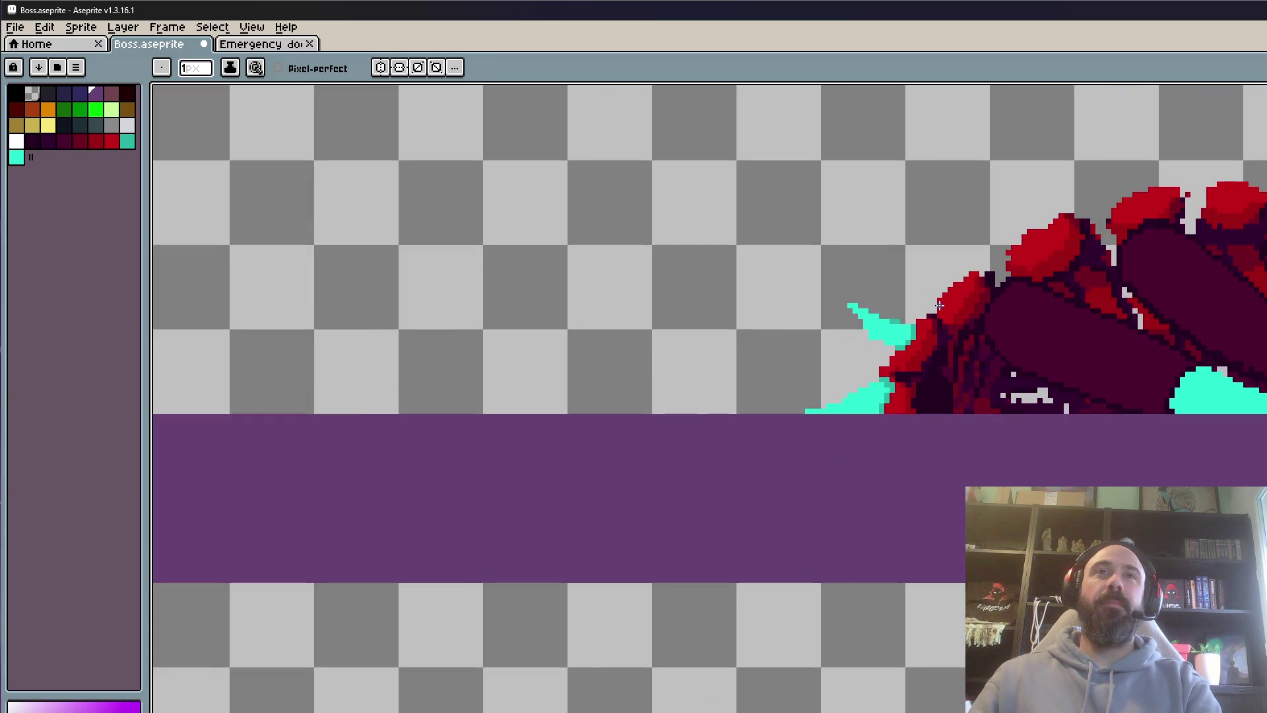
{"action": "scroll", "coordinate": [939, 305], "scroll_direction": "down", "scroll_amount": 1}
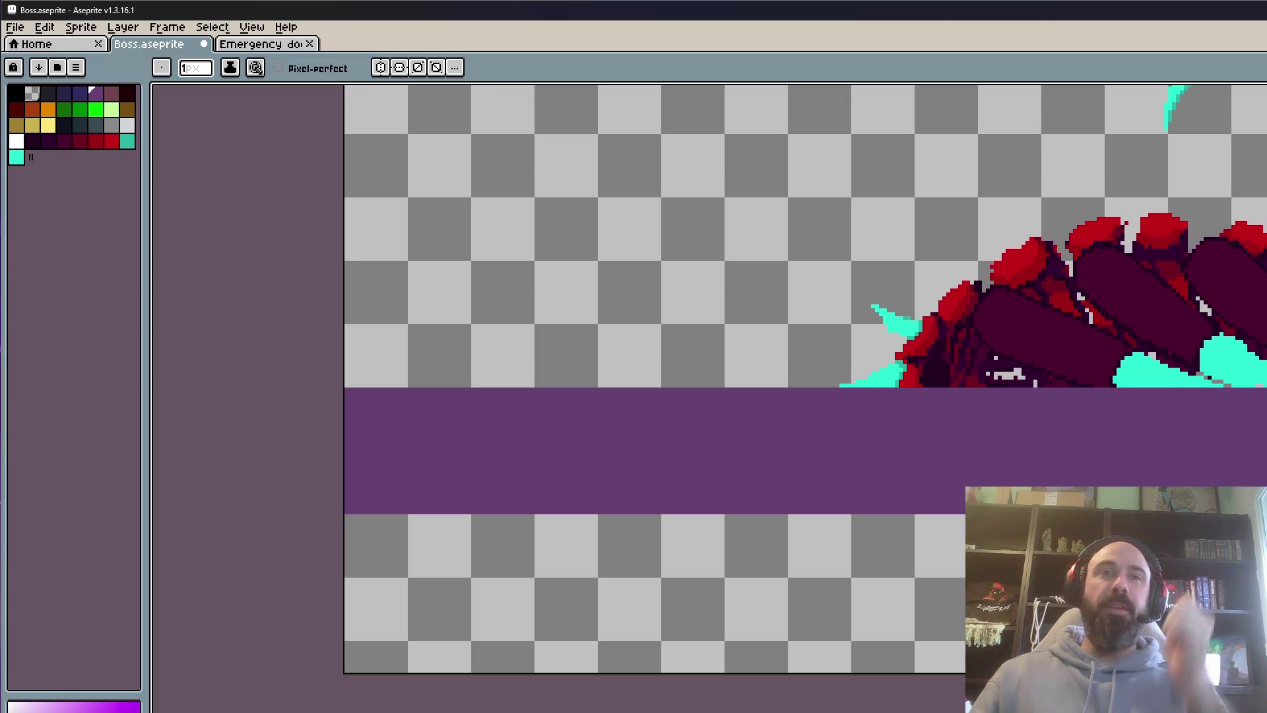
{"action": "scroll", "coordinate": [898, 360], "scroll_direction": "down", "scroll_amount": 2}
{"action": "scroll", "coordinate": [898, 360], "scroll_direction": "down", "scroll_amount": 2}
{"action": "scroll", "coordinate": [962, 246], "scroll_direction": "up", "scroll_amount": 2}
{"action": "scroll", "coordinate": [932, 332], "scroll_direction": "down", "scroll_amount": 2}
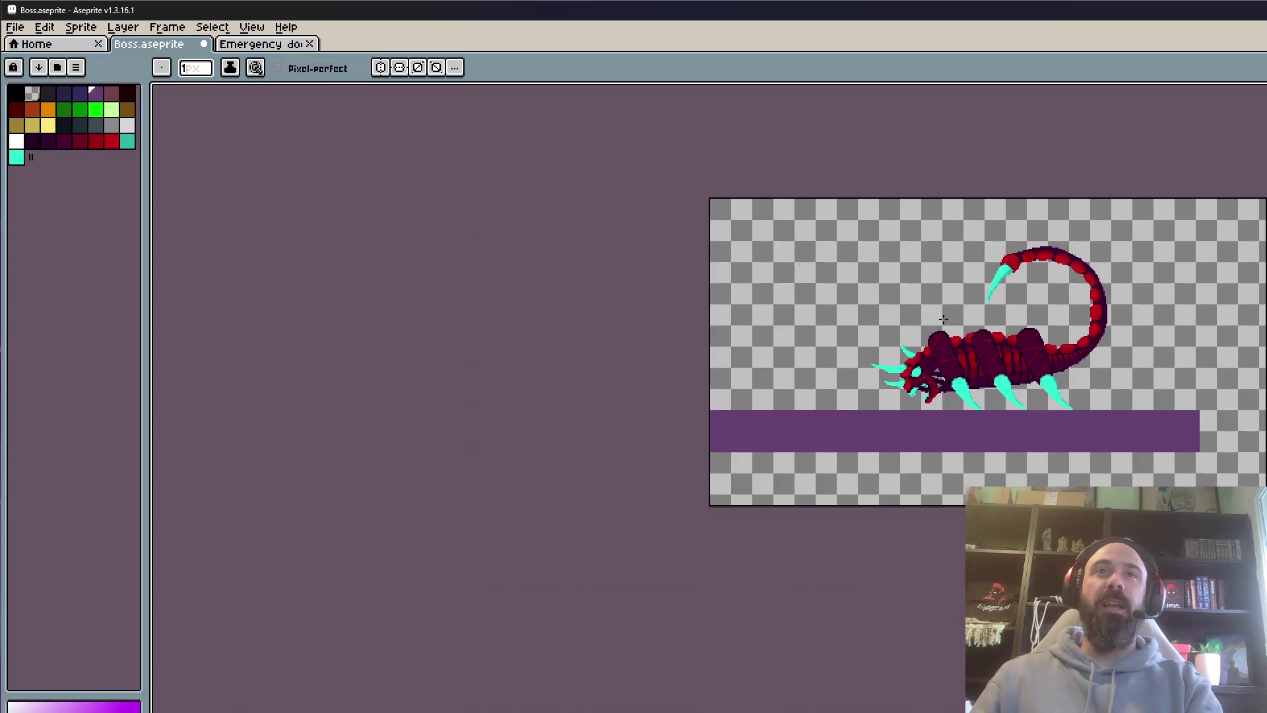
{"action": "scroll", "coordinate": [932, 332], "scroll_direction": "up", "scroll_amount": 3}
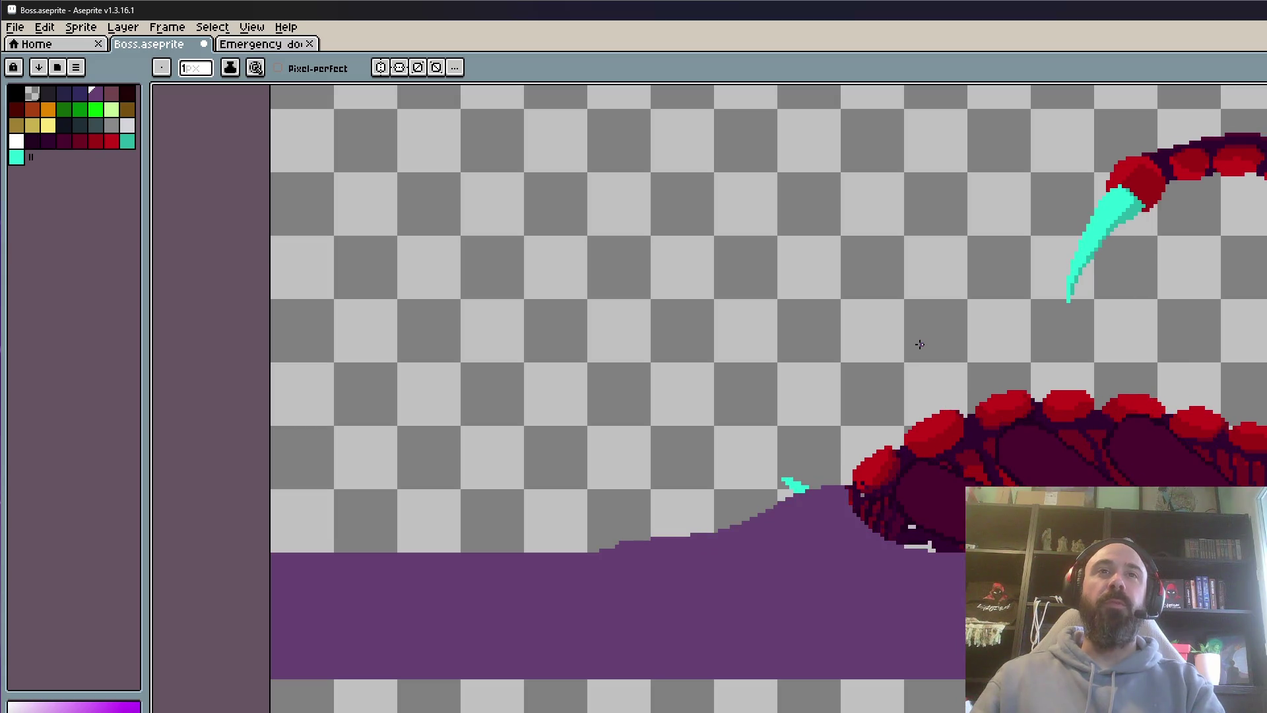
Pencil purple pixels into the gap beside the scorpion's head, then return to Emergency door
{"action": "scroll", "coordinate": [858, 457], "scroll_direction": "up", "scroll_amount": 3}
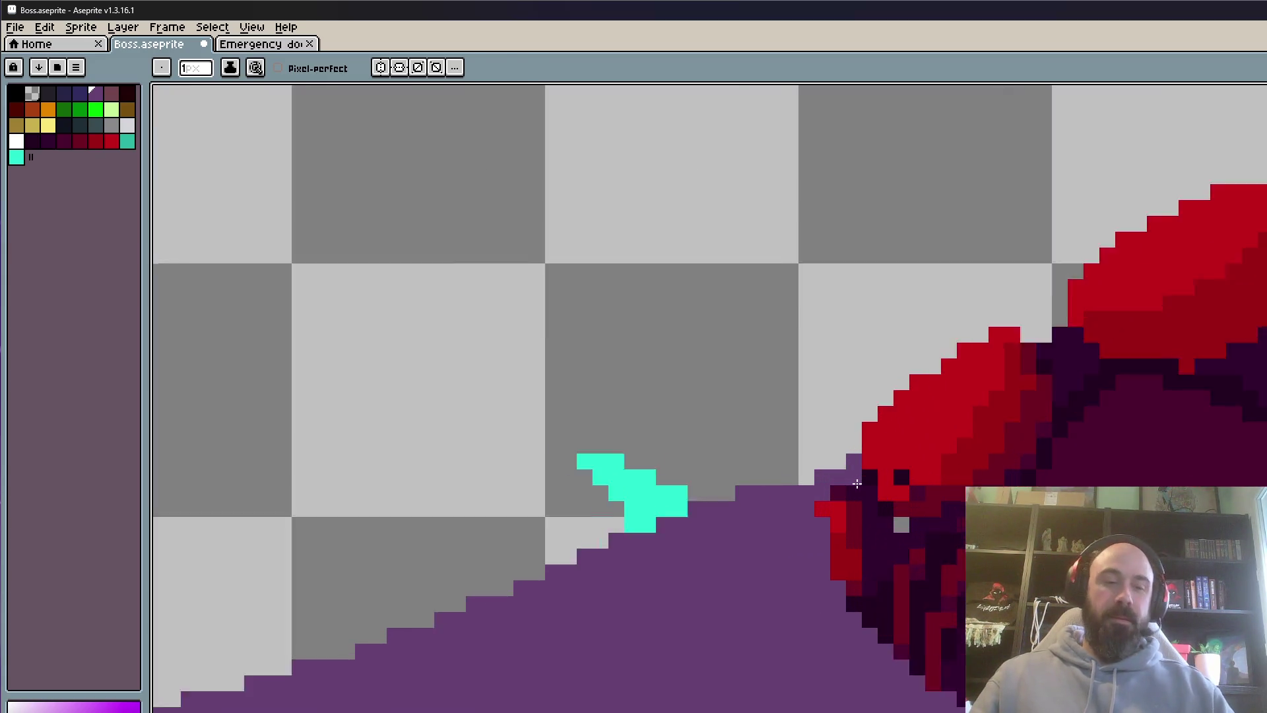
{"action": "scroll", "coordinate": [858, 457], "scroll_direction": "down", "scroll_amount": 3}
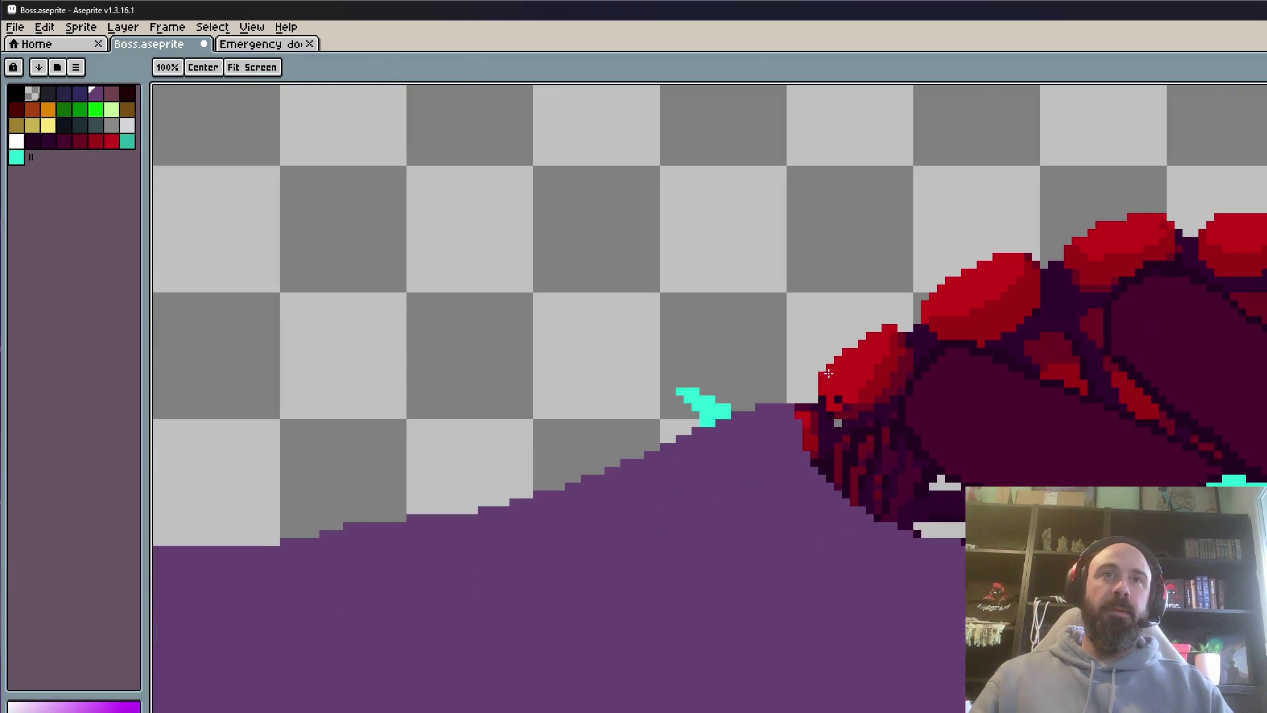
{"action": "scroll", "coordinate": [806, 389], "scroll_direction": "up", "scroll_amount": 4}
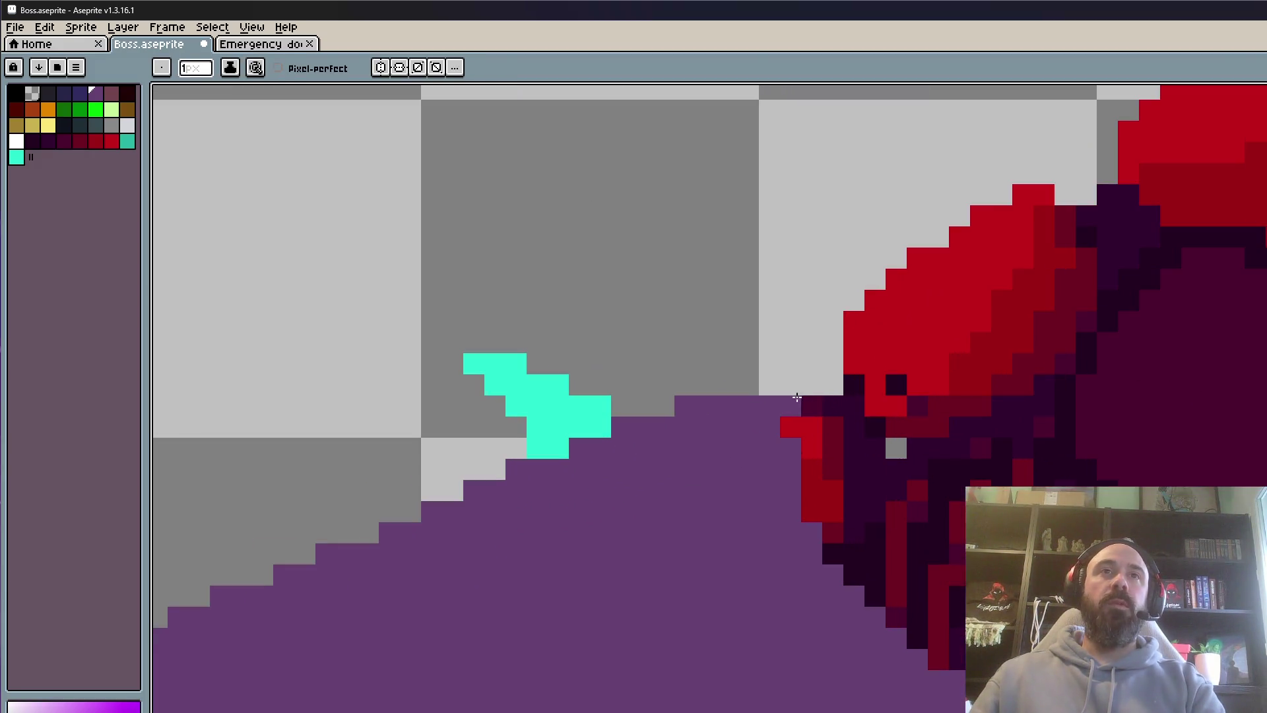
{"action": "mouse_move", "coordinate": [806, 388]}
{"action": "left_mouse_down"}
{"action": "mouse_move", "coordinate": [769, 385]}
{"action": "mouse_move", "coordinate": [781, 402]}
{"action": "left_mouse_up"}
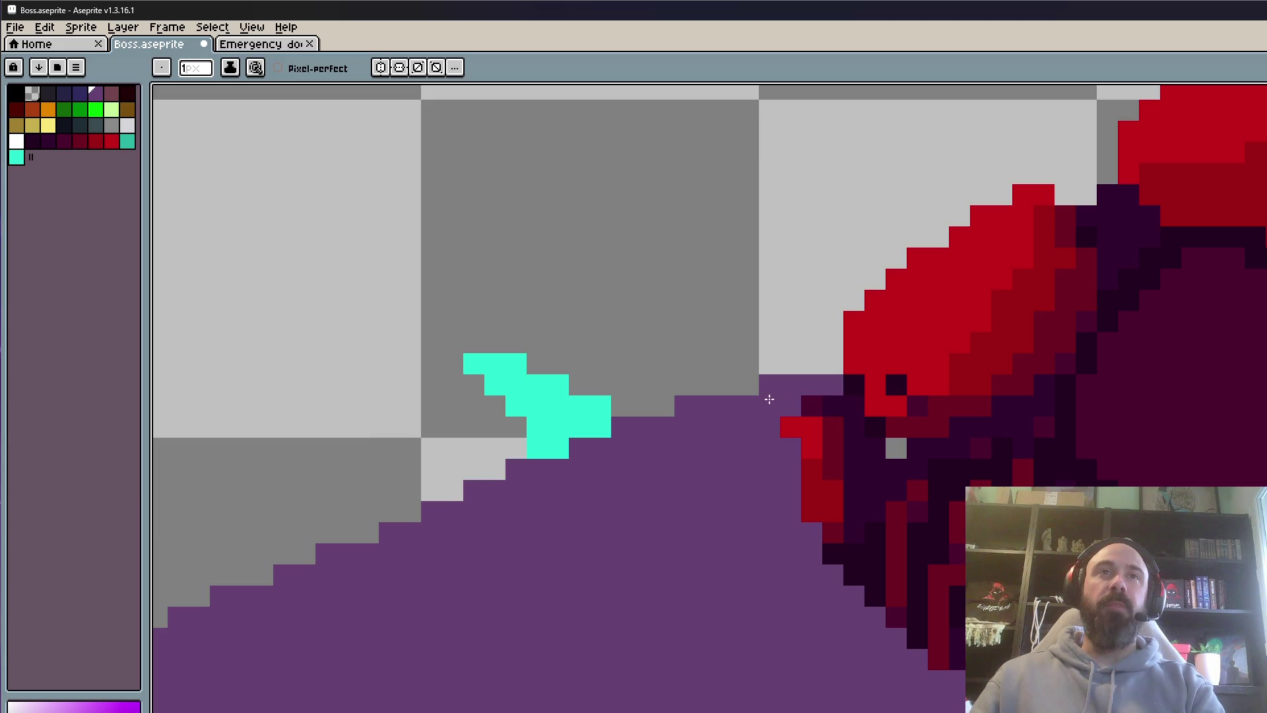
{"action": "scroll", "coordinate": [769, 399], "scroll_direction": "down", "scroll_amount": 3}
{"action": "scroll", "coordinate": [773, 410], "scroll_direction": "up", "scroll_amount": 3}
{"action": "scroll", "coordinate": [885, 394], "scroll_direction": "down", "scroll_amount": 5}
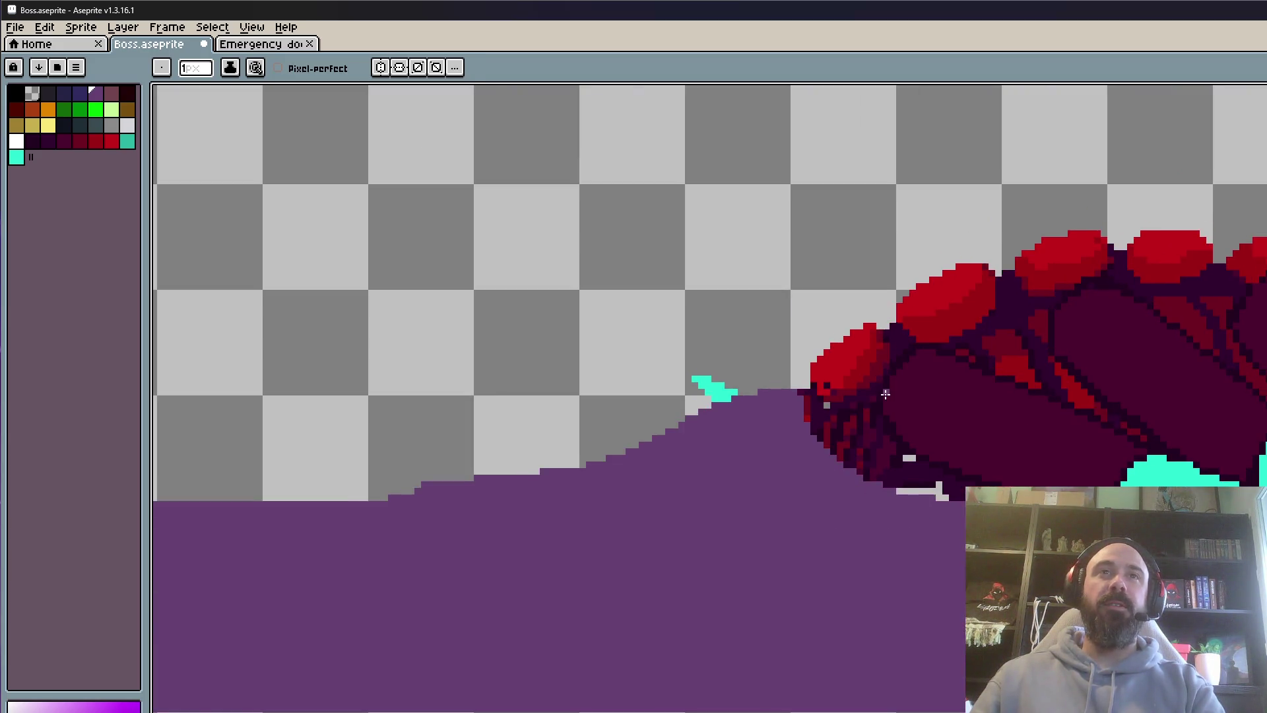
{"action": "scroll", "coordinate": [885, 395], "scroll_direction": "down", "scroll_amount": 4}
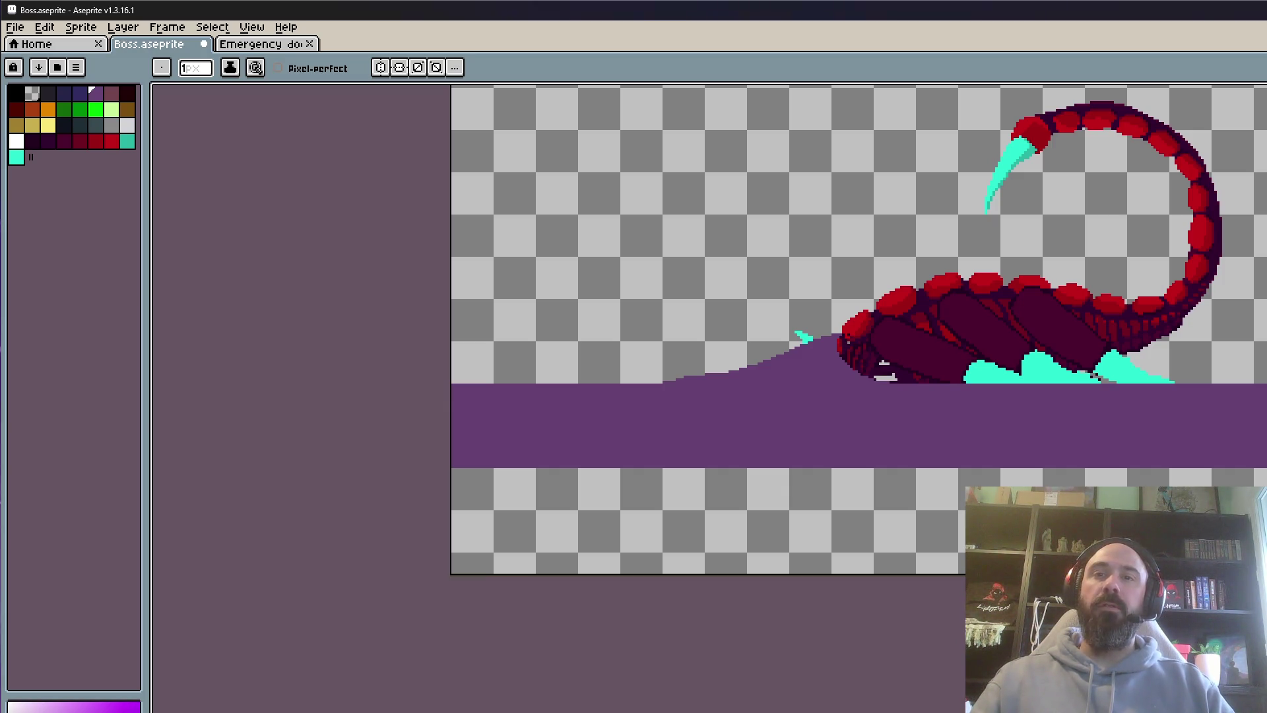
{"action": "left_click", "coordinate": [274, 45]}
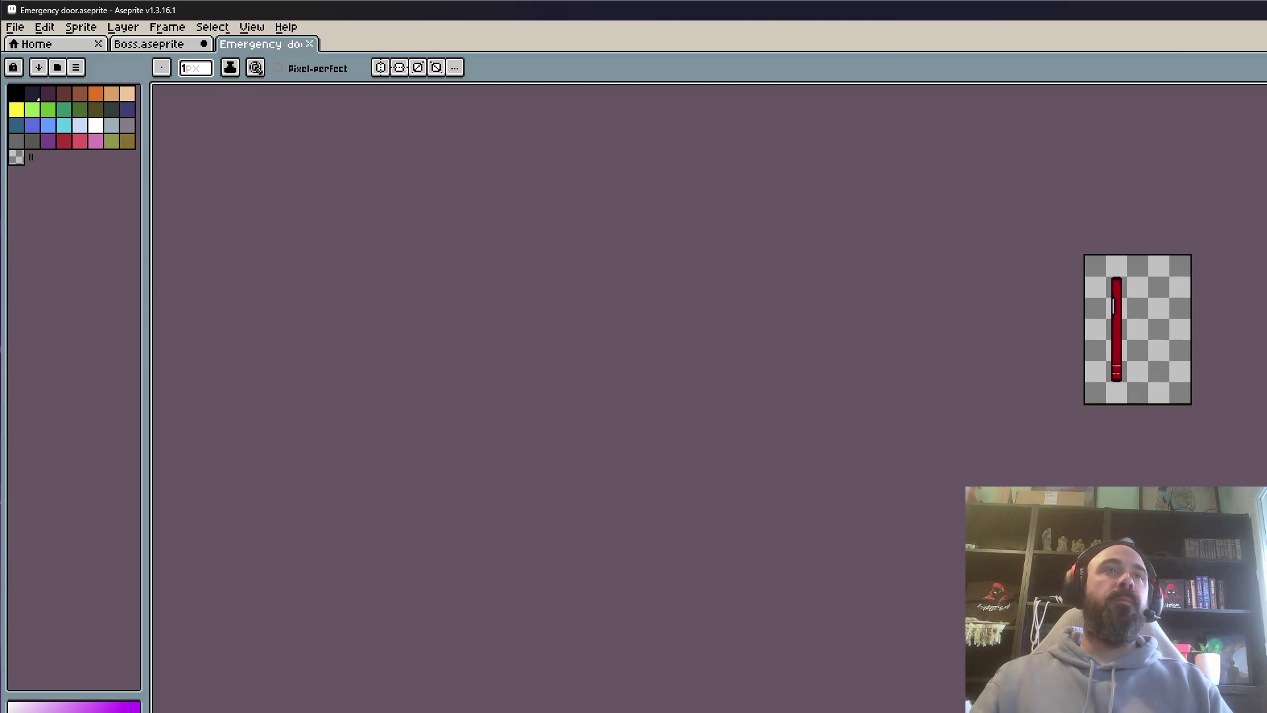
Play the door's opening animation, compare its edge-on and full frames, then return to Boss
{"action": "key", "text": "Return"}
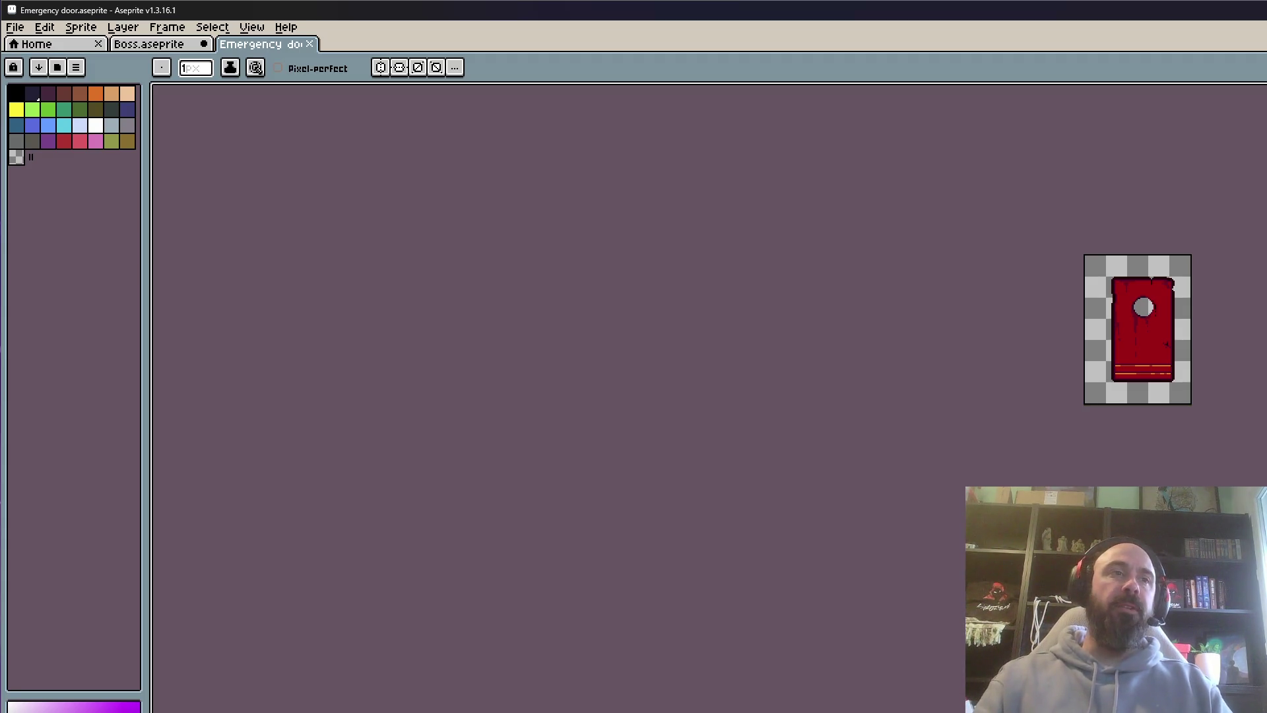
{"action": "key", "text": "Right"}
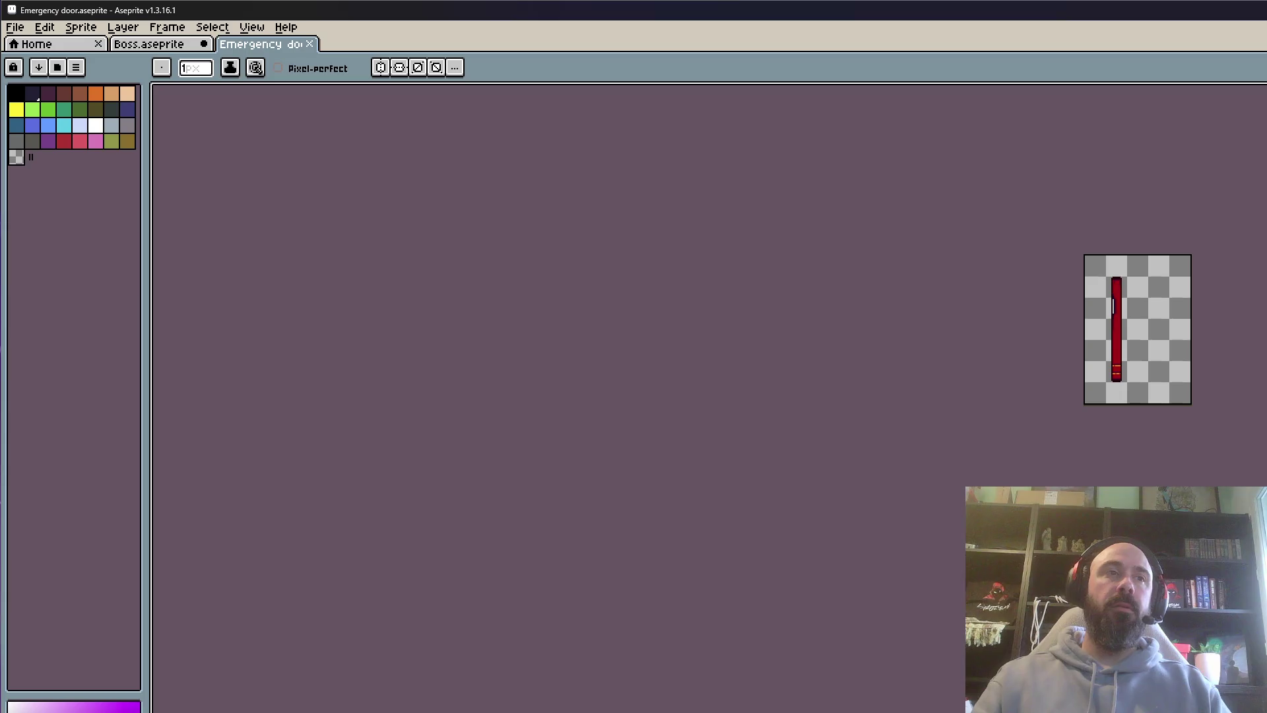
{"action": "key", "text": "Left"}
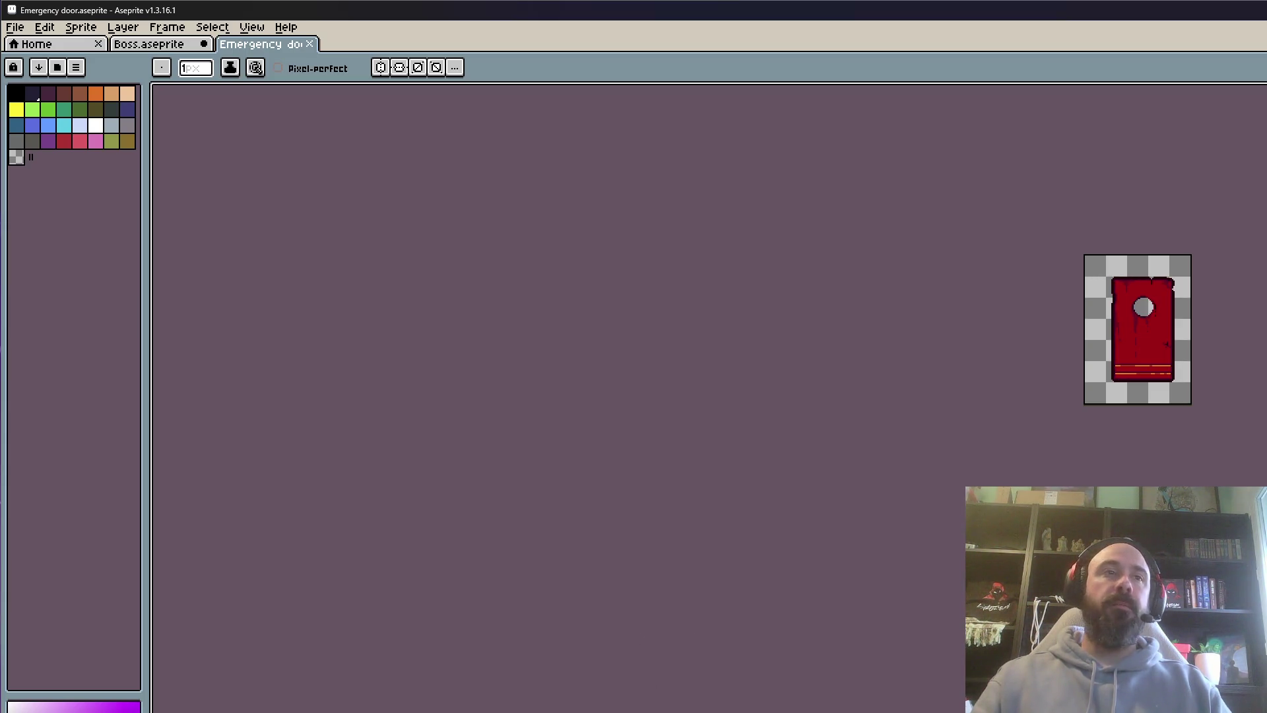
{"action": "key", "text": "Return"}
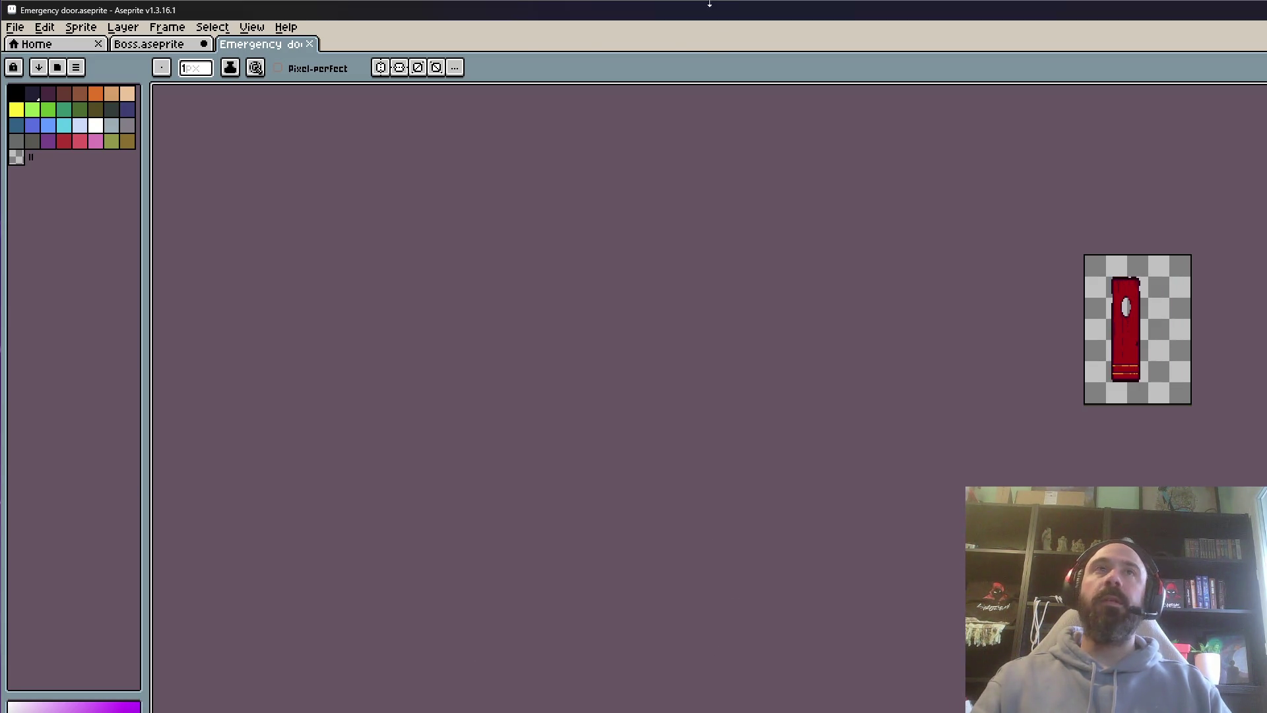
{"action": "left_click", "coordinate": [169, 47]}
Zoom in and out on the scorpion's head to inspect the slope
{"action": "scroll", "coordinate": [750, 346], "scroll_direction": "up", "scroll_amount": 2}
{"action": "scroll", "coordinate": [806, 306], "scroll_direction": "down", "scroll_amount": 1}
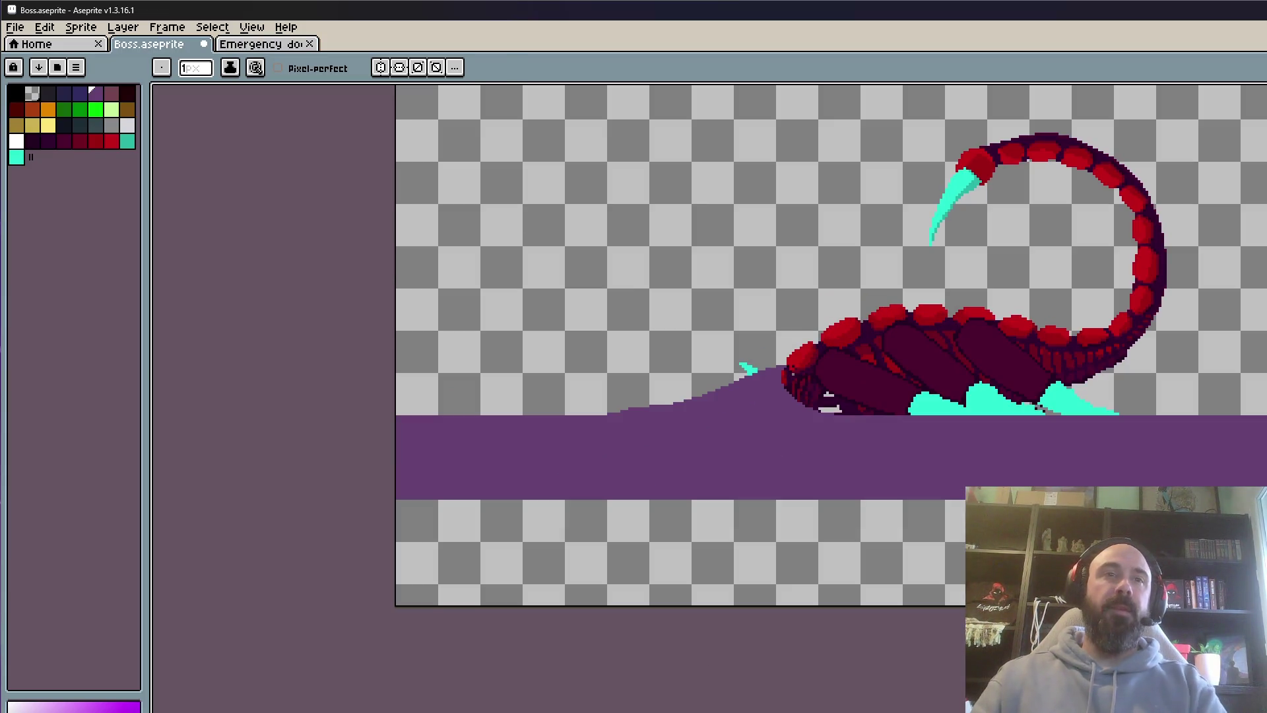
{"action": "scroll", "coordinate": [814, 436], "scroll_direction": "up", "scroll_amount": 1}
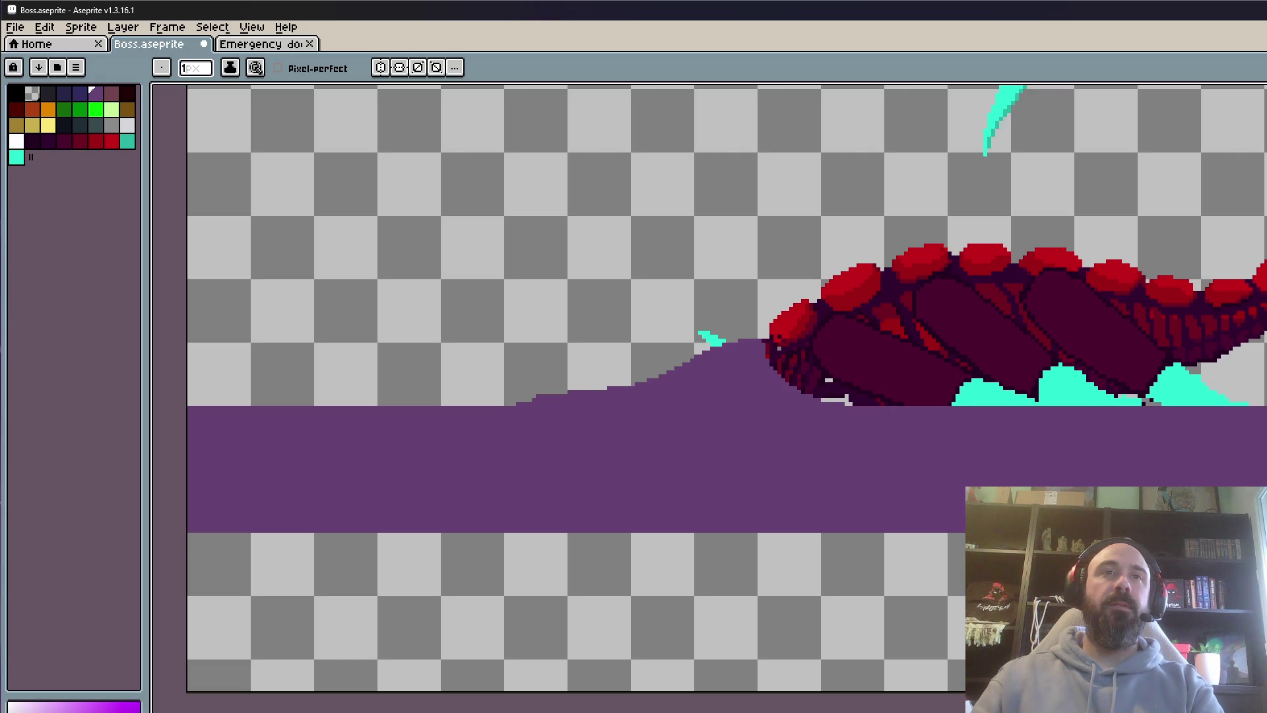
{"action": "scroll", "coordinate": [897, 425], "scroll_direction": "down", "scroll_amount": 1}
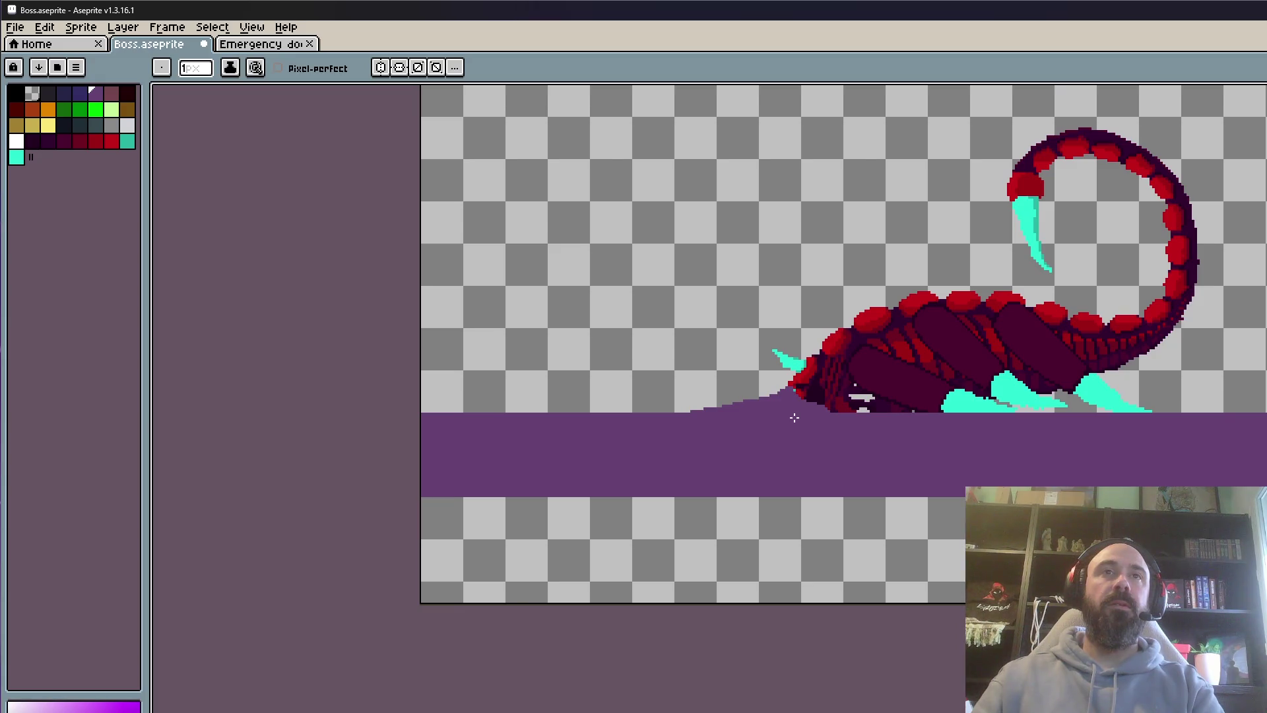
{"action": "scroll", "coordinate": [794, 417], "scroll_direction": "up", "scroll_amount": 1}
Stamp purple dots on the slope left of the scorpion's head
{"action": "key", "text": "i"}
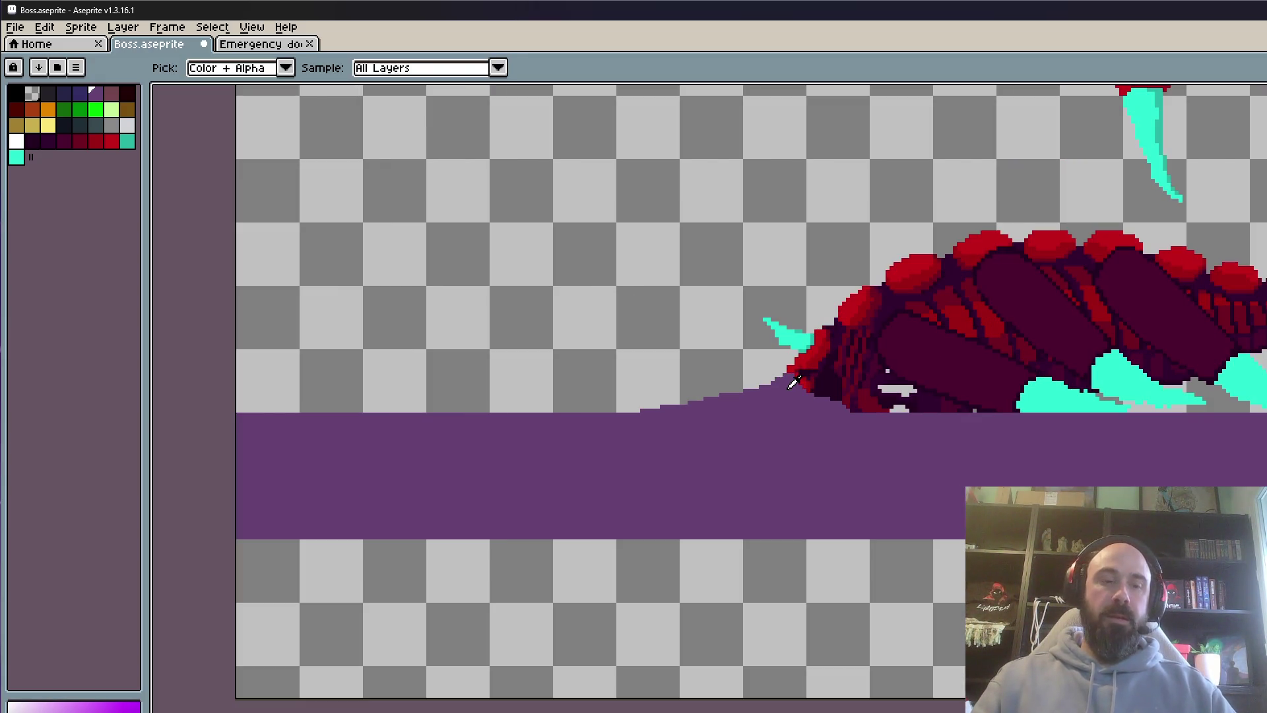
{"action": "key", "text": "b"}
{"action": "scroll", "coordinate": [757, 331], "scroll_direction": "up", "scroll_amount": 1}
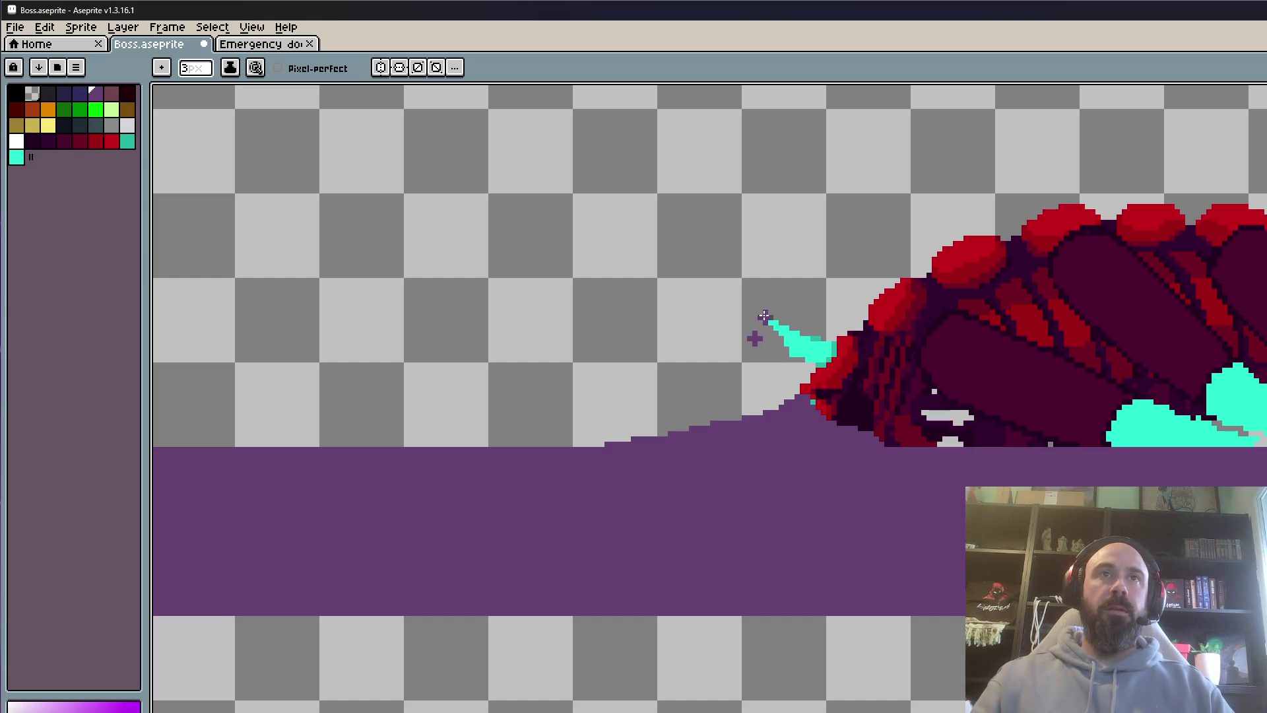
{"action": "key", "text": "ctrl+z"}
{"action": "left_click", "coordinate": [702, 370]}
{"action": "left_click", "coordinate": [850, 355]}
{"action": "left_click", "coordinate": [902, 375]}
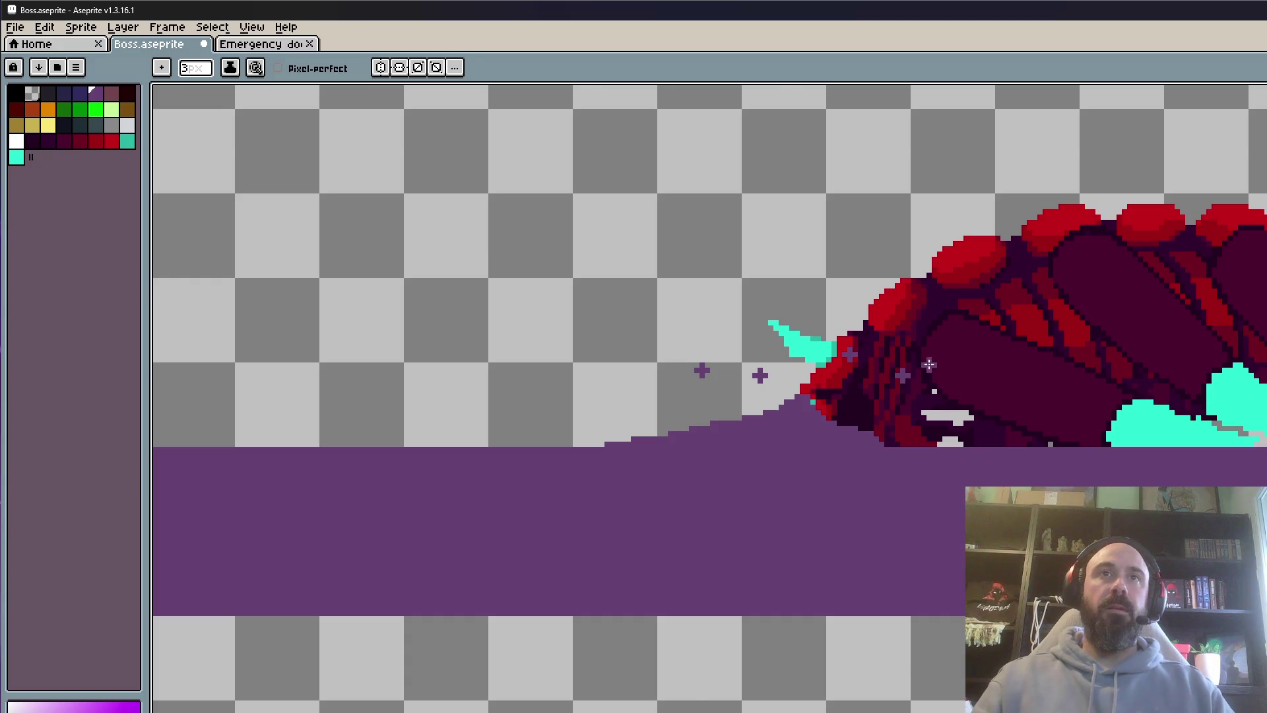
Try a purple dot beside the cyan horn, then undo it
{"action": "scroll", "coordinate": [925, 366], "scroll_direction": "up", "scroll_amount": 1}
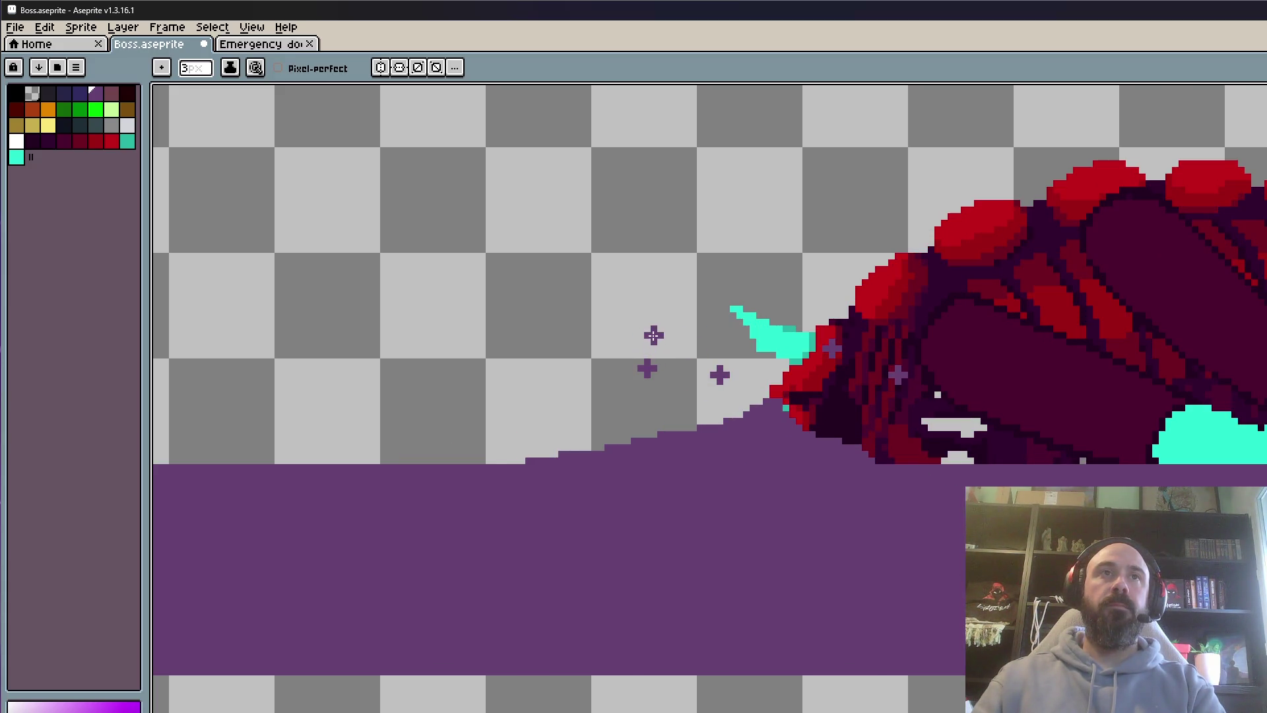
{"action": "scroll", "coordinate": [668, 342], "scroll_direction": "down", "scroll_amount": 3}
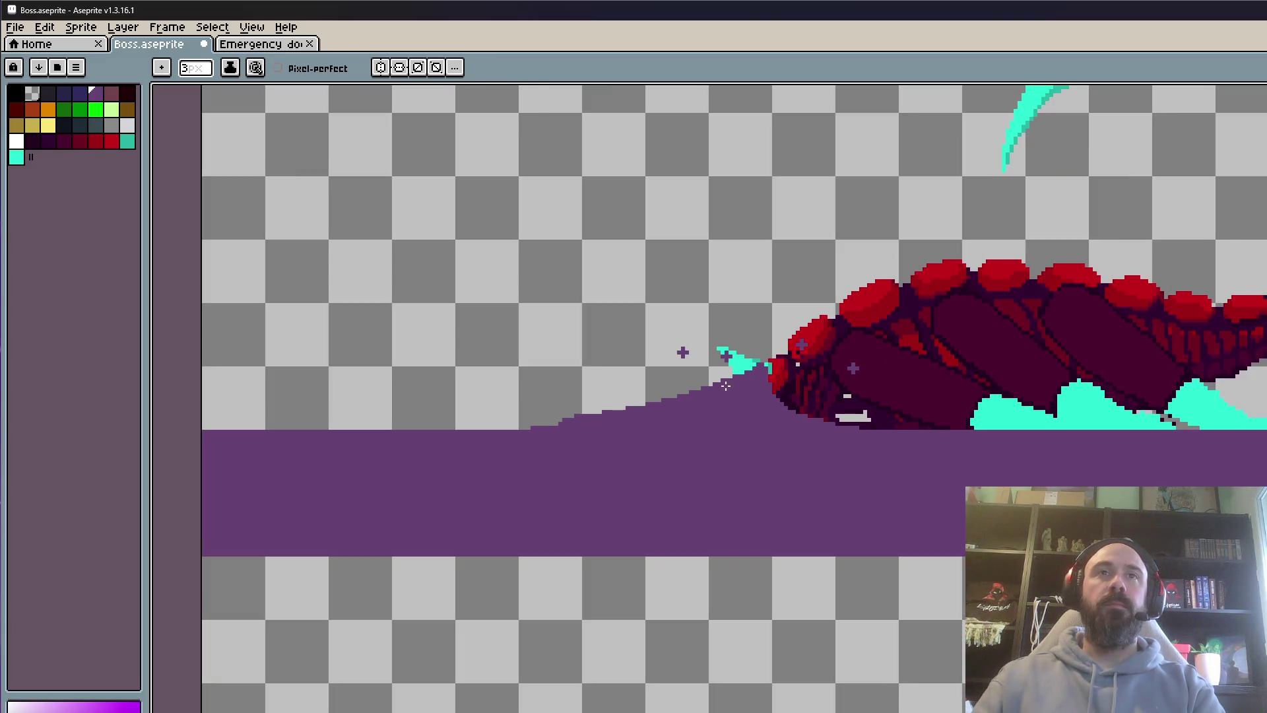
{"action": "scroll", "coordinate": [829, 348], "scroll_direction": "up", "scroll_amount": 2}
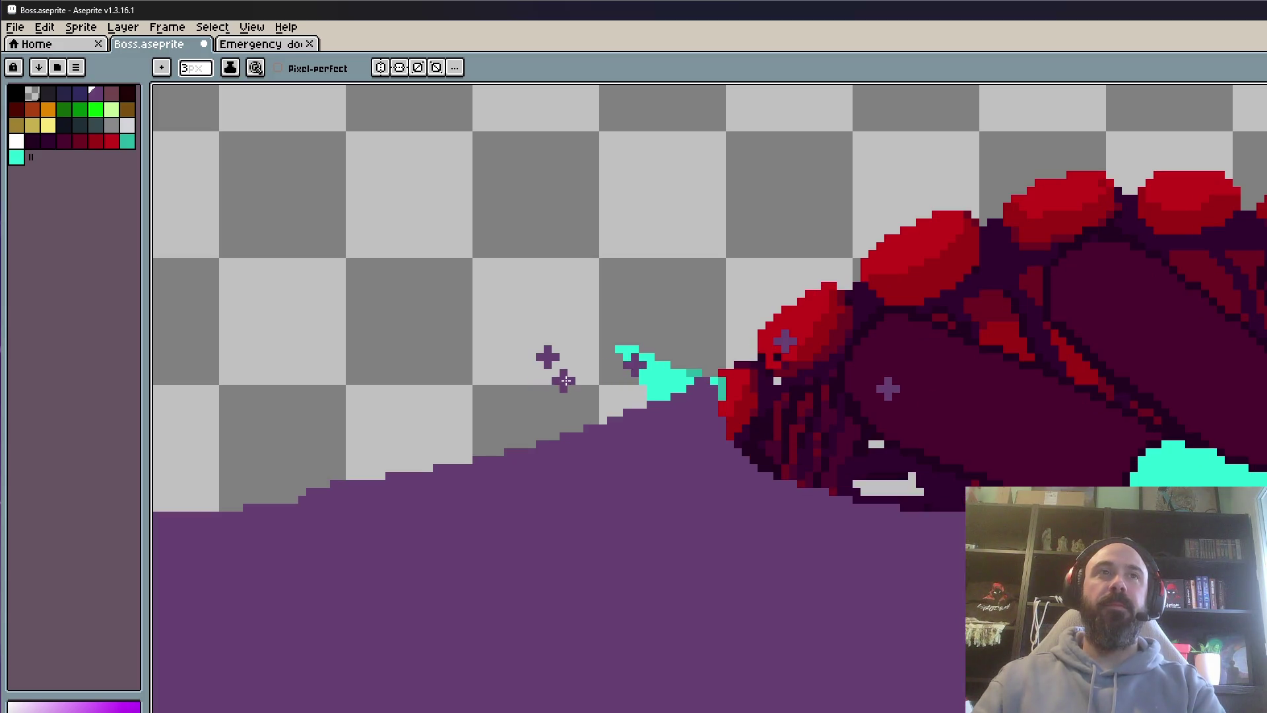
{"action": "left_click", "coordinate": [571, 373]}
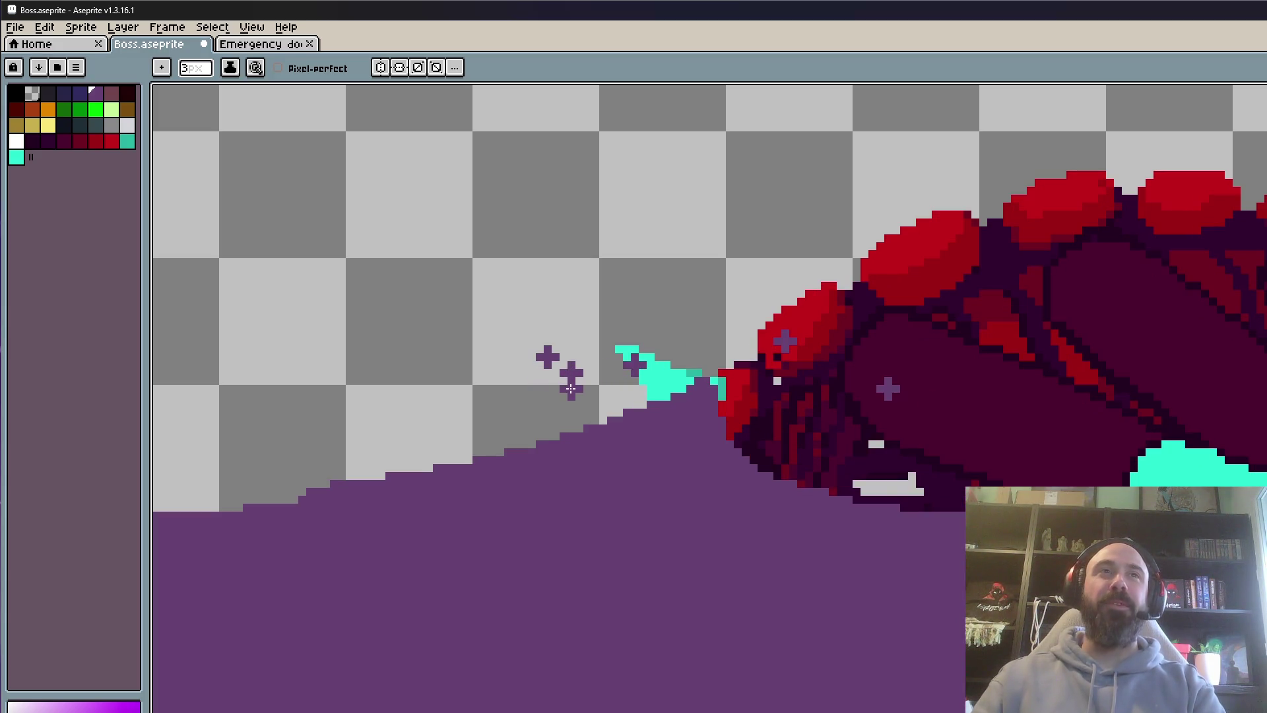
{"action": "key", "text": "ctrl+z"}
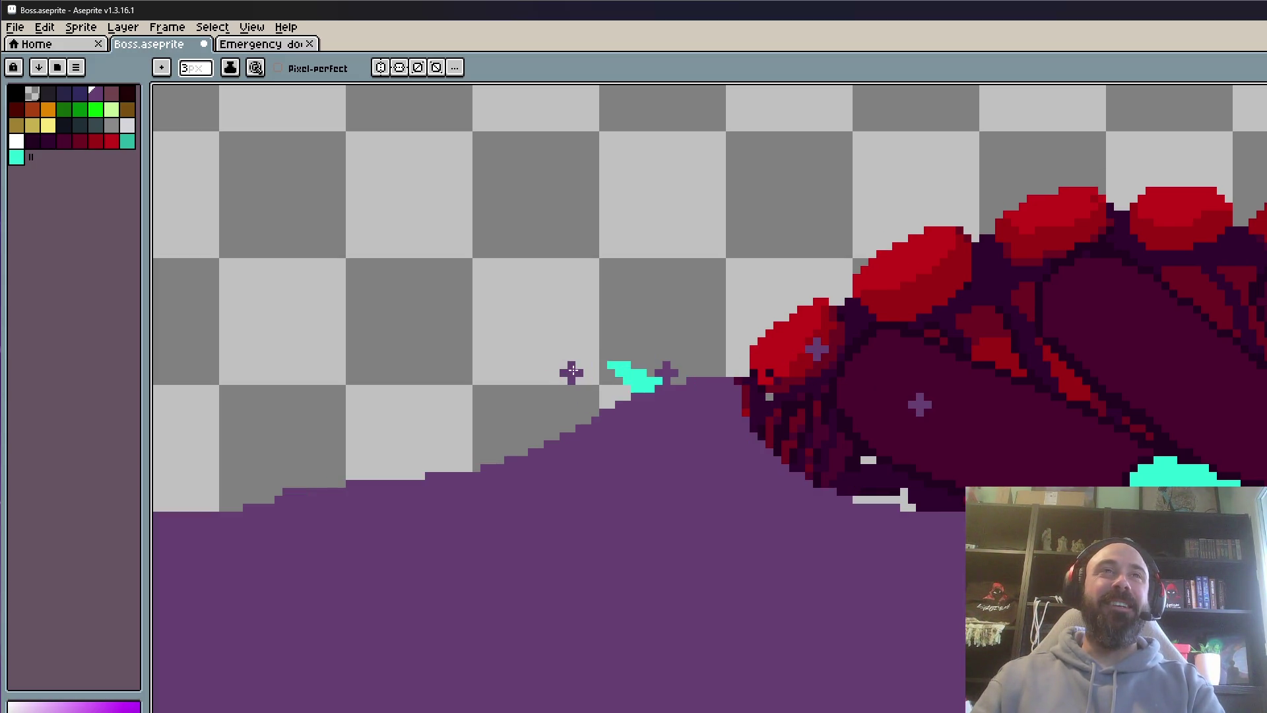
Redraw the purple slope edge below the horn with a single pencil stroke
{"action": "scroll", "coordinate": [573, 371], "scroll_direction": "down", "scroll_amount": 1}
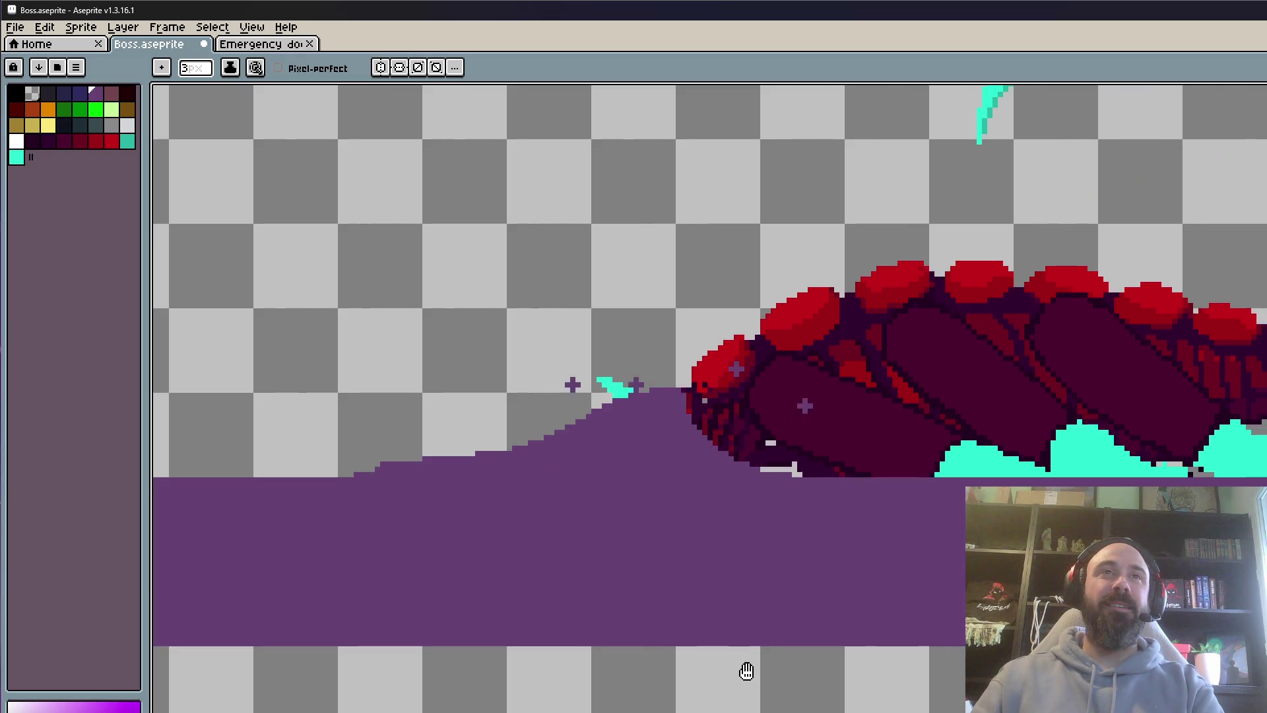
{"action": "scroll", "coordinate": [663, 401], "scroll_direction": "down", "scroll_amount": 1}
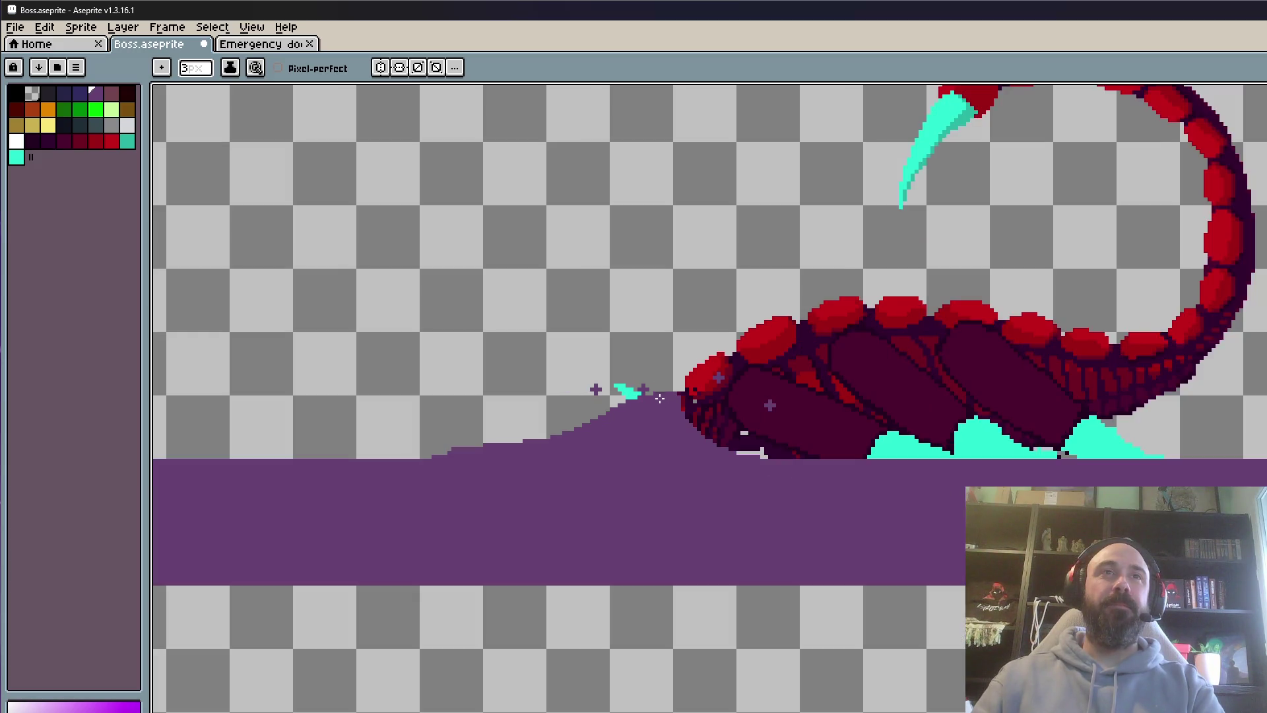
{"action": "scroll", "coordinate": [662, 401], "scroll_direction": "up", "scroll_amount": 2}
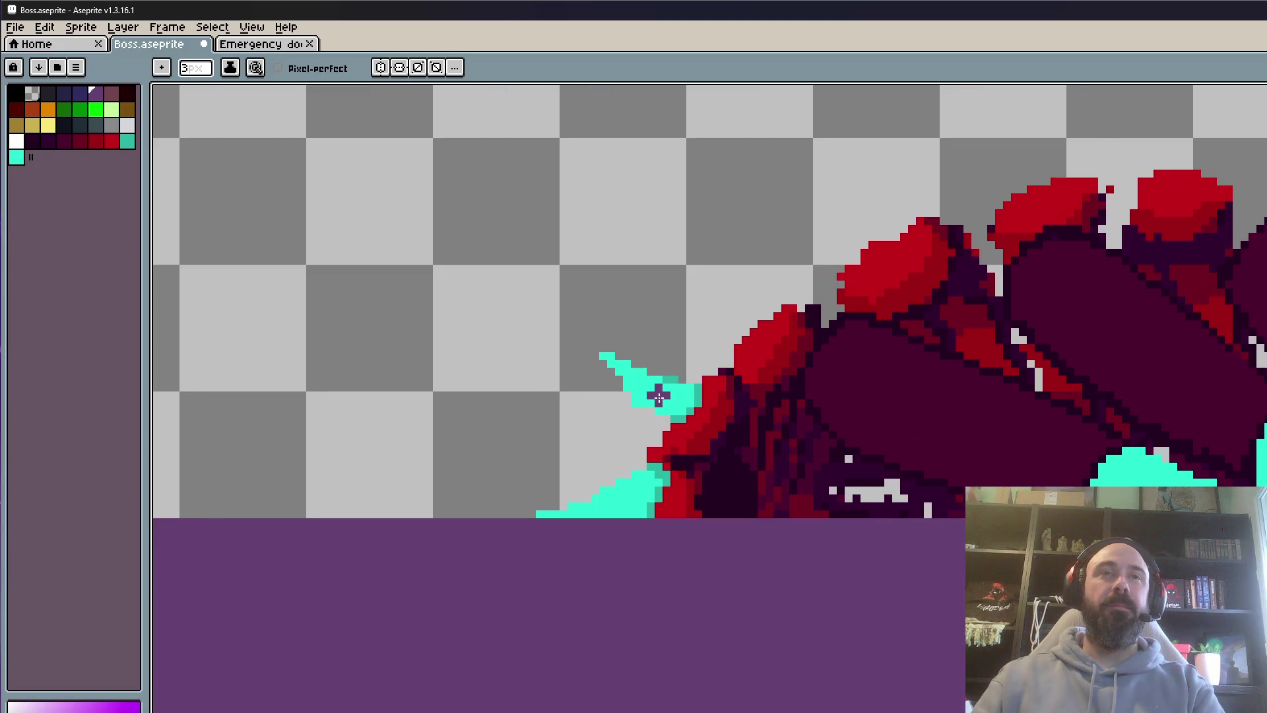
{"action": "scroll", "coordinate": [798, 530], "scroll_direction": "down", "scroll_amount": 3}
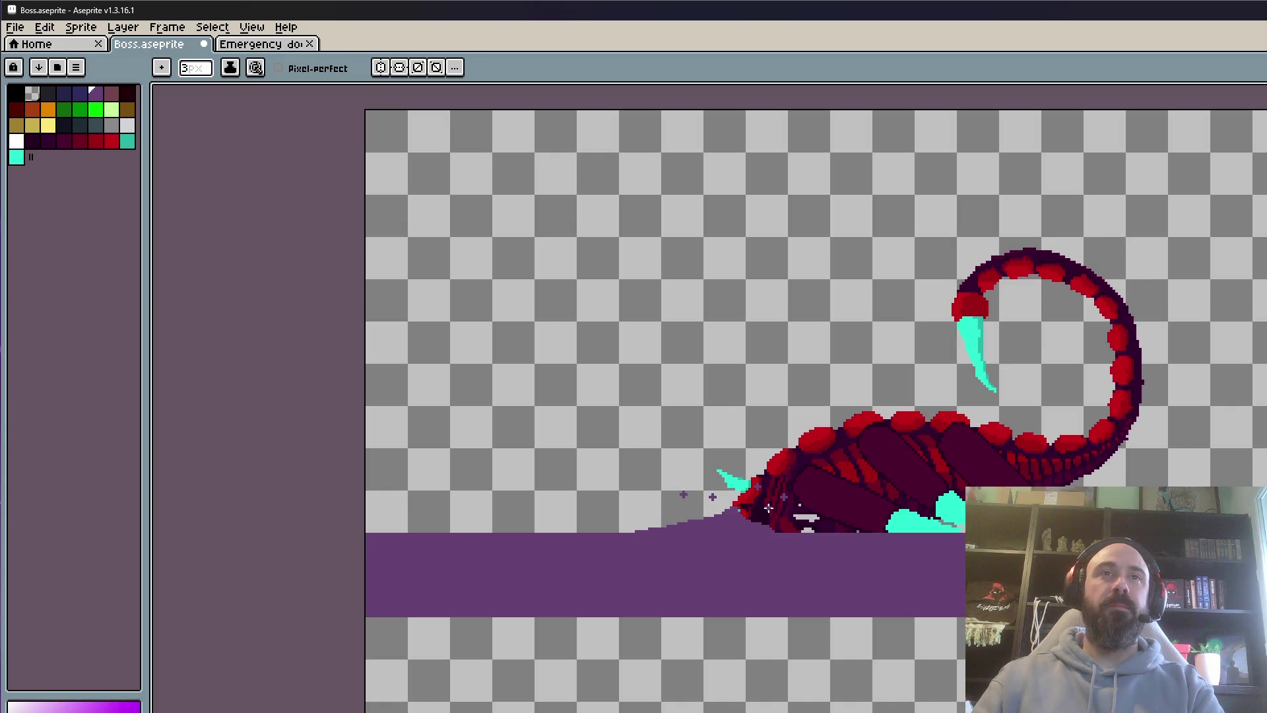
{"action": "scroll", "coordinate": [767, 502], "scroll_direction": "up", "scroll_amount": 2}
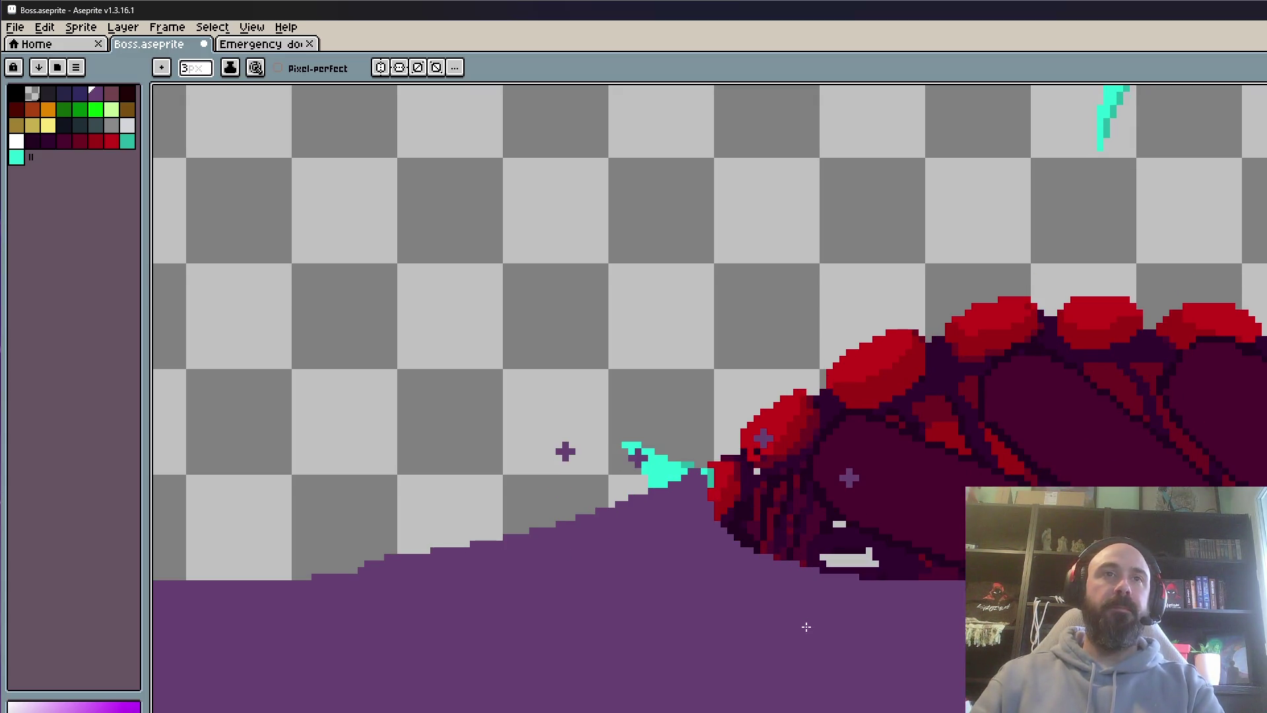
{"action": "key", "text": "v"}
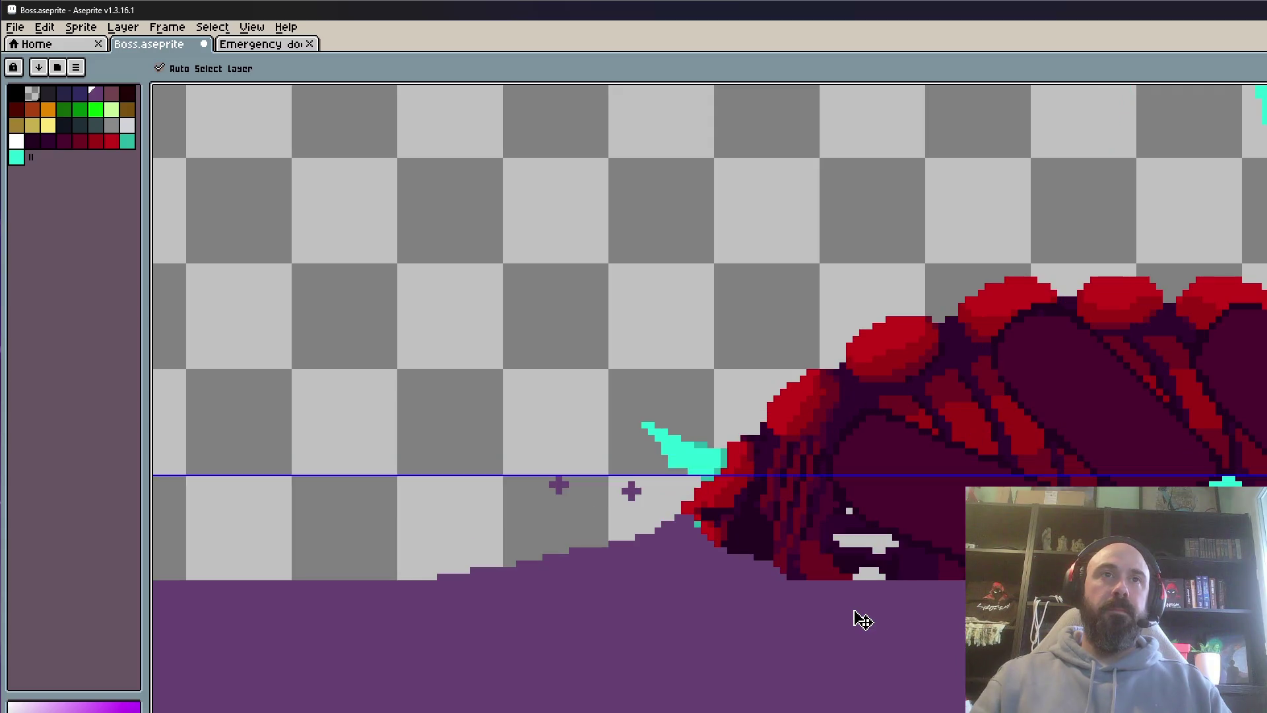
{"action": "key", "text": "b"}
{"action": "scroll", "coordinate": [799, 585], "scroll_direction": "down", "scroll_amount": 2}
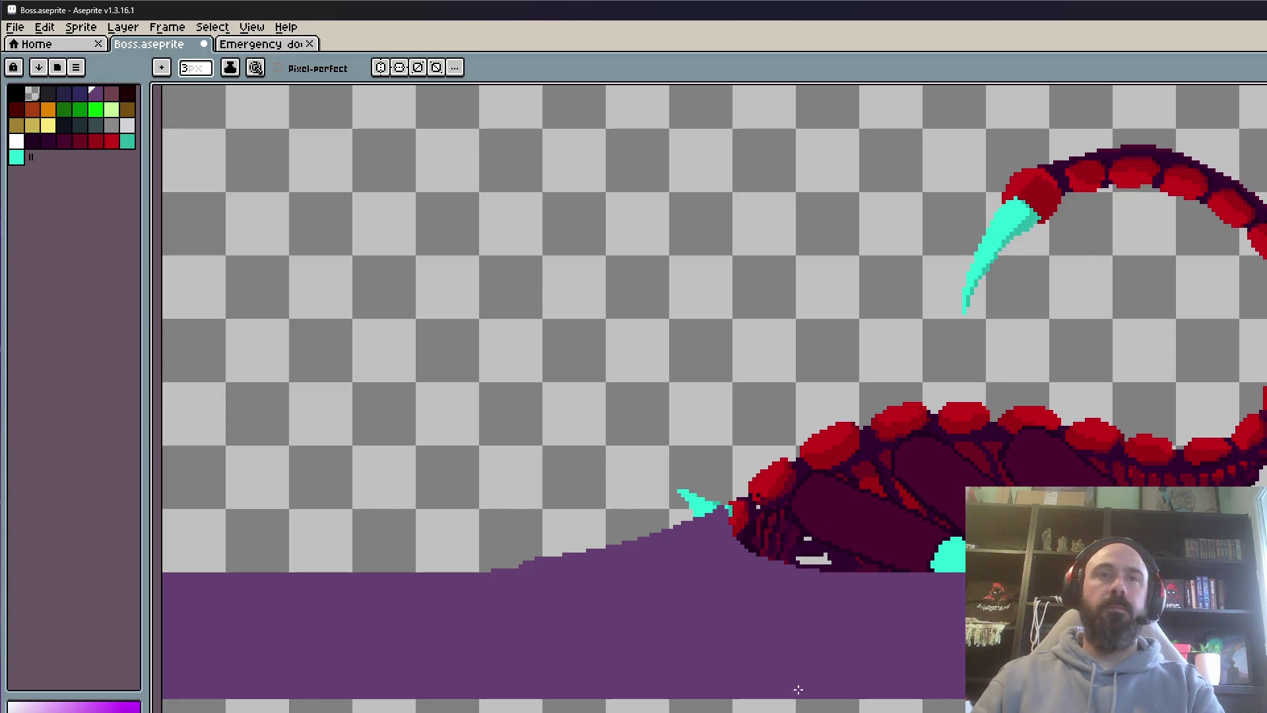
{"action": "scroll", "coordinate": [540, 565], "scroll_direction": "up", "scroll_amount": 1}
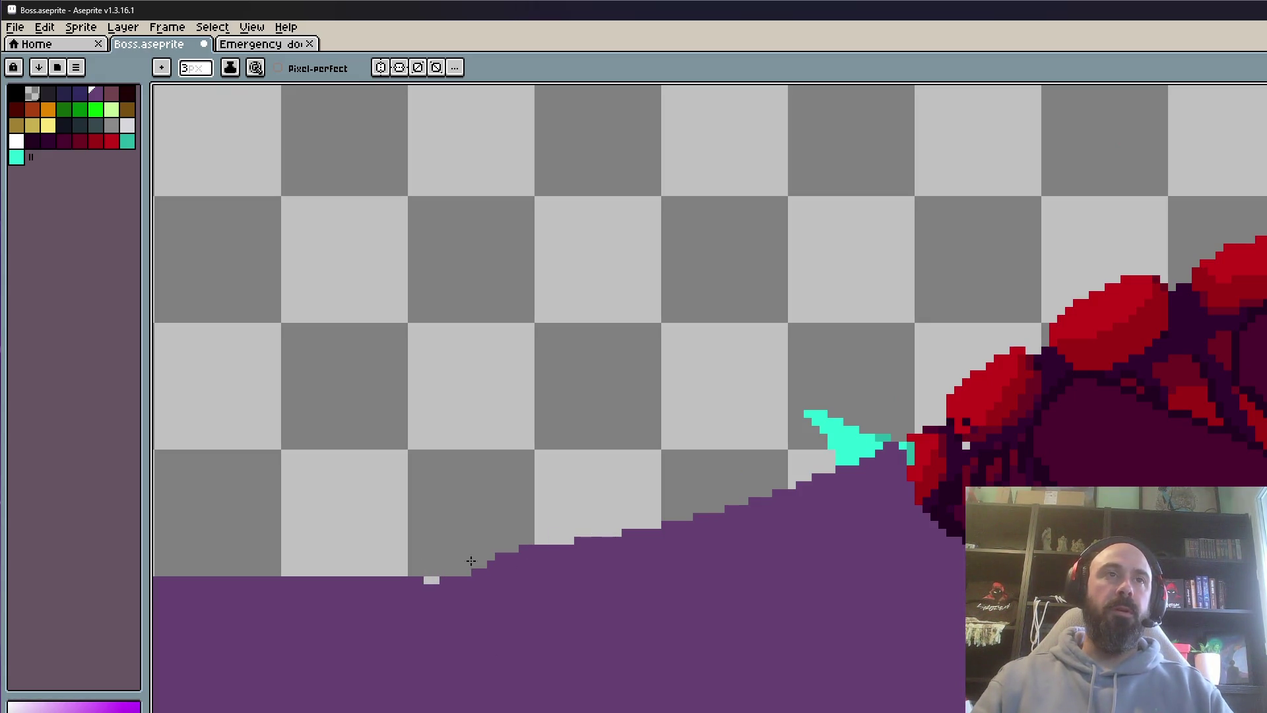
{"action": "mouse_move", "coordinate": [433, 561]}
{"action": "left_mouse_down"}
{"action": "mouse_move", "coordinate": [651, 528]}
{"action": "mouse_move", "coordinate": [864, 446]}
{"action": "mouse_move", "coordinate": [802, 478]}
{"action": "left_mouse_up"}
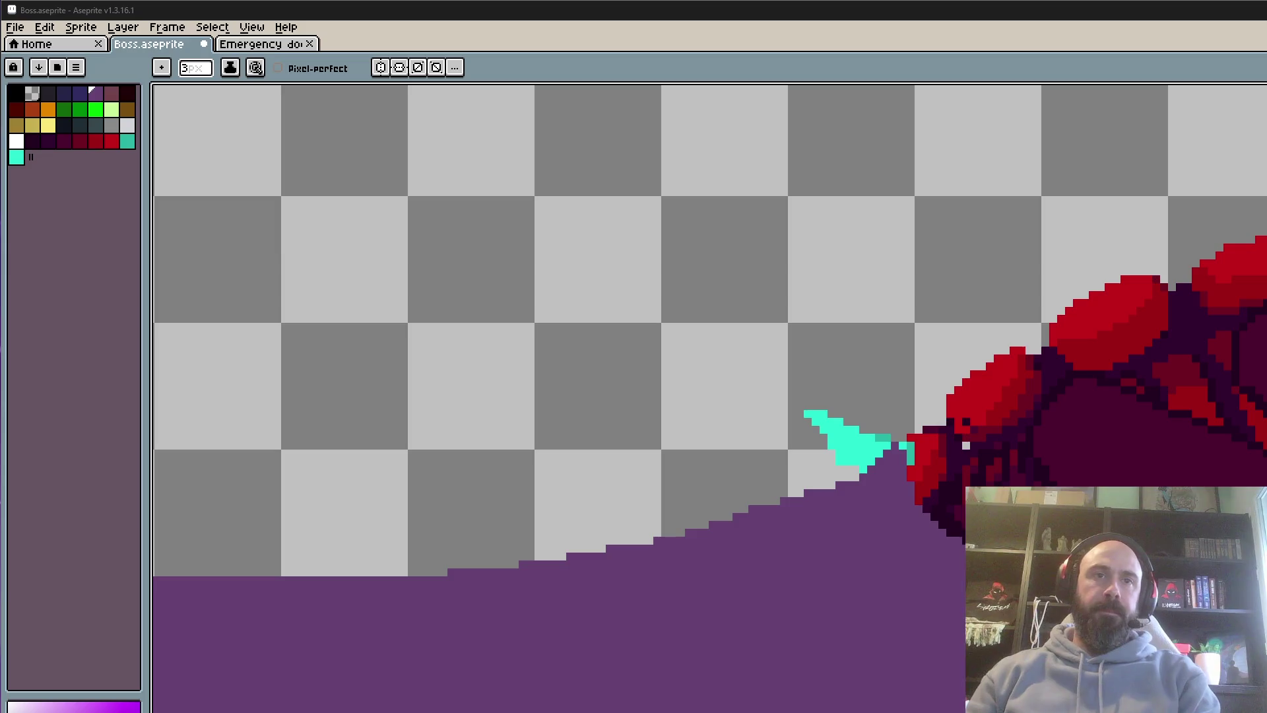
{"action": "scroll", "coordinate": [845, 409], "scroll_direction": "down", "scroll_amount": 5}
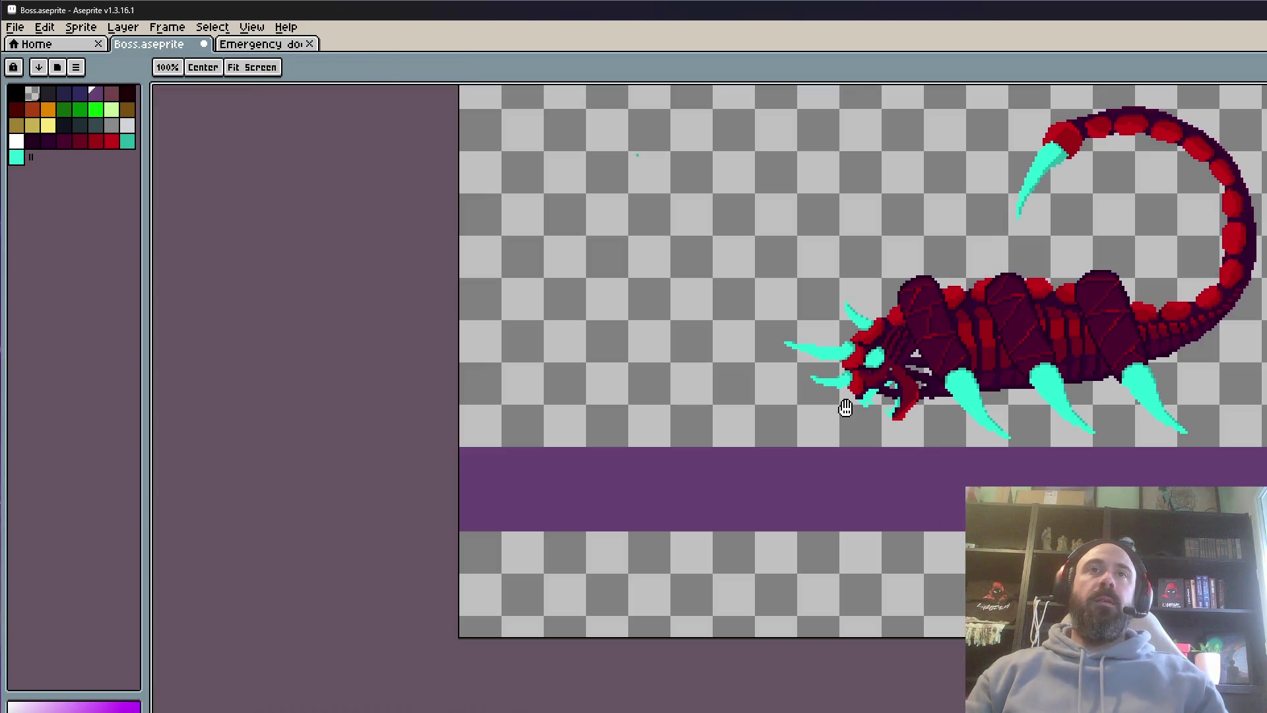
Zoom around and advance two animation frames
{"action": "scroll", "coordinate": [845, 408], "scroll_direction": "up", "scroll_amount": 2}
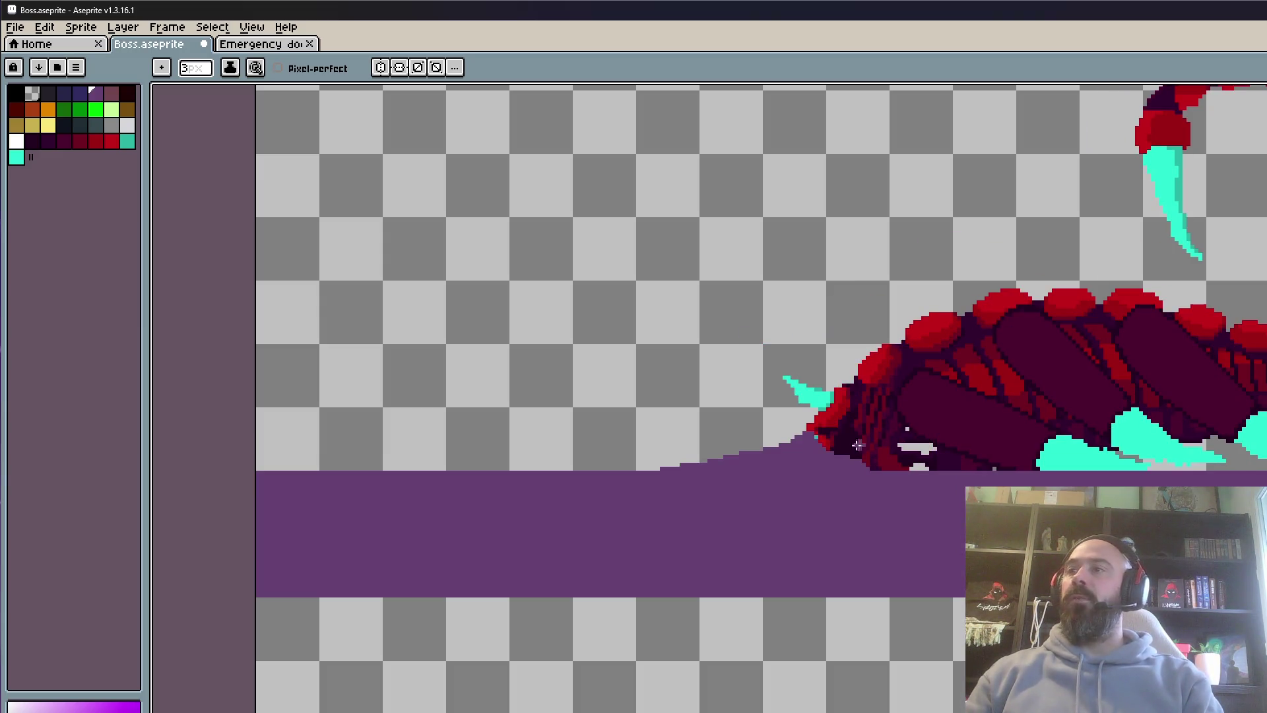
{"action": "scroll", "coordinate": [891, 409], "scroll_direction": "up", "scroll_amount": 1}
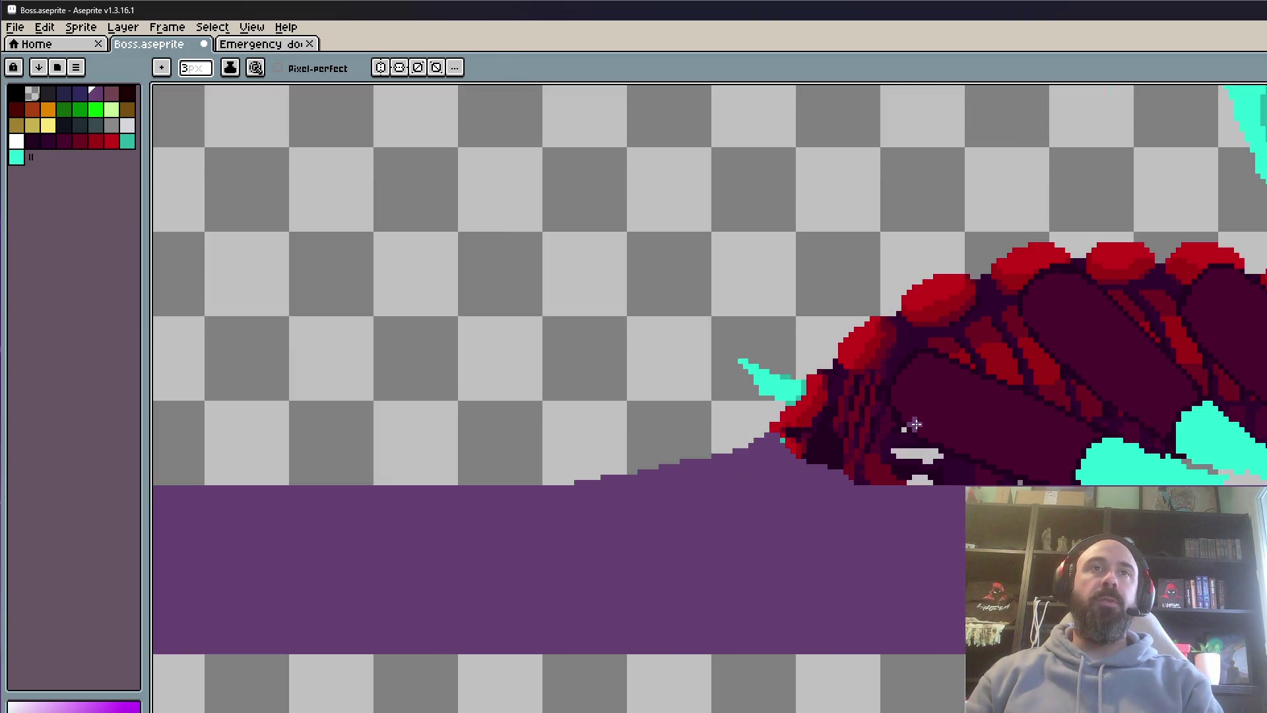
{"action": "scroll", "coordinate": [792, 399], "scroll_direction": "up", "scroll_amount": 2}
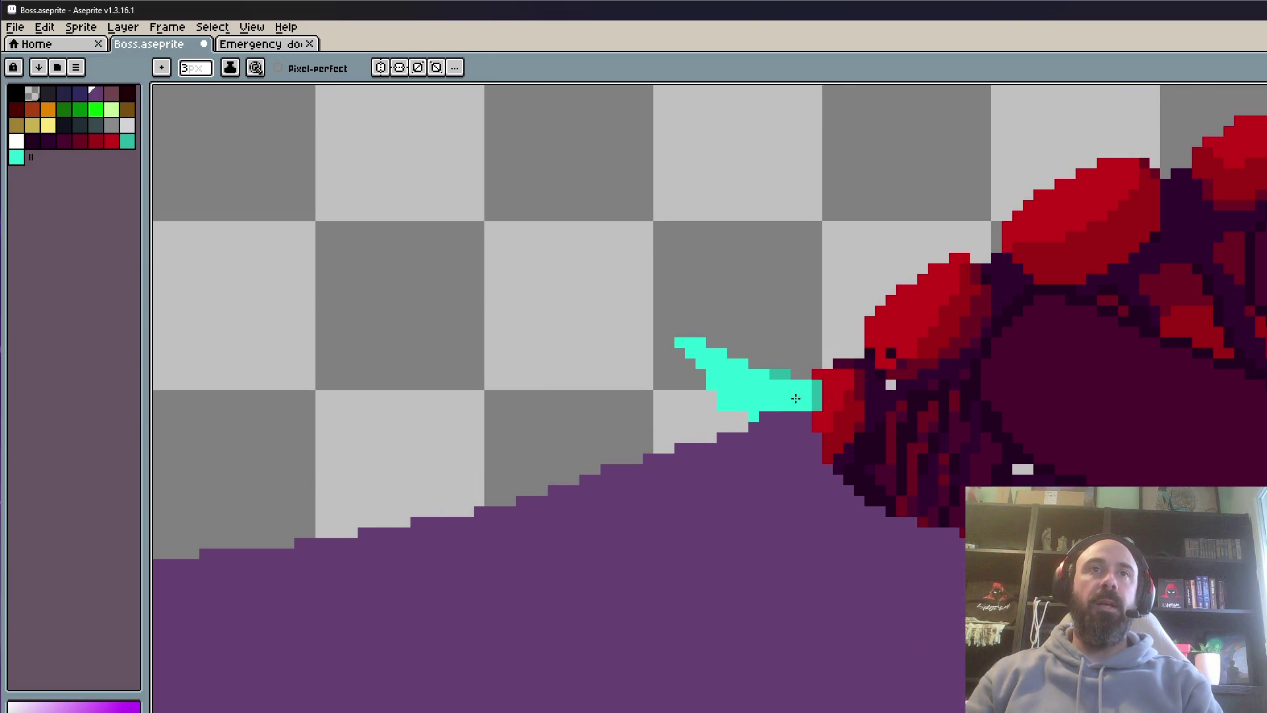
{"action": "scroll", "coordinate": [792, 398], "scroll_direction": "down", "scroll_amount": 3}
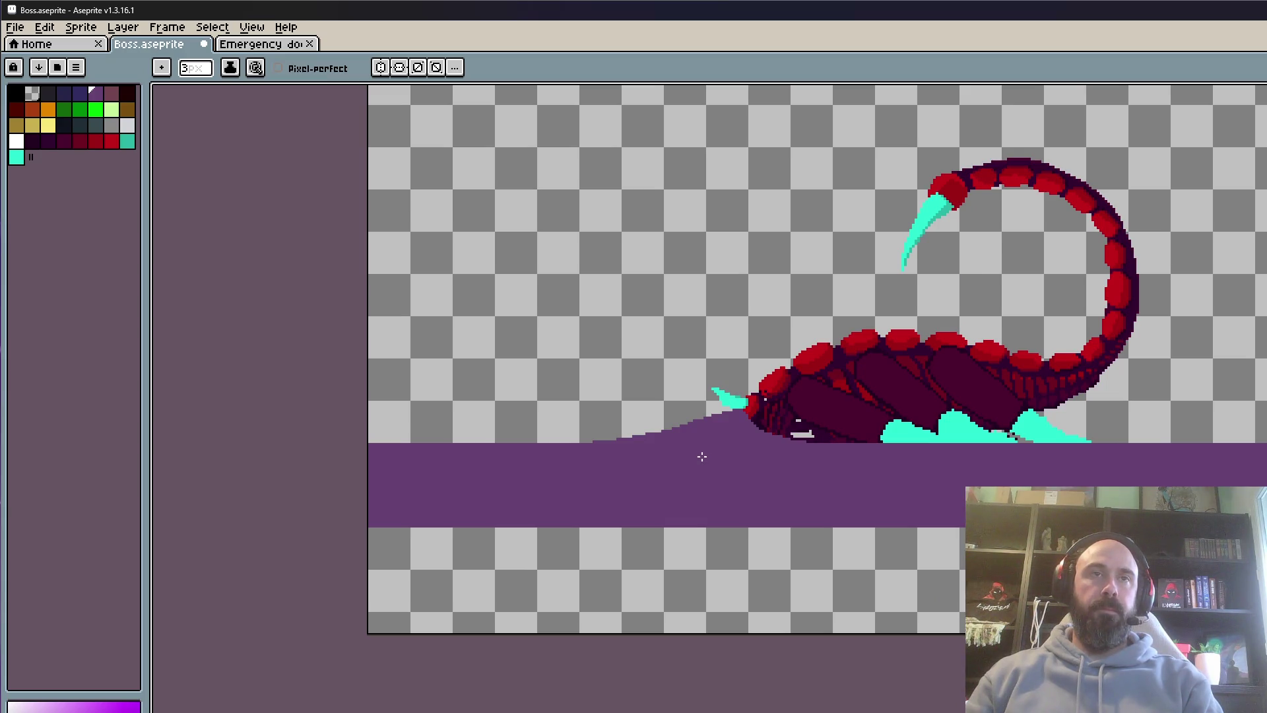
{"action": "key", "text": "Right"}
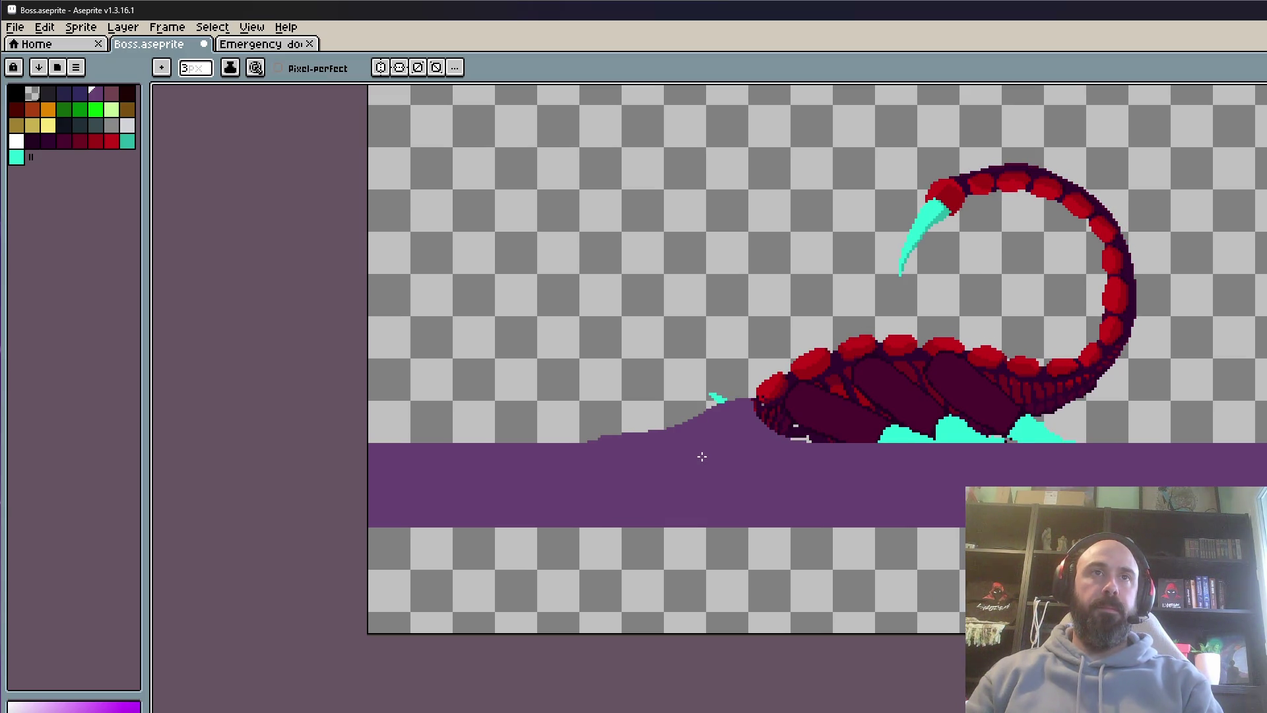
{"action": "key", "text": "Right"}
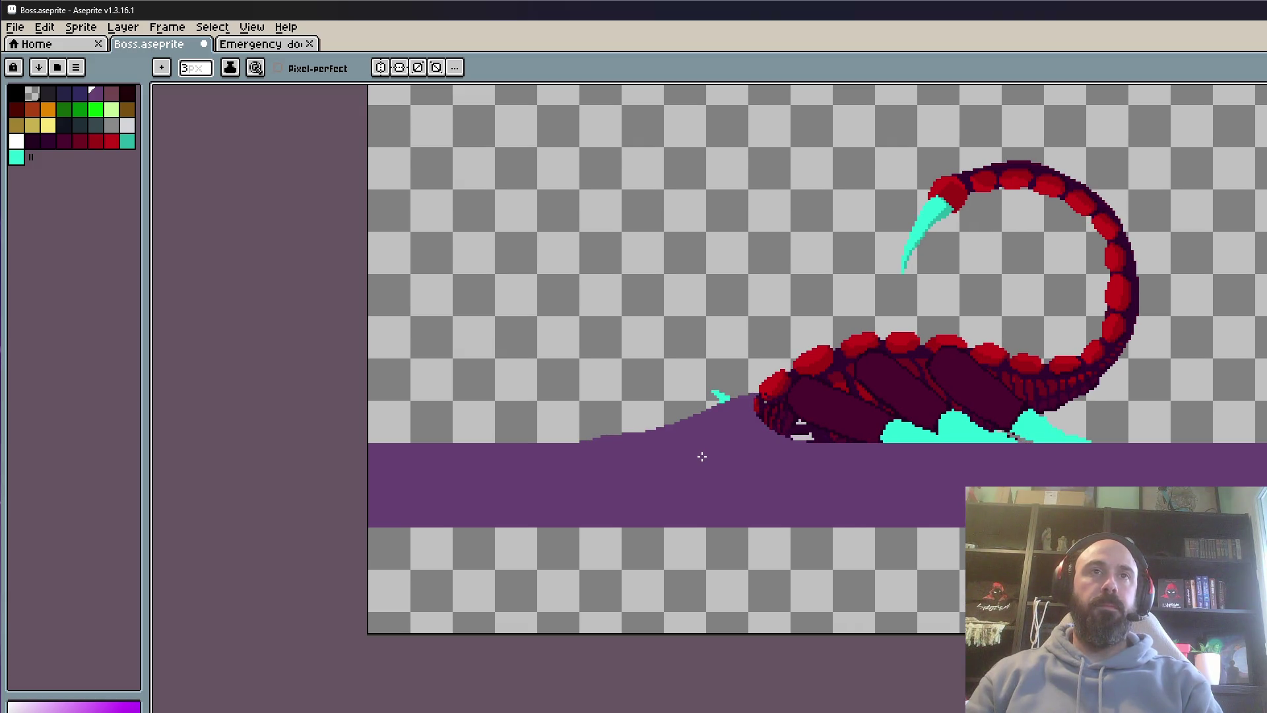
Marquee-select the scorpion with its surrounding ground, move it, and commit the new position
{"action": "key", "text": "m"}
{"action": "scroll", "coordinate": [730, 431], "scroll_direction": "down", "scroll_amount": 2}
{"action": "left_click_drag", "start_coordinate": [653, 192], "coordinate": [983, 433]}
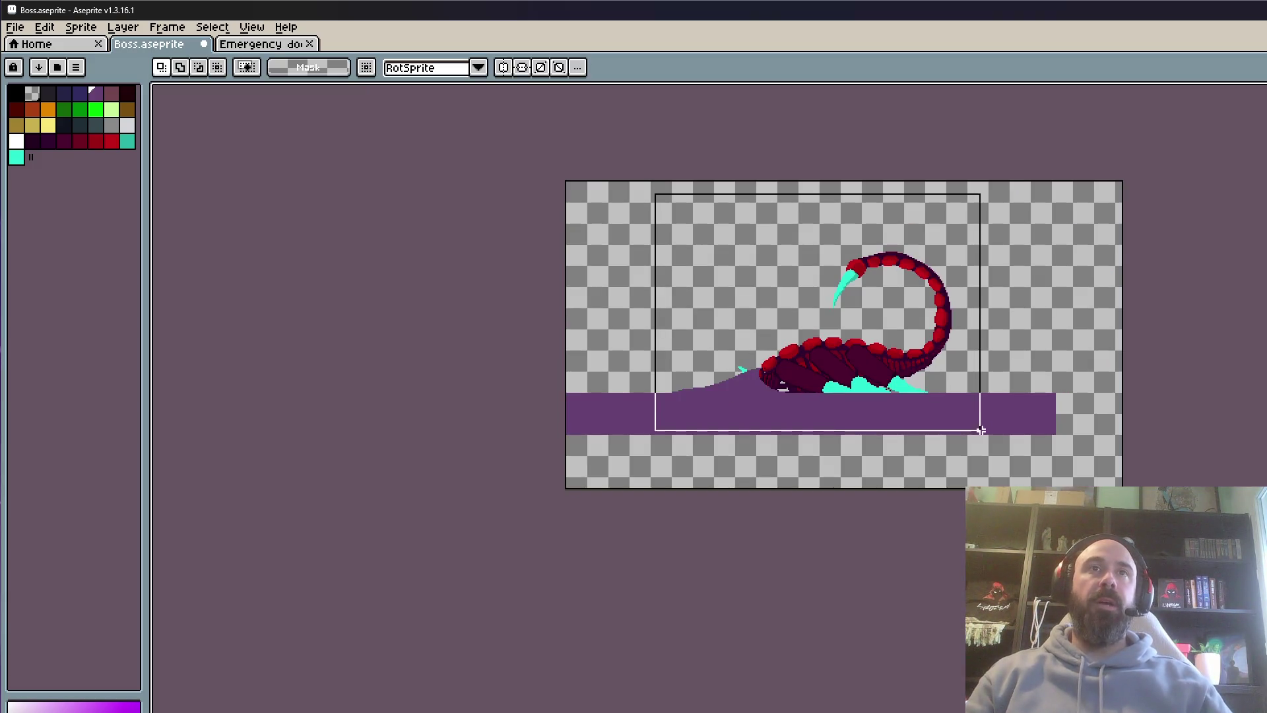
{"action": "scroll", "coordinate": [813, 334], "scroll_direction": "up", "scroll_amount": 2}
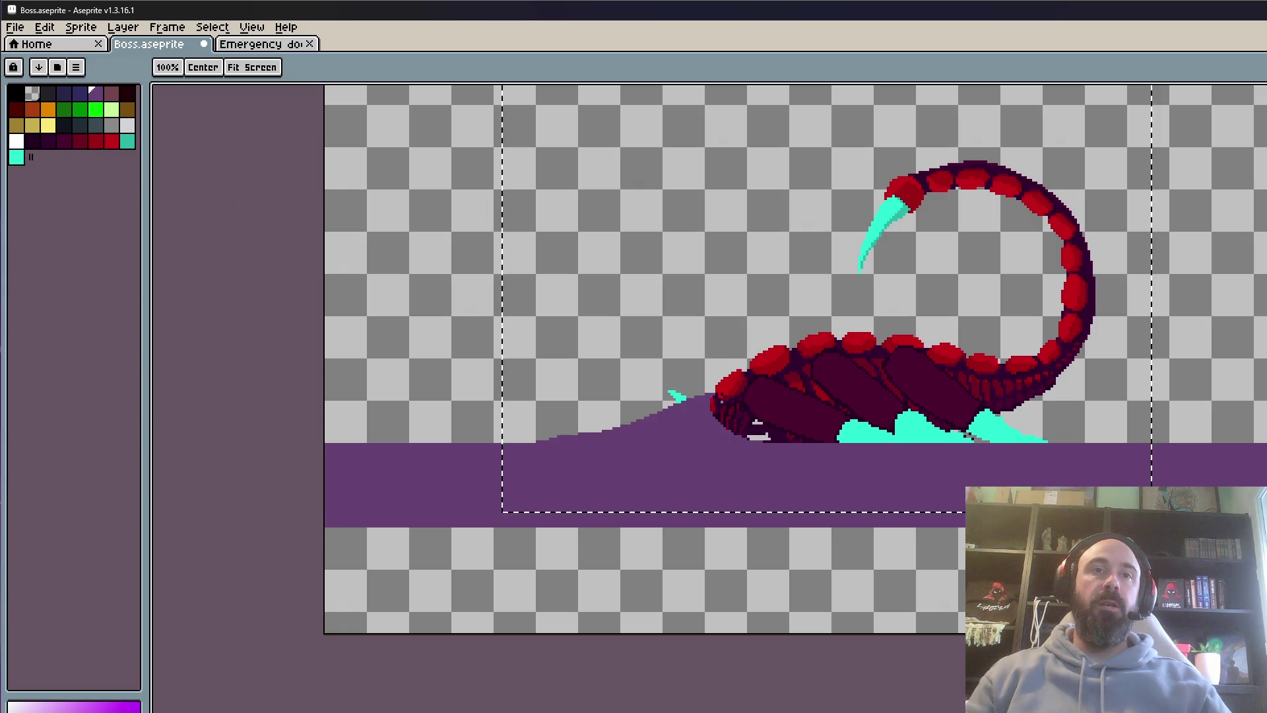
{"action": "scroll", "coordinate": [785, 439], "scroll_direction": "up", "scroll_amount": 2}
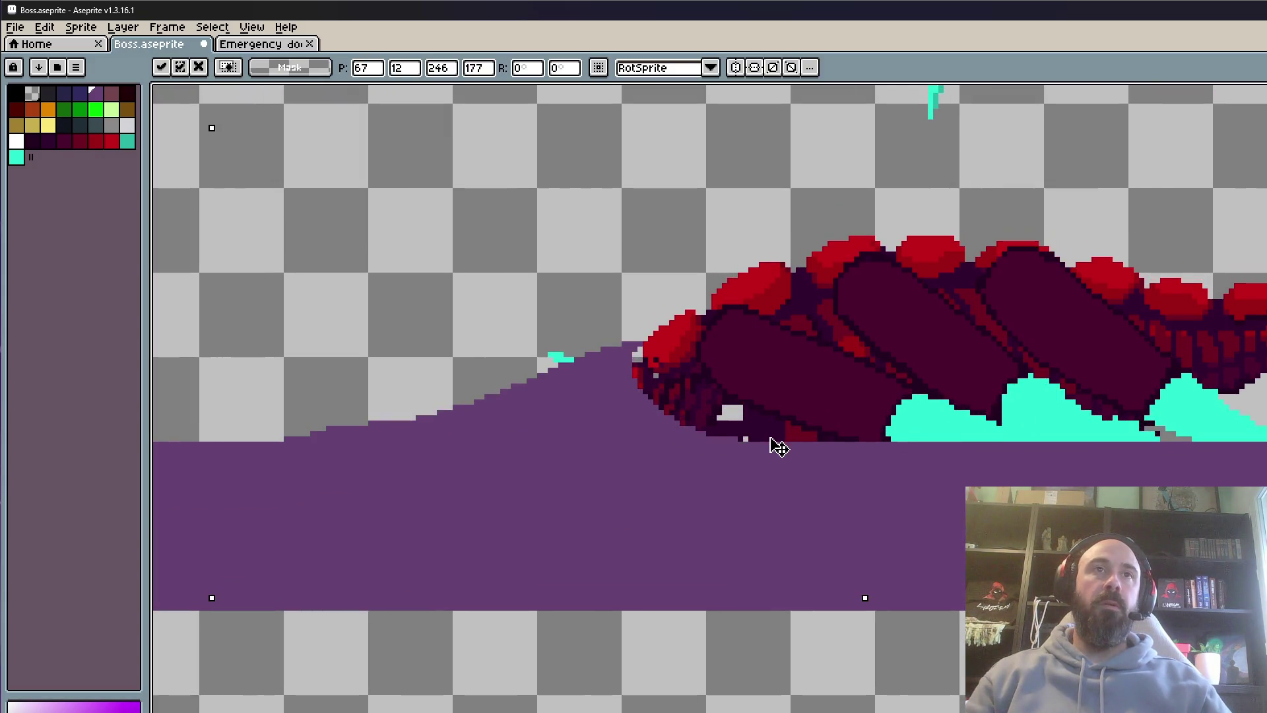
{"action": "scroll", "coordinate": [581, 373], "scroll_direction": "down", "scroll_amount": 2}
{"action": "left_click", "coordinate": [913, 495]}
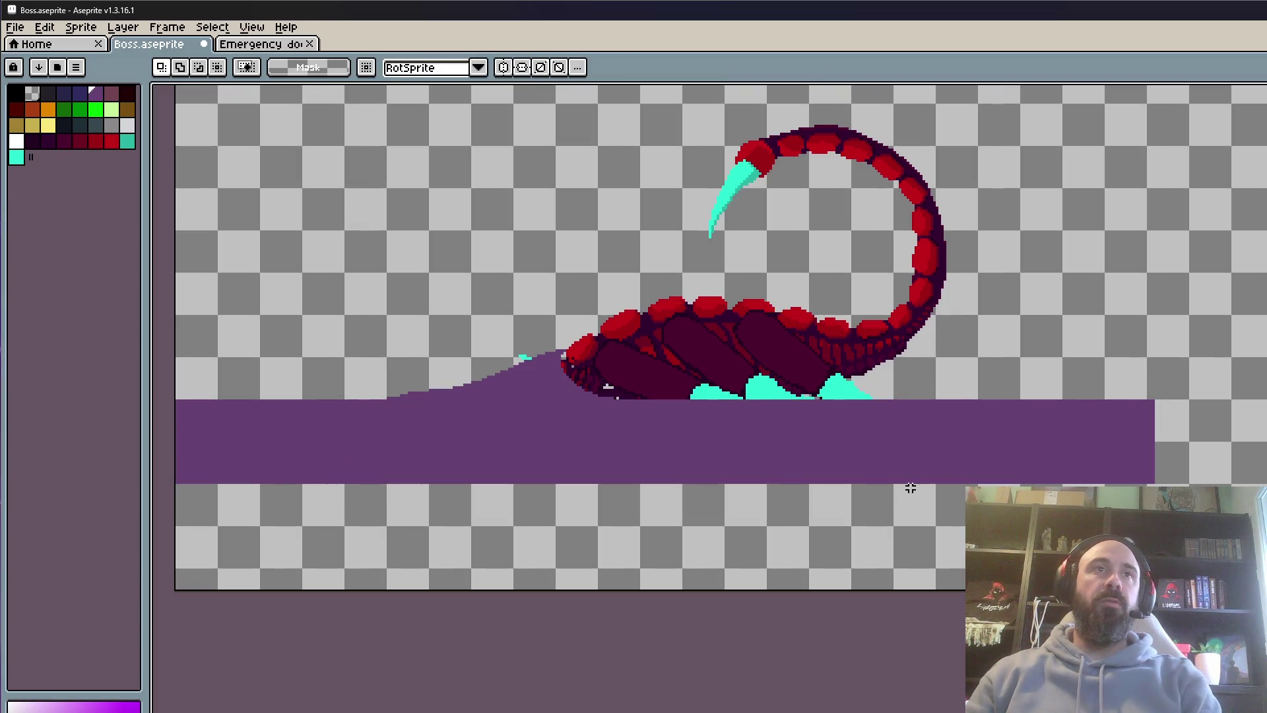
{"action": "scroll", "coordinate": [535, 357], "scroll_direction": "up", "scroll_amount": 3}
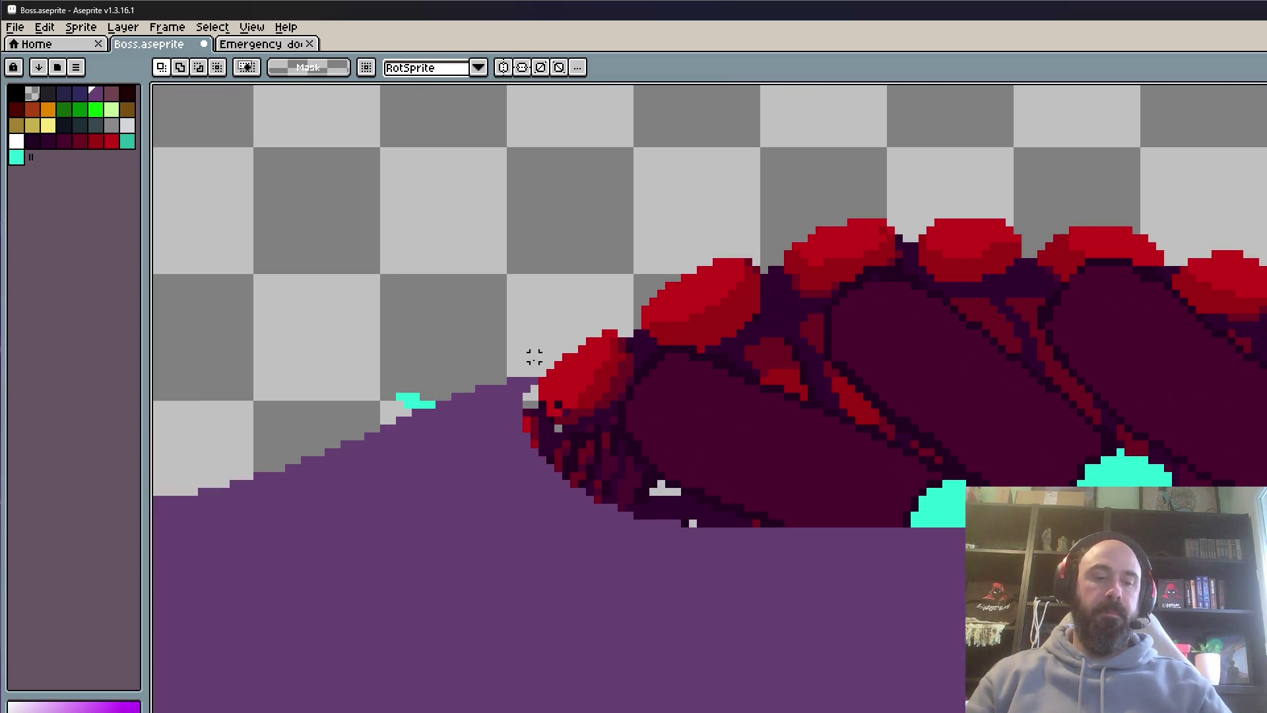
Pencil purple along the slope, undoing two strokes and then redoing them
{"action": "key", "text": "b"}
{"action": "scroll", "coordinate": [455, 364], "scroll_direction": "up", "scroll_amount": 2}
{"action": "left_click_drag", "start_coordinate": [456, 363], "coordinate": [777, 301]}
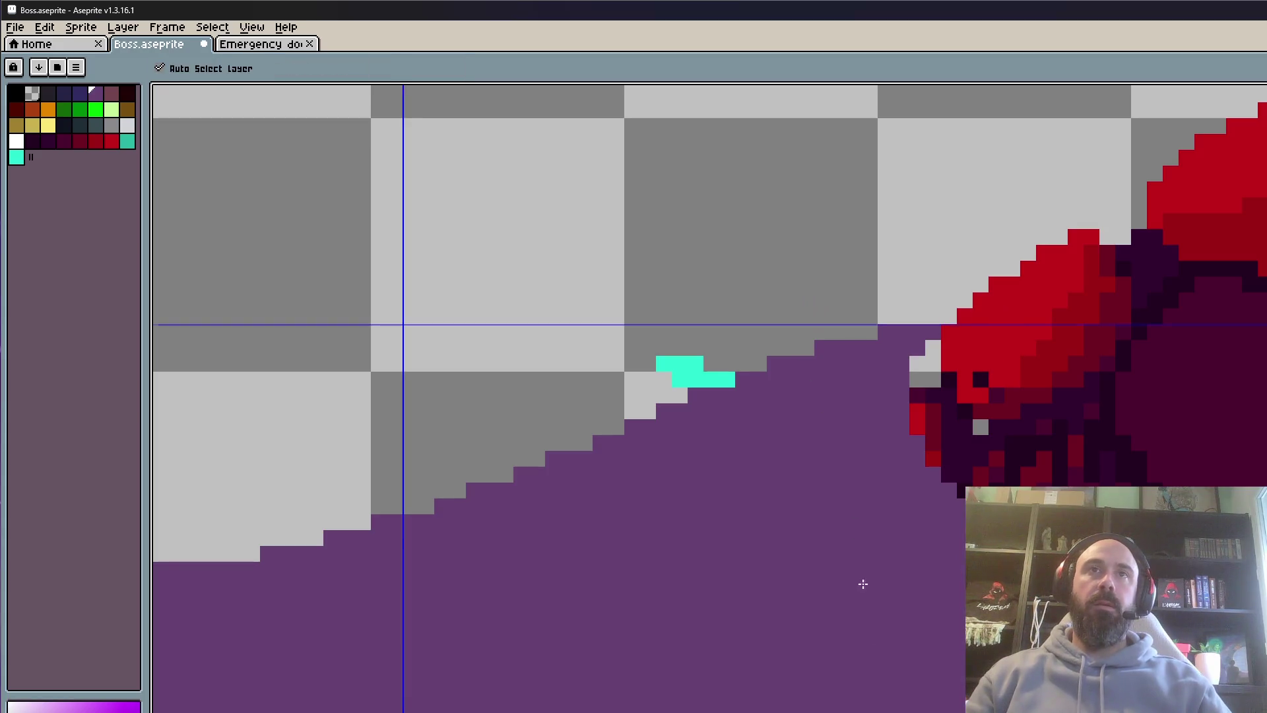
{"action": "key", "text": "ctrl+z"}
{"action": "key", "text": "ctrl+z"}
{"action": "key", "text": "ctrl+z"}
{"action": "key", "text": "ctrl+z"}
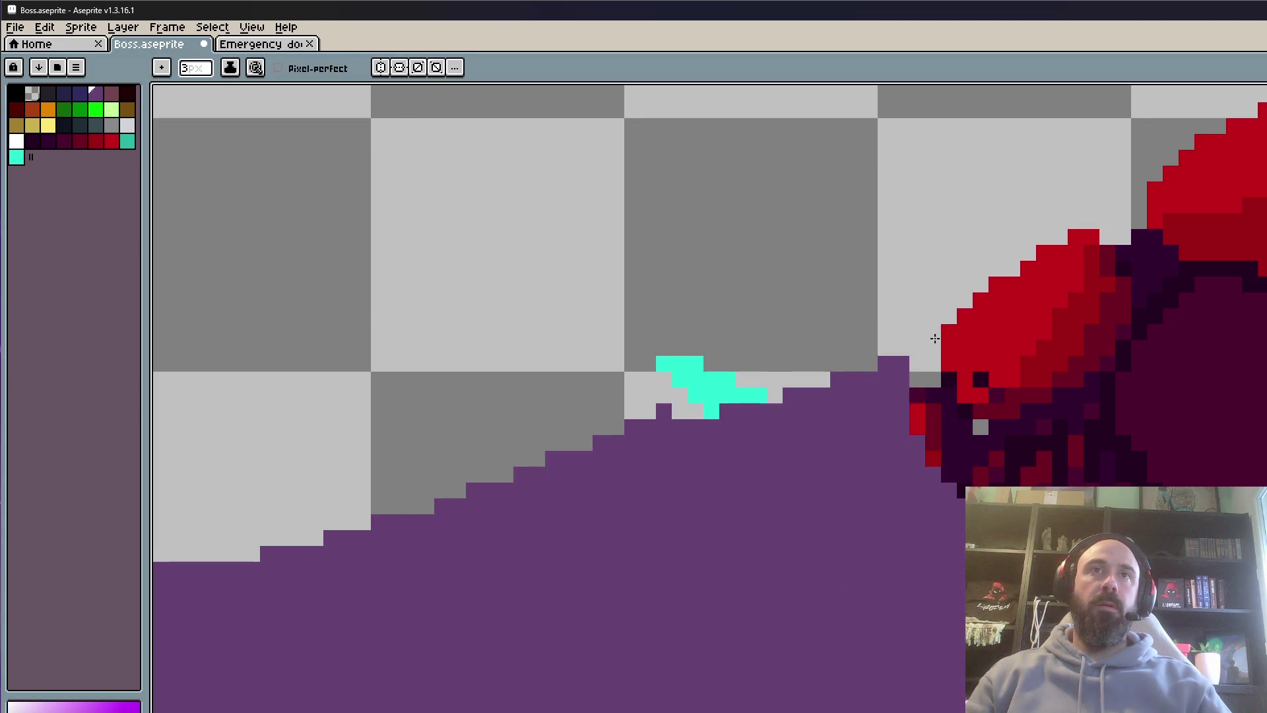
{"action": "key", "text": "ctrl+z"}
{"action": "key", "text": "ctrl+z"}
{"action": "key", "text": "ctrl+z"}
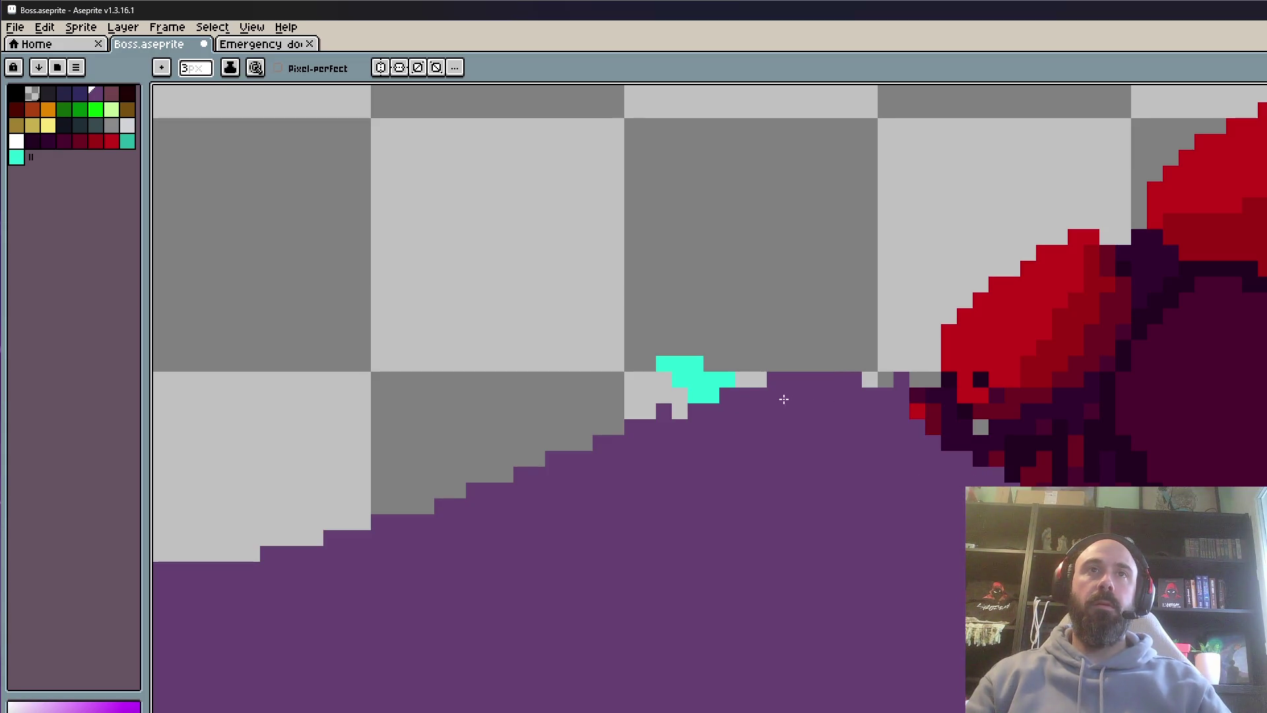
{"action": "key", "text": "ctrl+y"}
{"action": "key", "text": "ctrl+y"}
{"action": "key", "text": "ctrl+y"}
Zoom in and out to check the slope's peak, then move to another frame
{"action": "scroll", "coordinate": [675, 434], "scroll_direction": "down", "scroll_amount": 4}
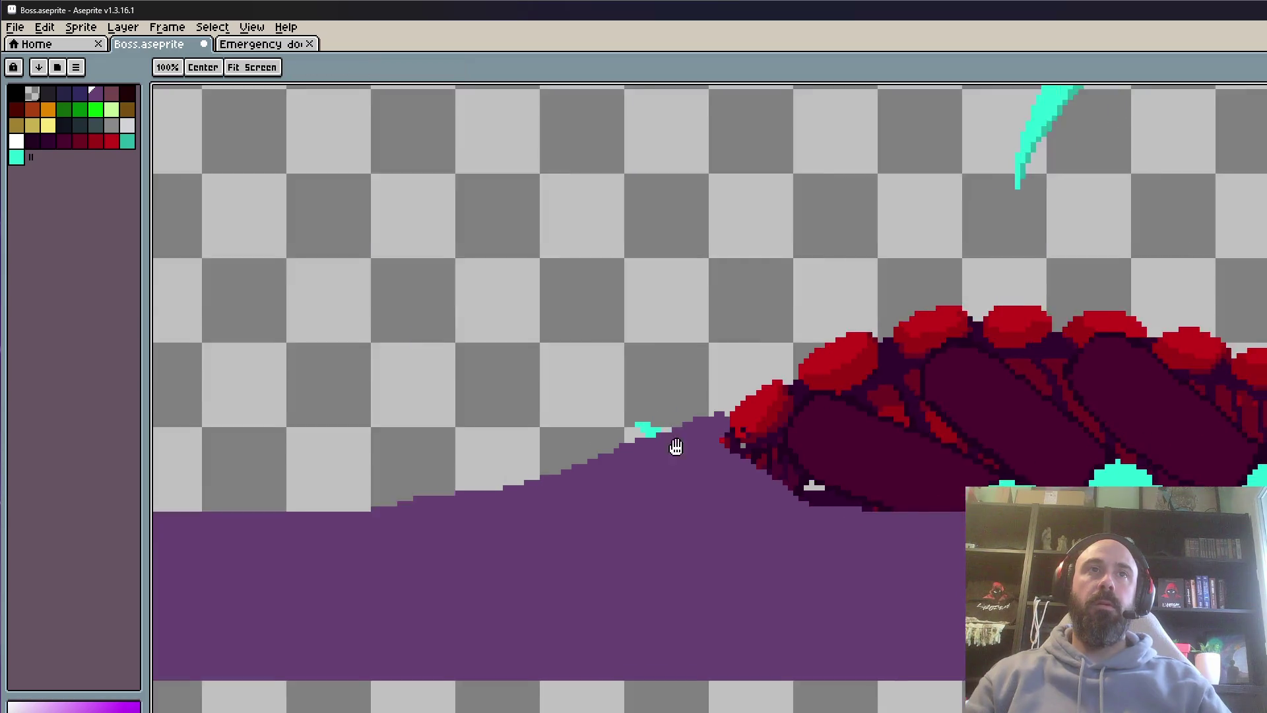
{"action": "scroll", "coordinate": [658, 452], "scroll_direction": "up", "scroll_amount": 1}
{"action": "scroll", "coordinate": [848, 379], "scroll_direction": "up", "scroll_amount": 1}
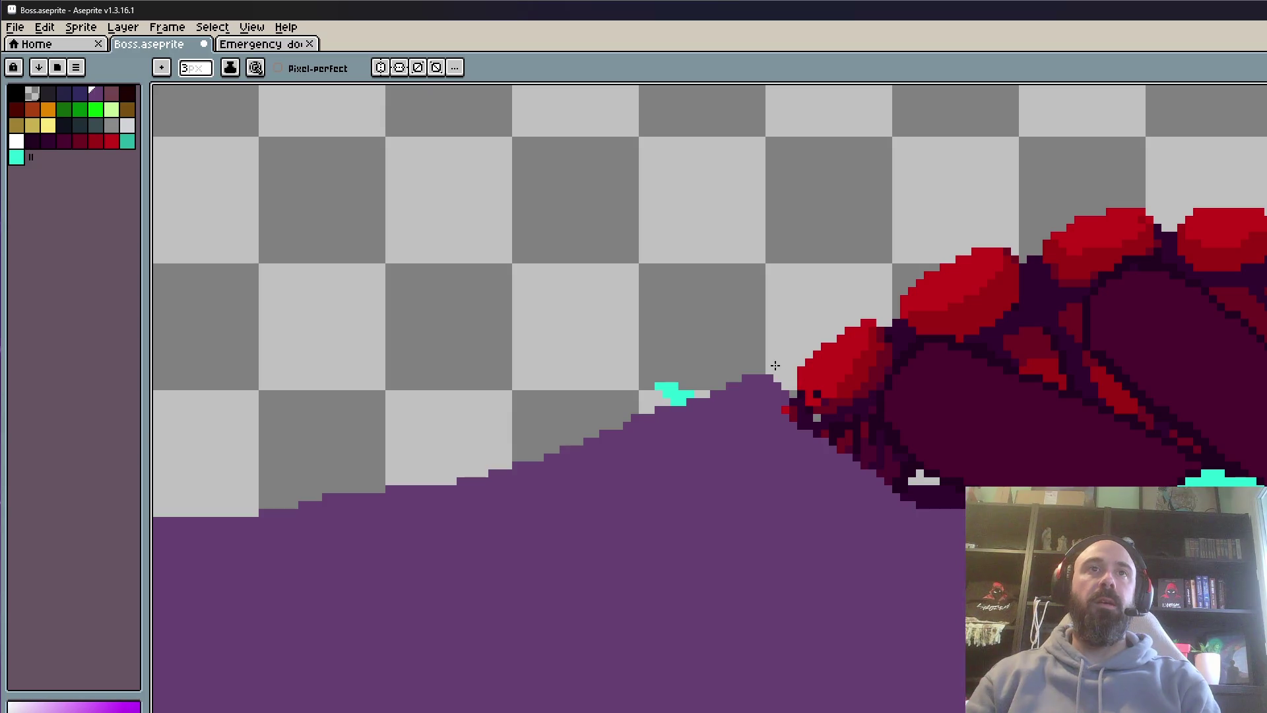
{"action": "scroll", "coordinate": [858, 379], "scroll_direction": "down", "scroll_amount": 1}
{"action": "scroll", "coordinate": [1017, 402], "scroll_direction": "down", "scroll_amount": 2}
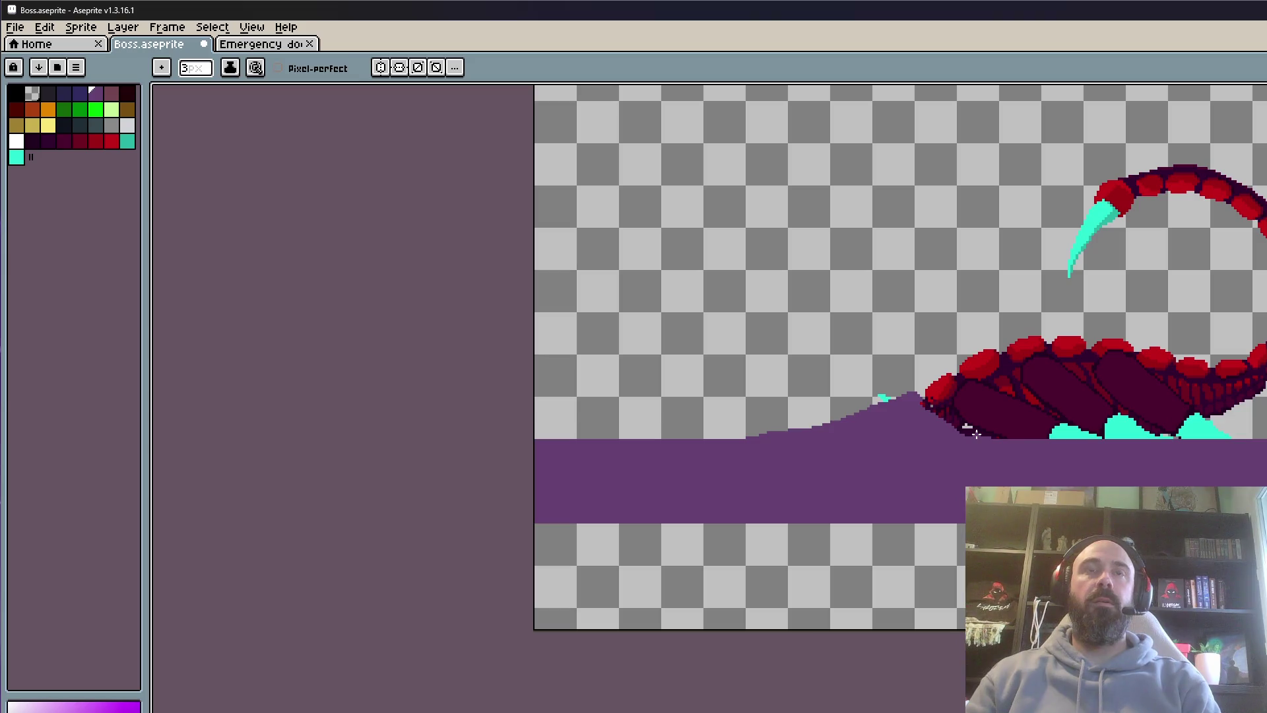
{"action": "scroll", "coordinate": [936, 404], "scroll_direction": "up", "scroll_amount": 2}
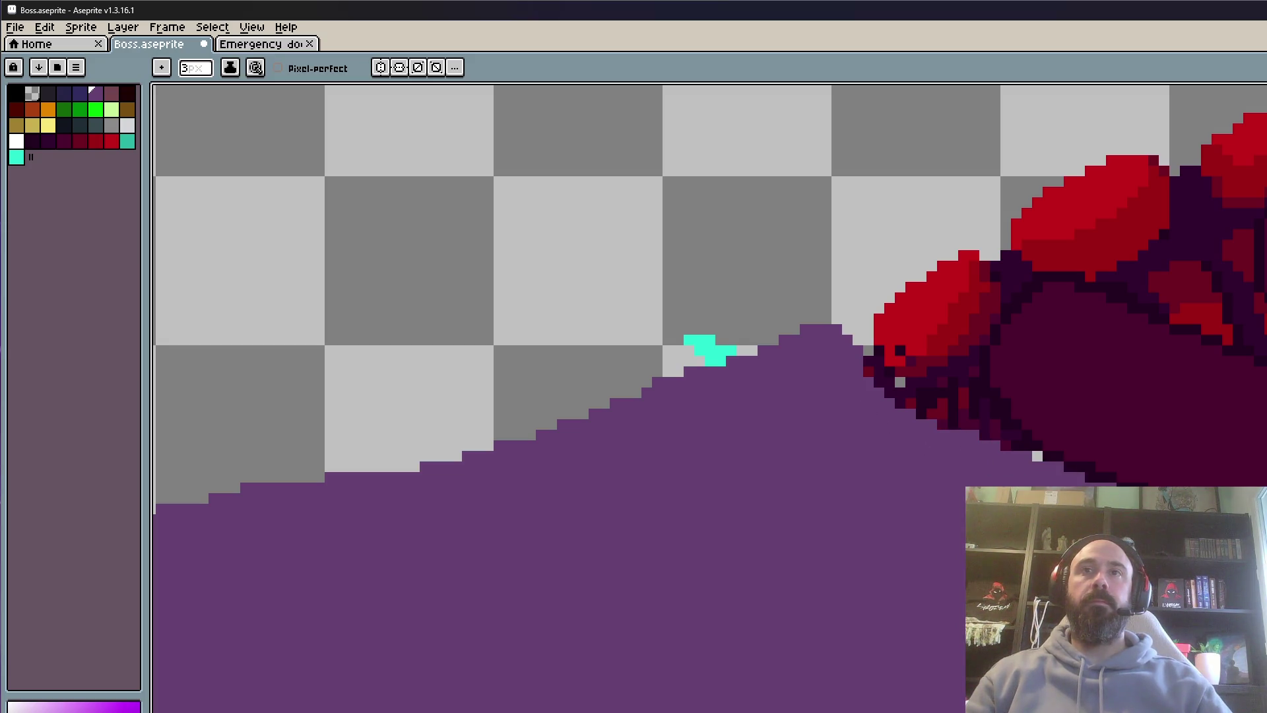
{"action": "scroll", "coordinate": [930, 464], "scroll_direction": "down", "scroll_amount": 1}
{"action": "scroll", "coordinate": [1003, 466], "scroll_direction": "down", "scroll_amount": 3}
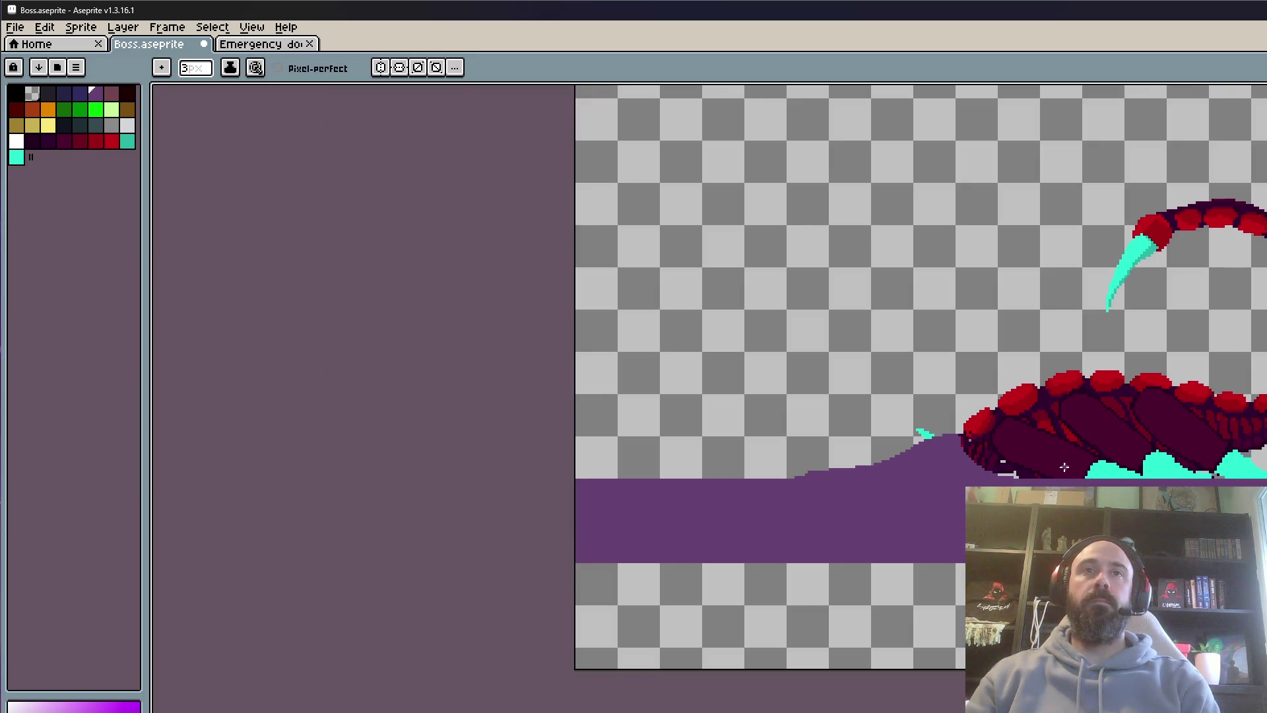
{"action": "scroll", "coordinate": [1020, 460], "scroll_direction": "up", "scroll_amount": 3}
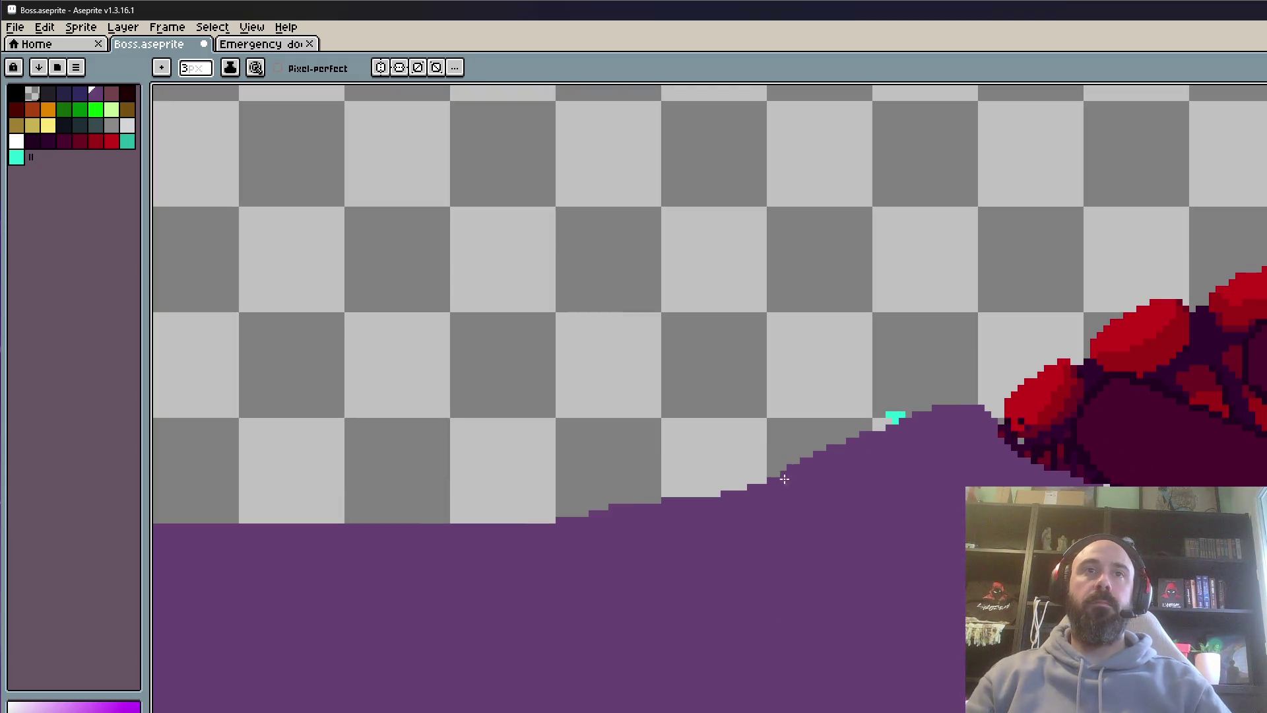
{"action": "scroll", "coordinate": [661, 527], "scroll_direction": "down", "scroll_amount": 3}
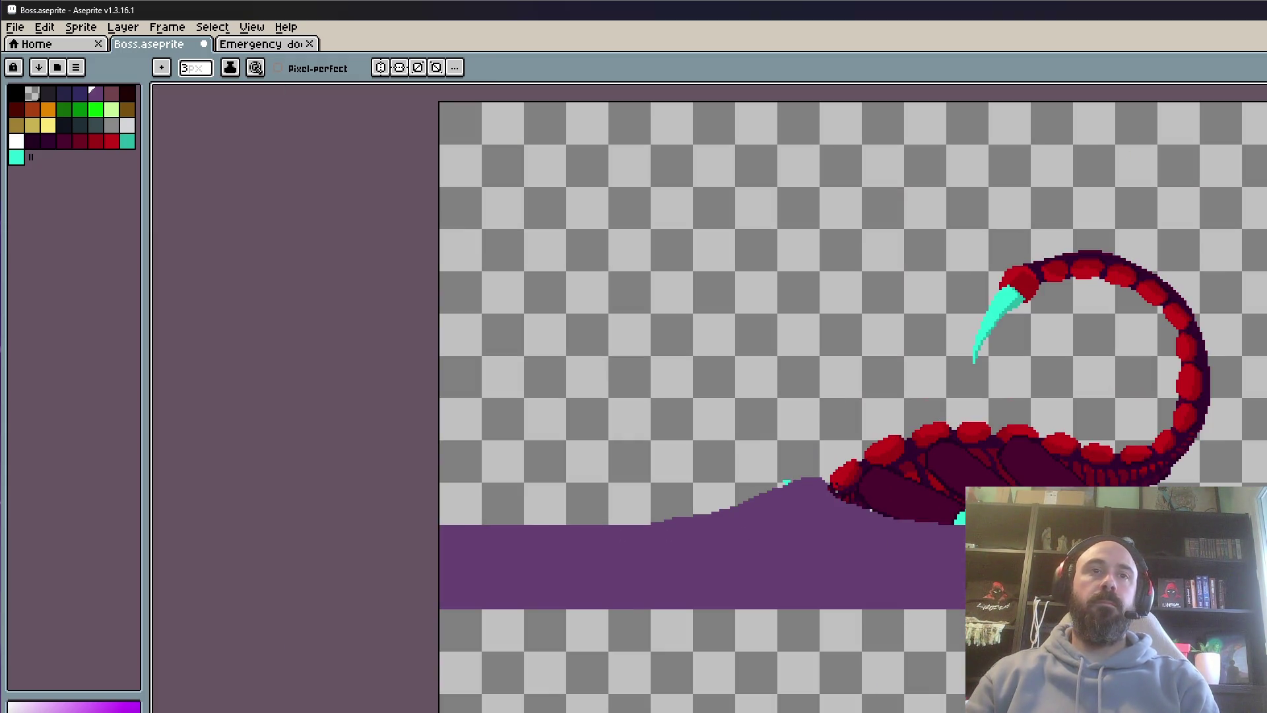
{"action": "key", "text": "Right"}
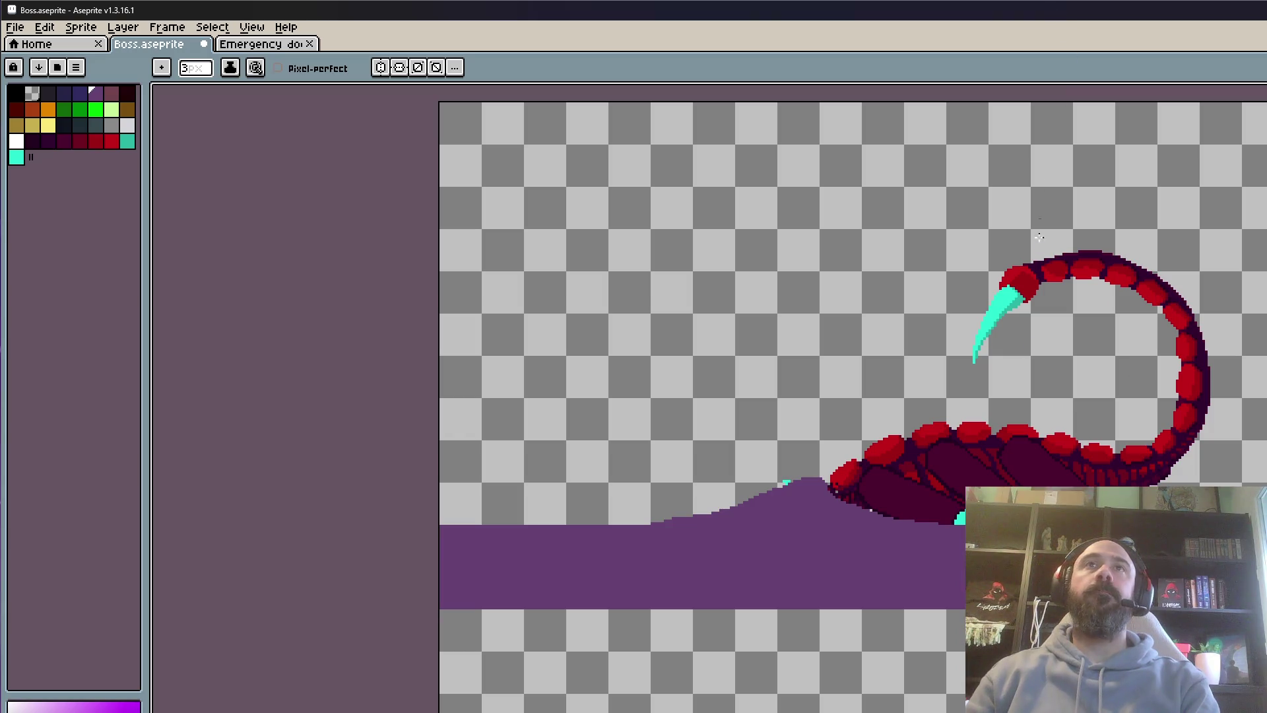
{"action": "key", "text": "Right"}
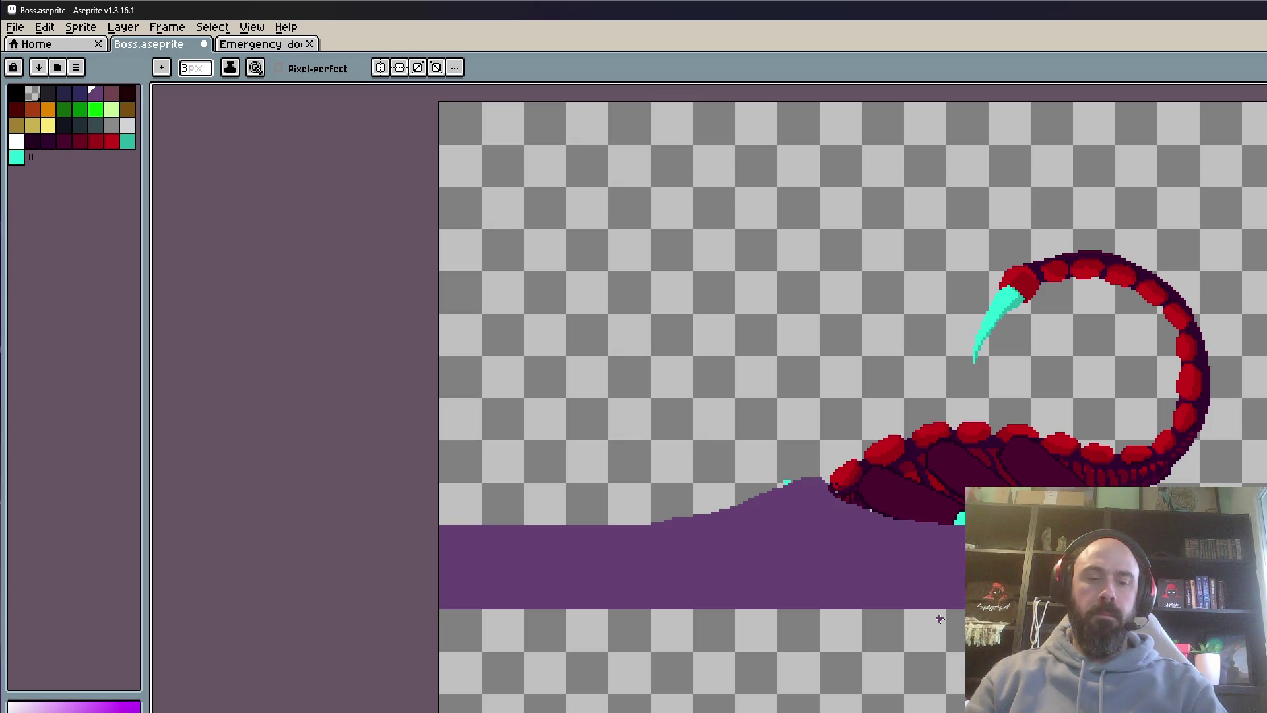
{"action": "key", "text": "m"}
{"action": "left_click_drag", "start_coordinate": [679, 245], "coordinate": [1264, 606]}
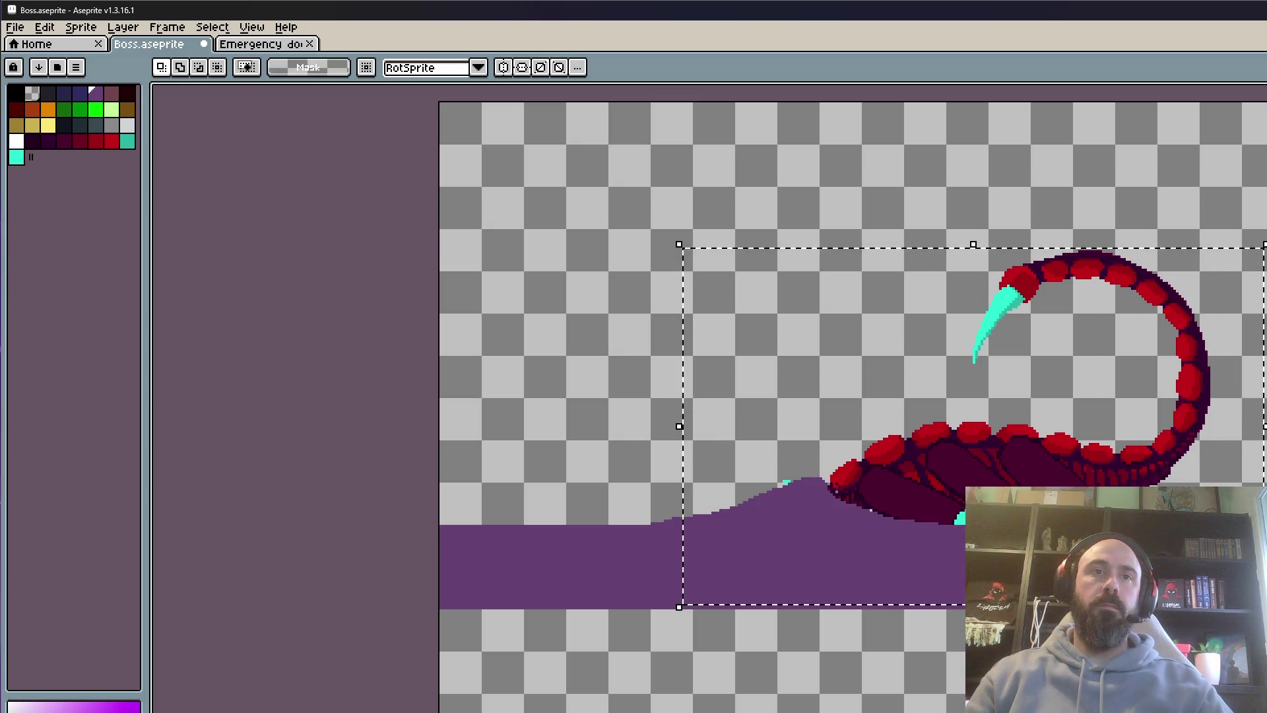
Place the moved scorpion, deselect it, and play the animation to review the poses
{"action": "left_click", "coordinate": [870, 528]}
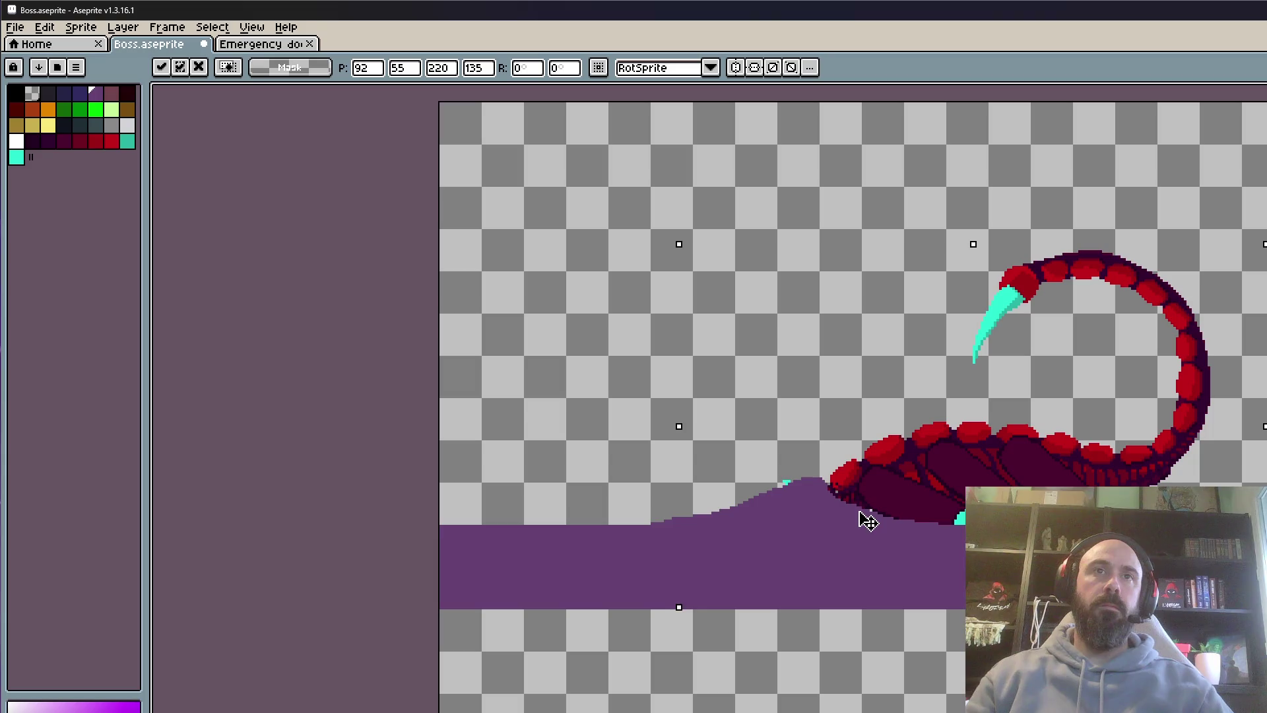
{"action": "left_click", "coordinate": [565, 476]}
{"action": "key", "text": "Return"}
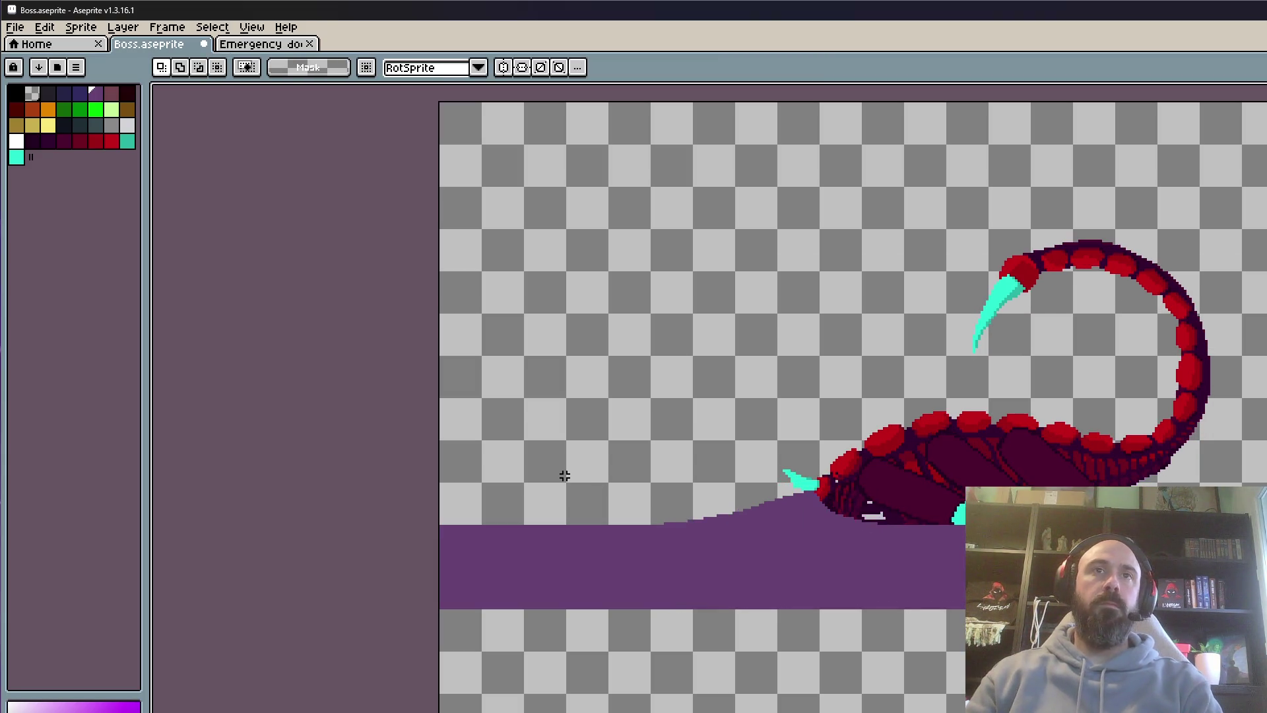